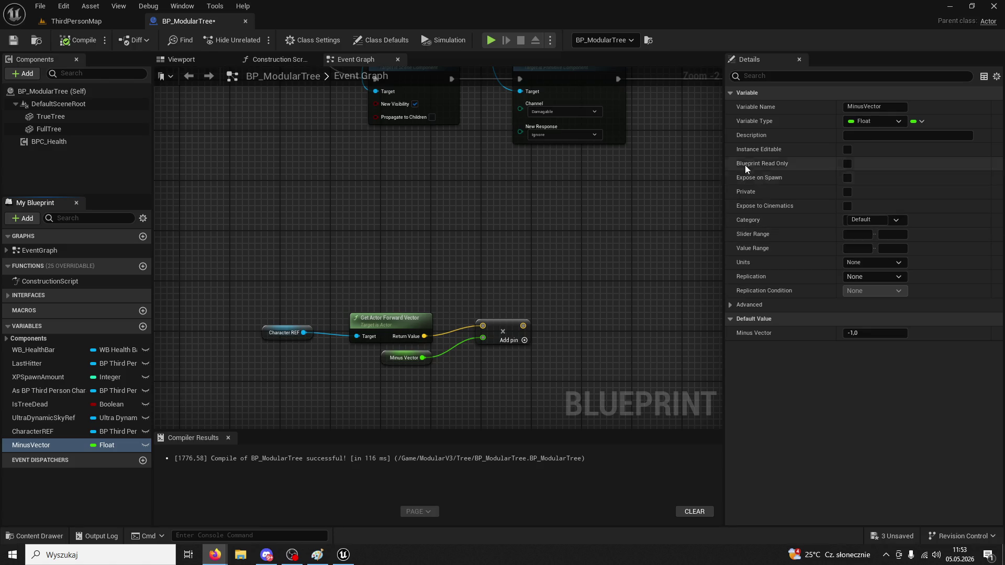
Wire the Multiply output (forward vector times MinusVector) into a new Make Rot from X node
{"action": "left_click_drag", "start_coordinate": [522, 326], "coordinate": [578, 317]}
{"action": "type", "text": "make ro"}
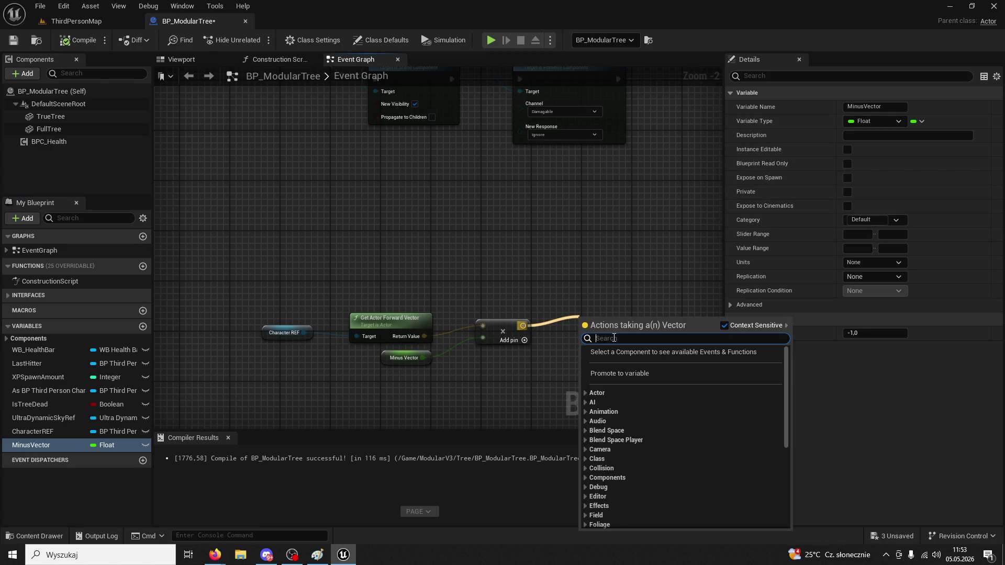
{"action": "type", "text": "t from x"}
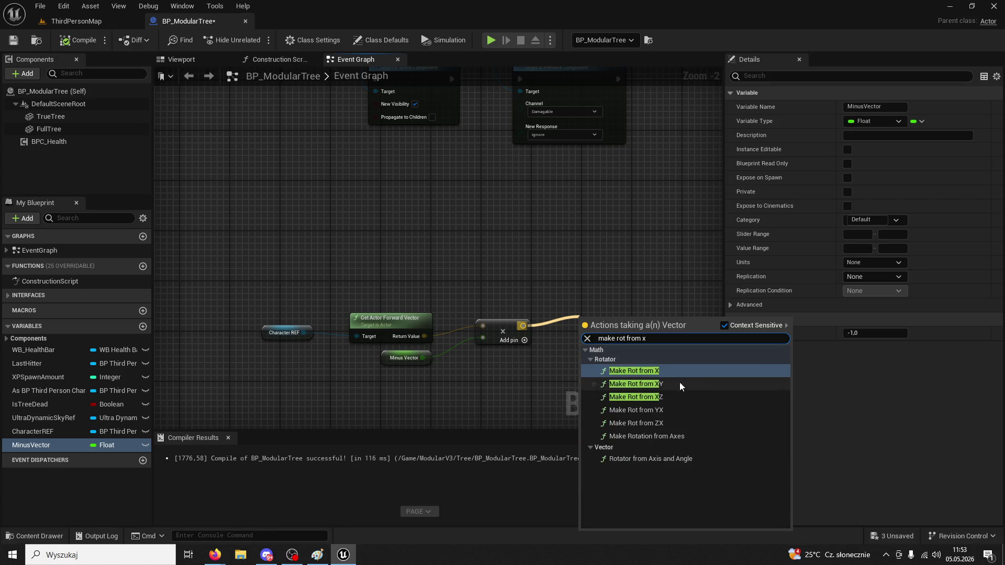
{"action": "left_click", "coordinate": [662, 371]}
{"action": "left_click_drag", "start_coordinate": [612, 317], "coordinate": [589, 311]}
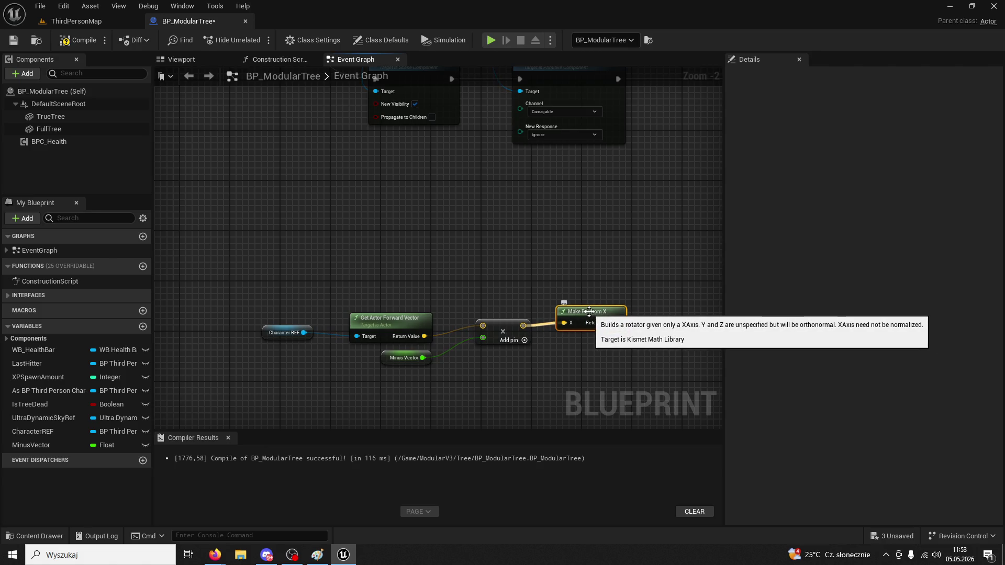
{"action": "left_click", "coordinate": [598, 266]}
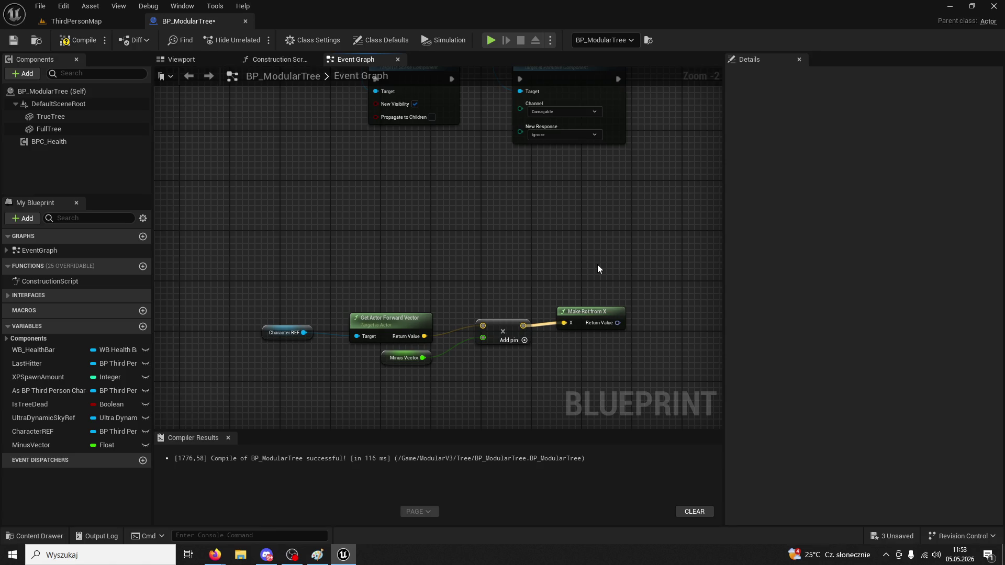
{"action": "key", "text": "alt+Tab"}
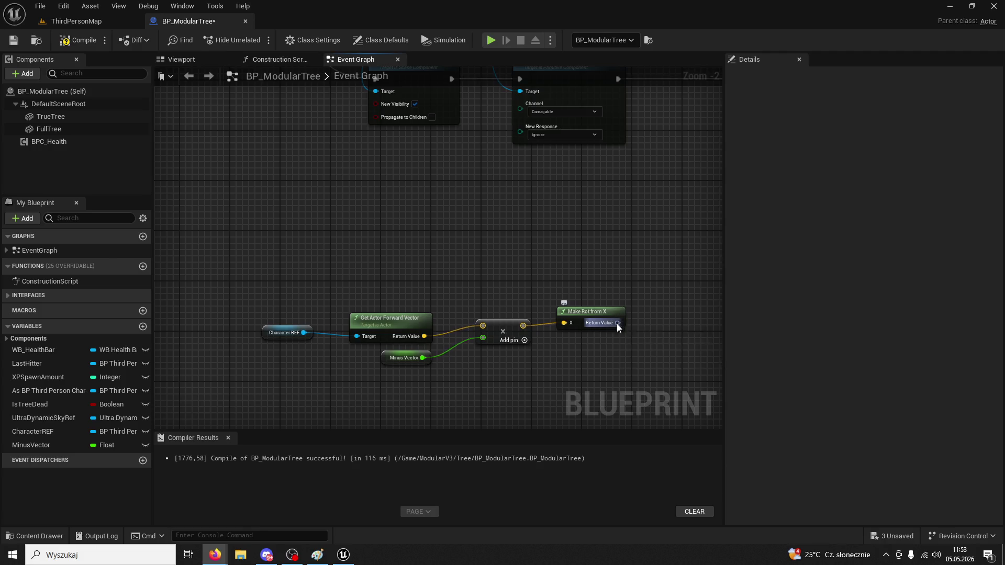
Search for a 'rotate' node from the Make Rot from X output, then dismiss the list
{"action": "left_click_drag", "start_coordinate": [617, 322], "coordinate": [679, 291]}
{"action": "type", "text": "rotate obje"}
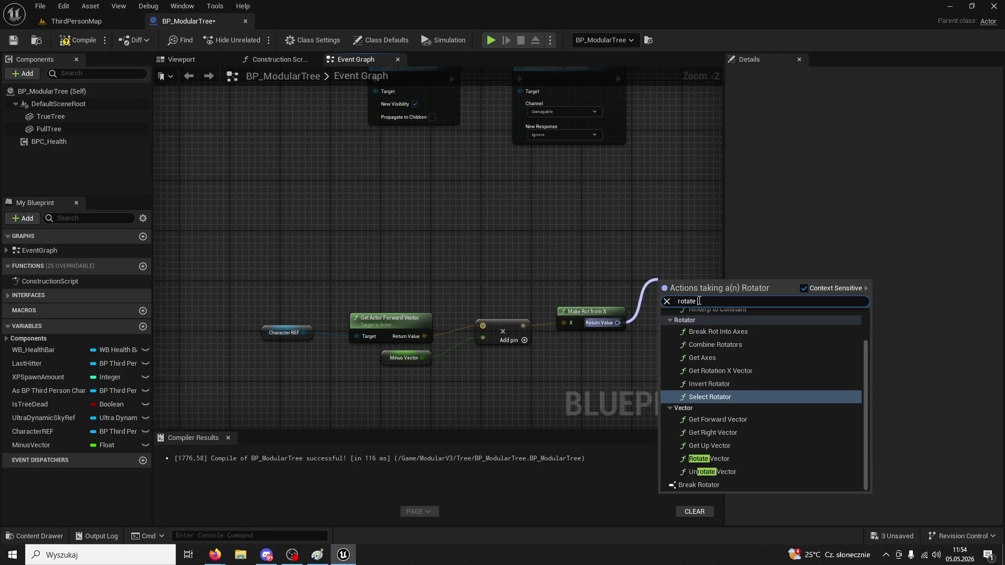
{"action": "key", "text": "ctrl+a"}
{"action": "type", "text": "rotate"}
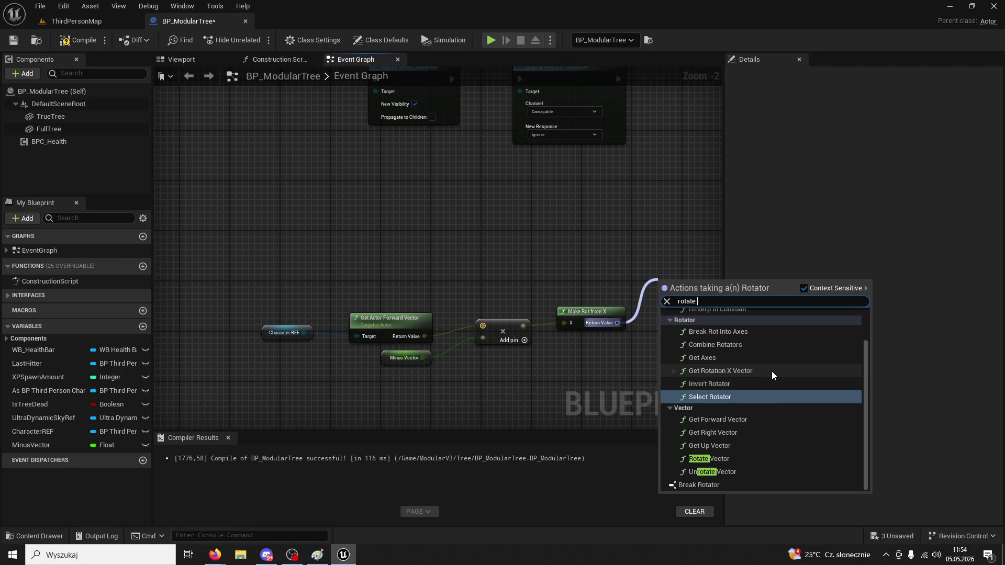
{"action": "scroll", "coordinate": [771, 371], "scroll_direction": "up", "scroll_amount": 1}
{"action": "left_click", "coordinate": [575, 220]}
Place a True Tree reference and add a Set World Rotation node targeting it
{"action": "mouse_move", "coordinate": [51, 116]}
{"action": "left_mouse_down"}
{"action": "mouse_move", "coordinate": [328, 177]}
{"action": "mouse_move", "coordinate": [529, 241]}
{"action": "mouse_move", "coordinate": [624, 283]}
{"action": "left_mouse_up"}
{"action": "type", "text": "rotate"}
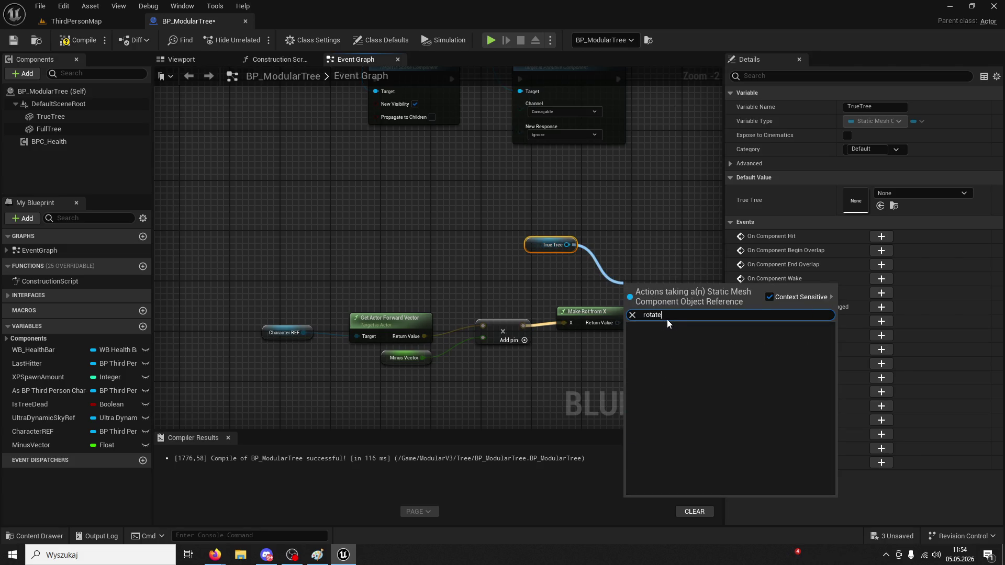
{"action": "key", "text": "BackSpace"}
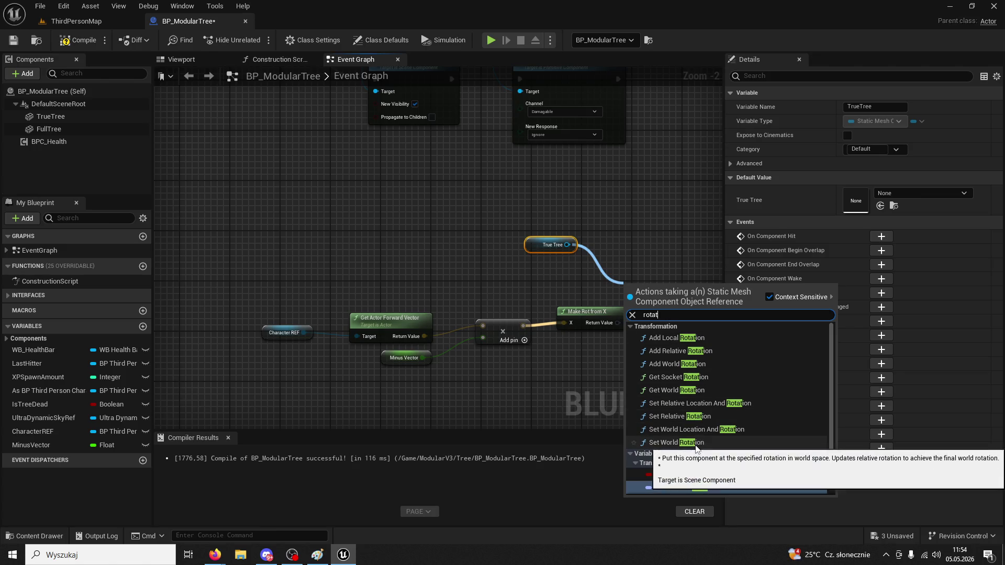
{"action": "left_click", "coordinate": [676, 443]}
Feed Make Rot from X into New Rotation and run Set World Rotation after the collision response
{"action": "left_click_drag", "start_coordinate": [617, 322], "coordinate": [651, 286]}
{"action": "scroll", "coordinate": [590, 346], "scroll_direction": "down", "scroll_amount": 3}
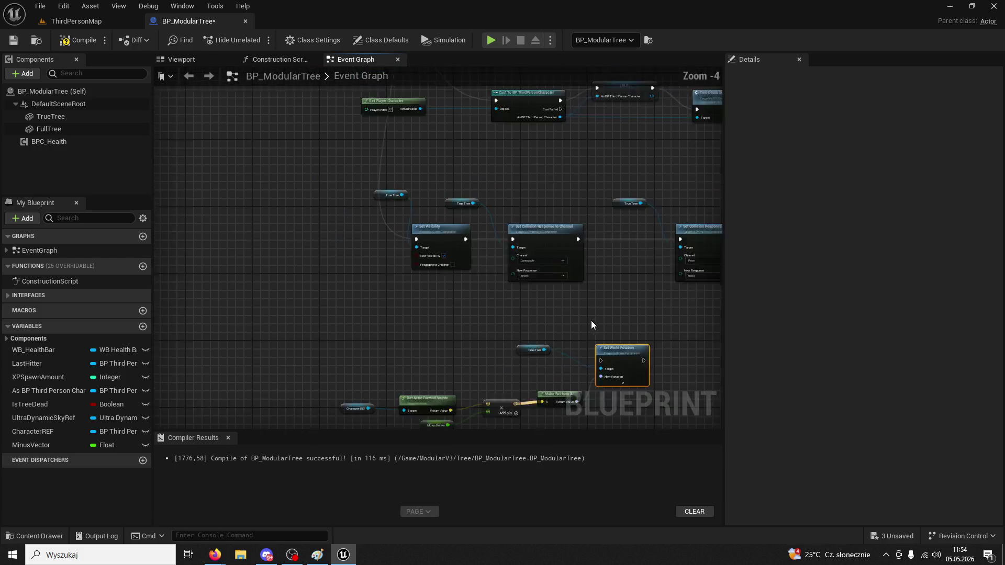
{"action": "scroll", "coordinate": [654, 272], "scroll_direction": "up", "scroll_amount": 3}
{"action": "mouse_move", "coordinate": [586, 178]}
{"action": "left_mouse_down"}
{"action": "mouse_move", "coordinate": [652, 214]}
{"action": "mouse_move", "coordinate": [666, 209]}
{"action": "left_mouse_up"}
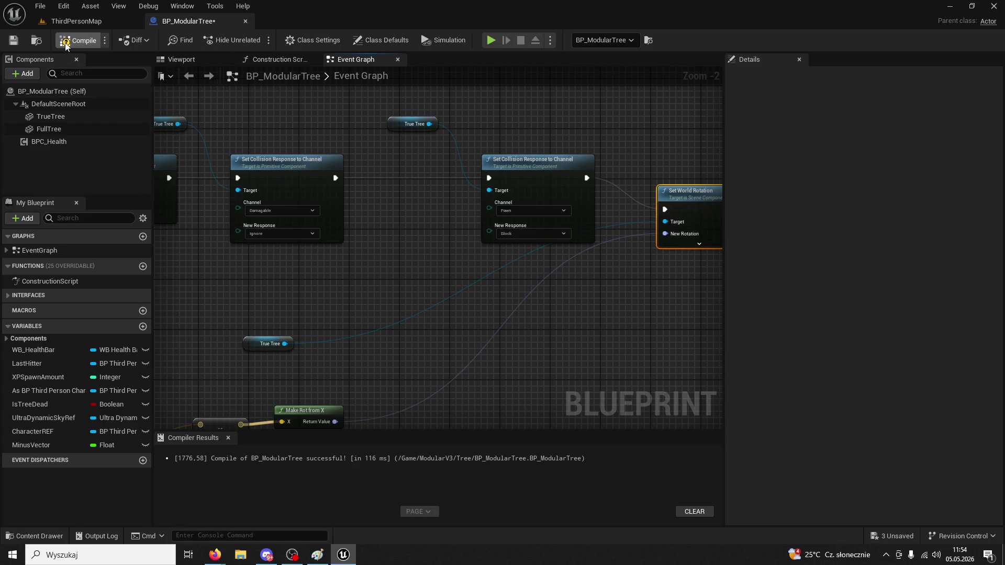
{"action": "left_click", "coordinate": [78, 22]}
Play-test ThirdPersonMap, chopping the tree six times until it falls
{"action": "left_click", "coordinate": [255, 40]}
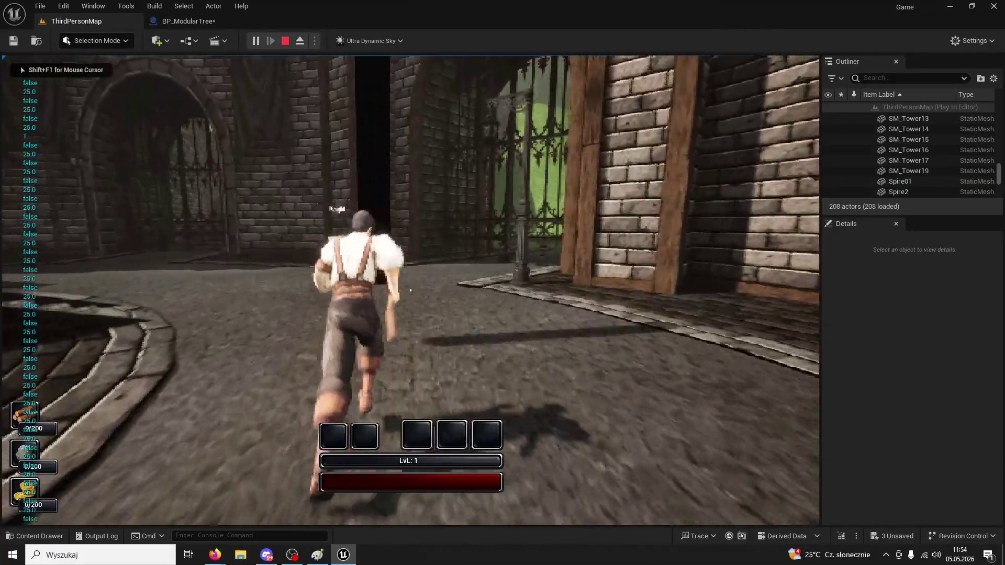
{"action": "left_click", "coordinate": [410, 291]}
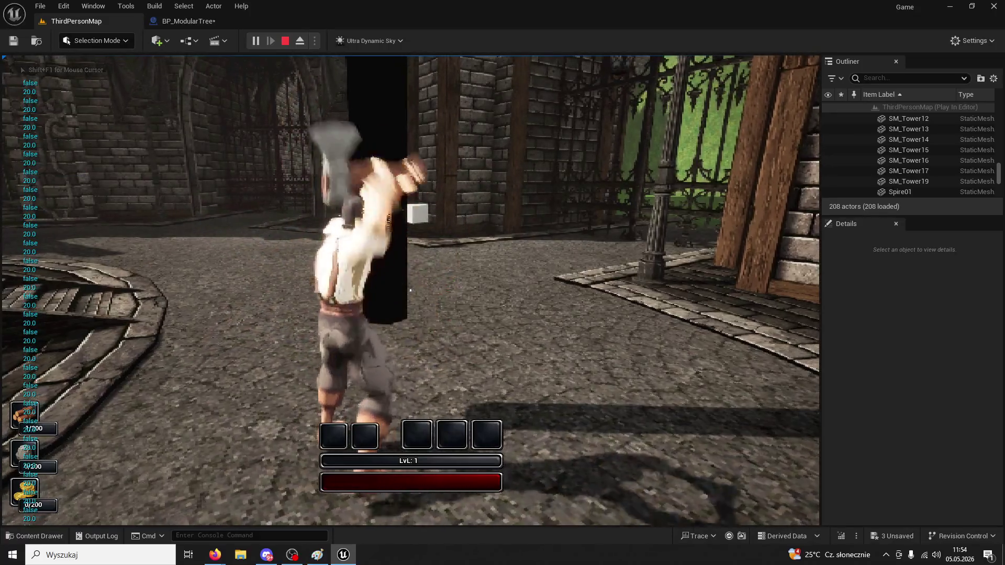
{"action": "left_click", "coordinate": [411, 291]}
{"action": "left_click", "coordinate": [410, 290]}
{"action": "left_click", "coordinate": [410, 290]}
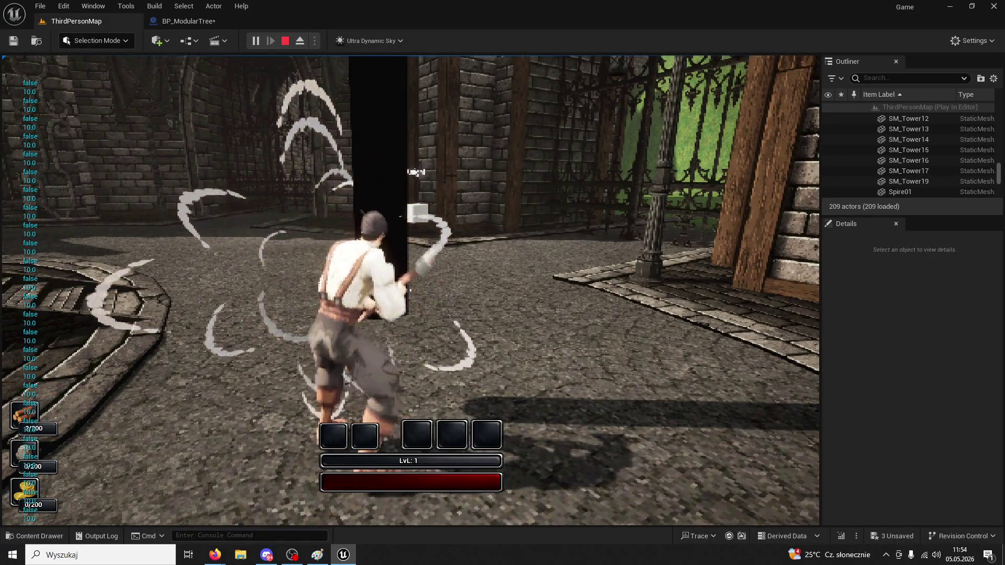
{"action": "left_click", "coordinate": [411, 291]}
{"action": "left_click", "coordinate": [411, 291]}
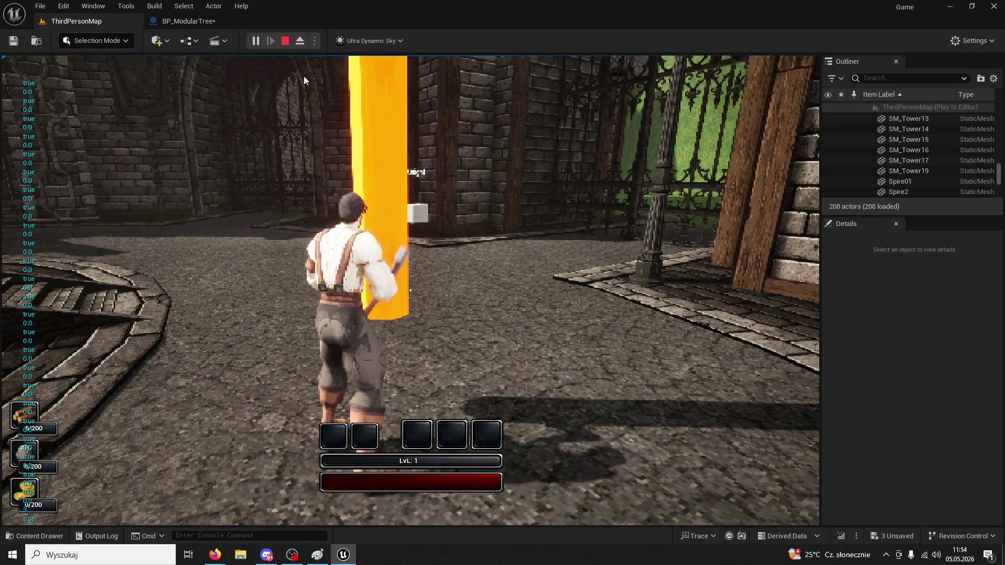
Stop play, check the 'Accessed None' CharacterREF error in the Message Log, and close it
{"action": "key", "text": "Escape"}
{"action": "left_click", "coordinate": [508, 61]}
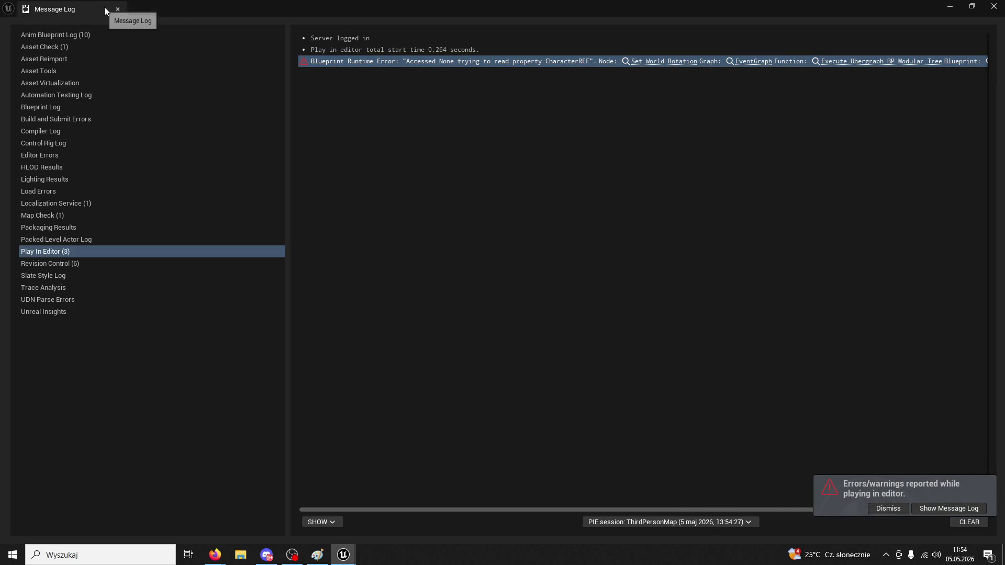
{"action": "left_click", "coordinate": [118, 9]}
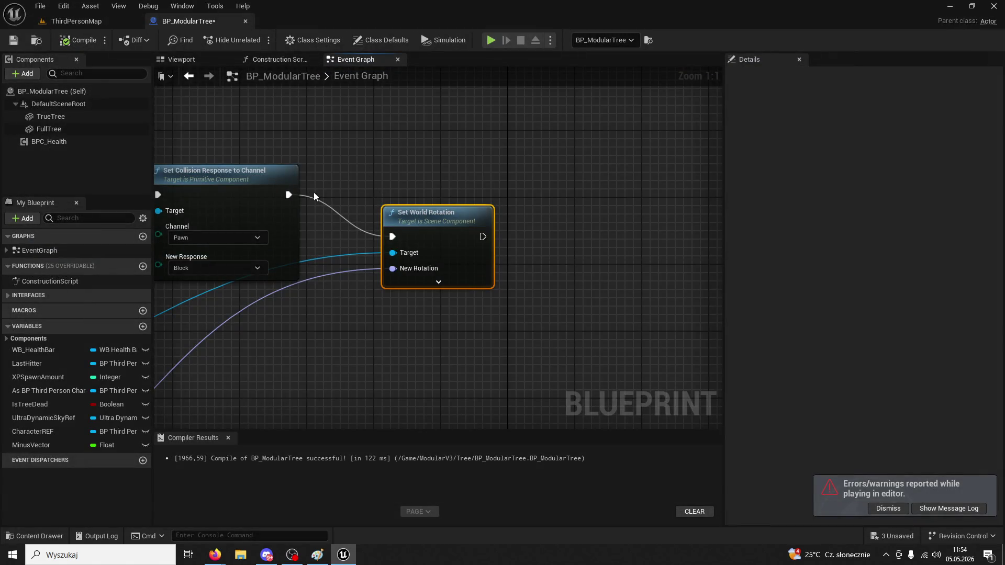
Add a Set Actor Rotation node fed by Make Rot from X's Return Value
{"action": "double_click", "coordinate": [413, 266]}
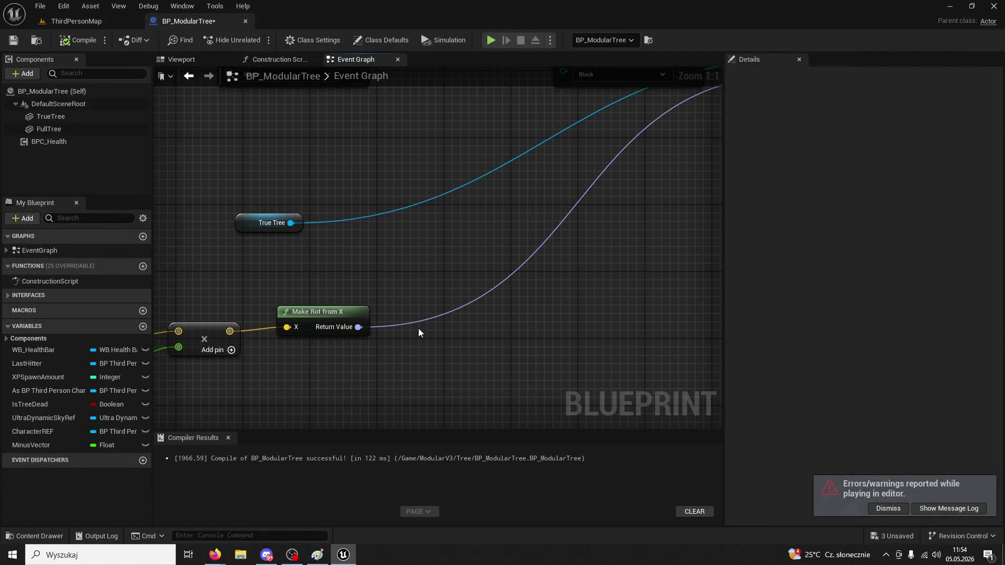
{"action": "left_click_drag", "start_coordinate": [359, 327], "coordinate": [520, 341]}
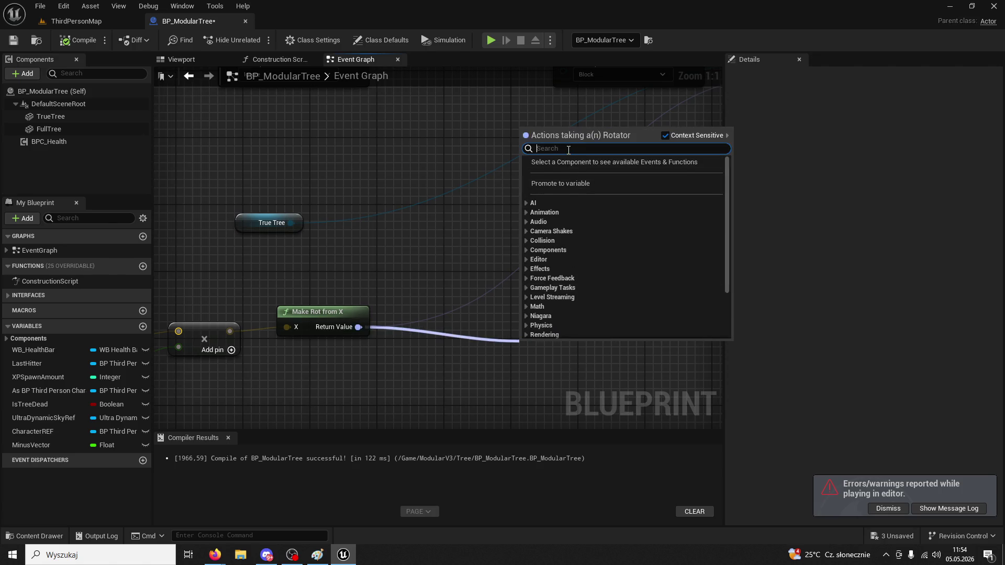
{"action": "type", "text": "set rota"}
{"action": "type", "text": "tion"}
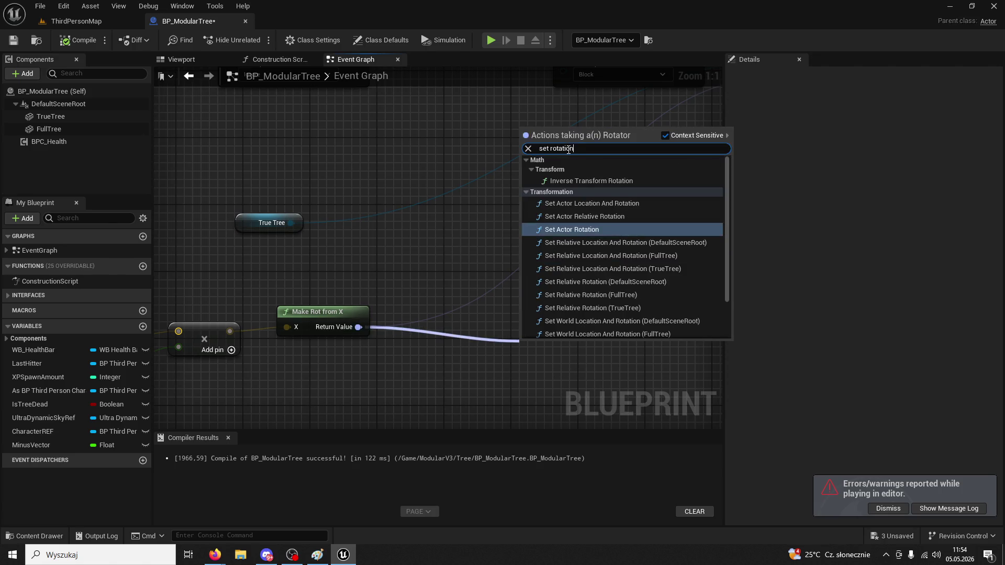
{"action": "left_click", "coordinate": [591, 234]}
{"action": "left_click_drag", "start_coordinate": [581, 271], "coordinate": [470, 200]}
{"action": "mouse_move", "coordinate": [477, 278]}
{"action": "left_mouse_down"}
{"action": "mouse_move", "coordinate": [638, 134]}
{"action": "mouse_move", "coordinate": [411, 361]}
{"action": "mouse_move", "coordinate": [538, 277]}
{"action": "mouse_move", "coordinate": [431, 171]}
{"action": "left_mouse_up"}
Delete Set World Rotation, run Set Actor Rotation after the collision response, and compile
{"action": "left_click", "coordinate": [495, 178]}
{"action": "key", "text": "Delete"}
{"action": "left_click_drag", "start_coordinate": [365, 152], "coordinate": [462, 195]}
{"action": "scroll", "coordinate": [462, 195], "scroll_direction": "down", "scroll_amount": 4}
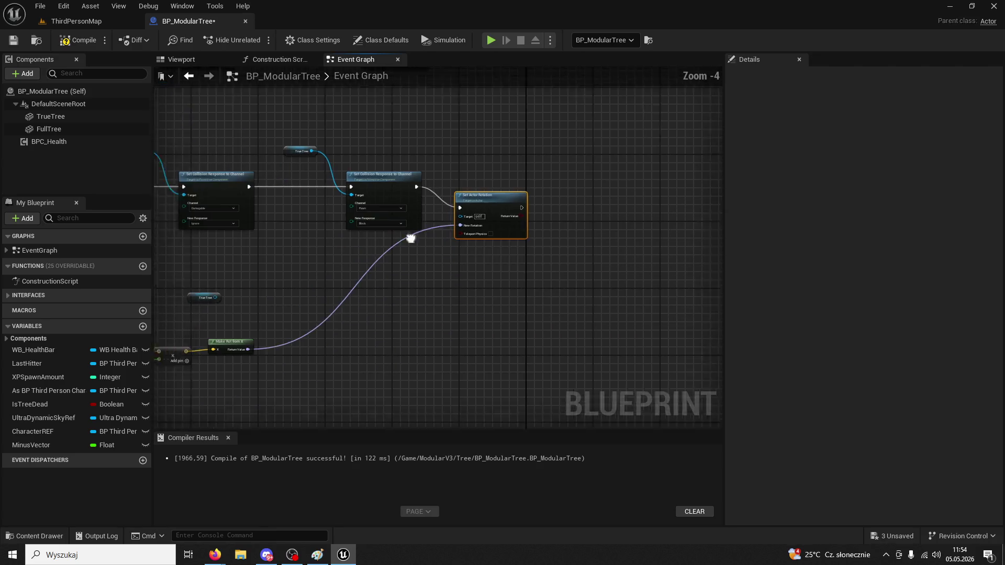
{"action": "left_click_drag", "start_coordinate": [425, 242], "coordinate": [686, 250]}
{"action": "scroll", "coordinate": [686, 250], "scroll_direction": "up", "scroll_amount": 2}
{"action": "left_click_drag", "start_coordinate": [627, 272], "coordinate": [390, 194]}
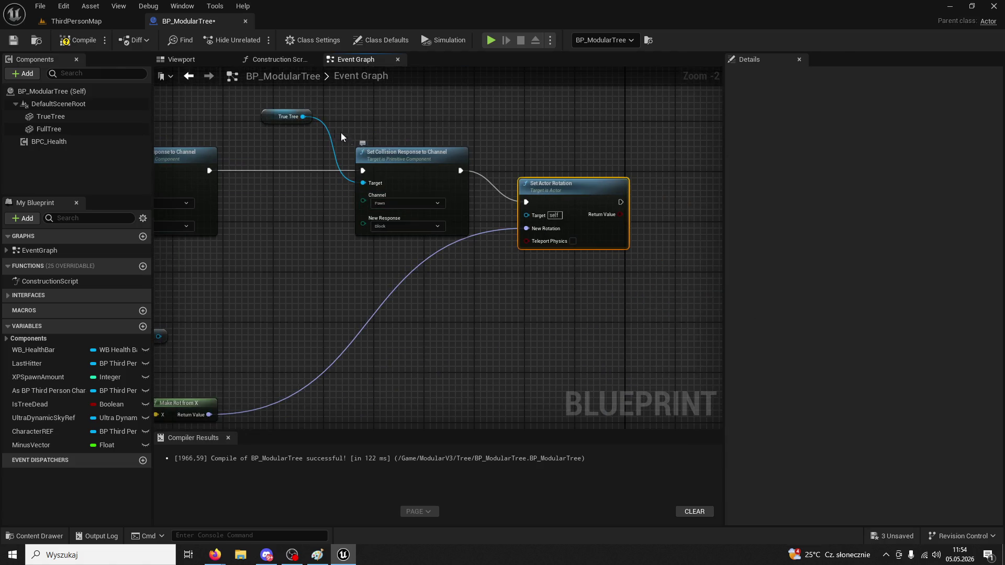
{"action": "mouse_move", "coordinate": [316, 129]}
{"action": "left_mouse_down"}
{"action": "mouse_move", "coordinate": [526, 219]}
{"action": "mouse_move", "coordinate": [546, 203]}
{"action": "left_mouse_up"}
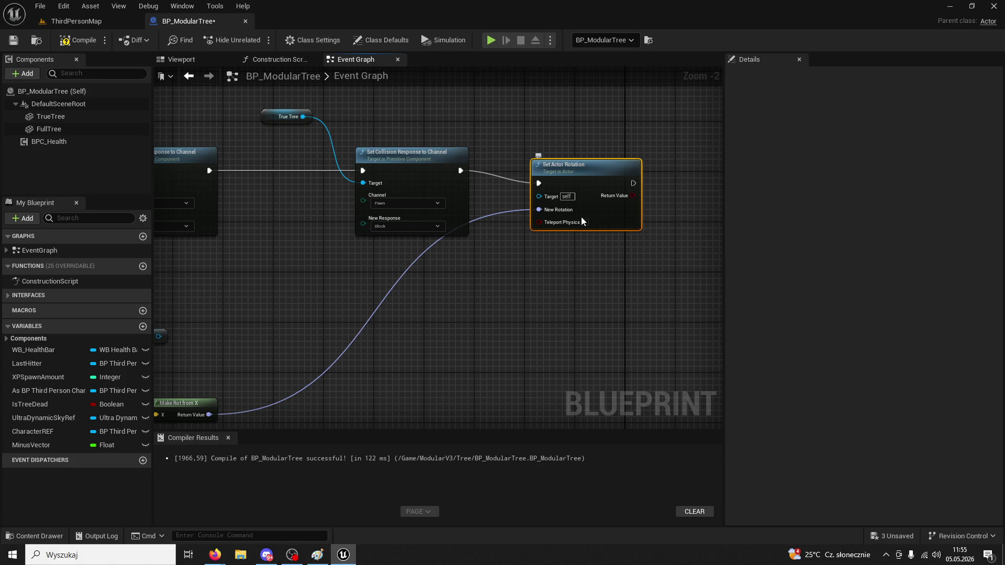
{"action": "left_click", "coordinate": [82, 44]}
{"action": "left_click", "coordinate": [100, 25]}
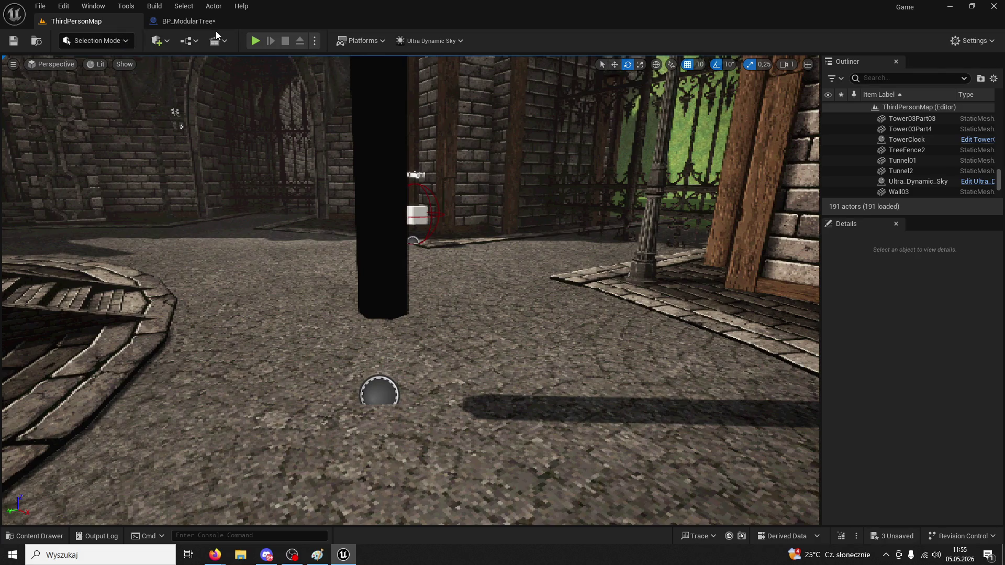
Play-test again, running to the tree and chopping it until it turns orange
{"action": "left_click", "coordinate": [255, 40]}
{"action": "key", "text": "w"}
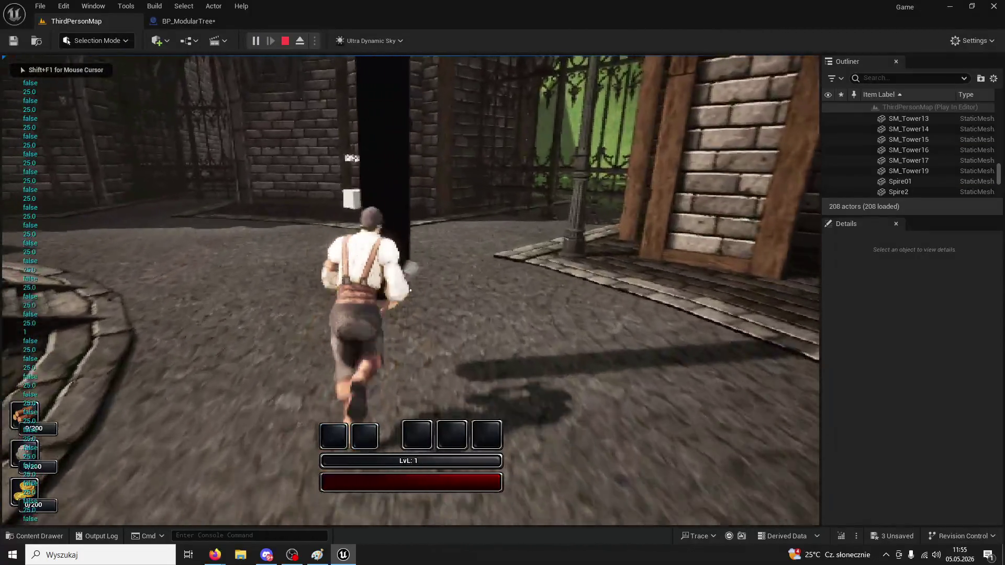
{"action": "left_click", "coordinate": [410, 290]}
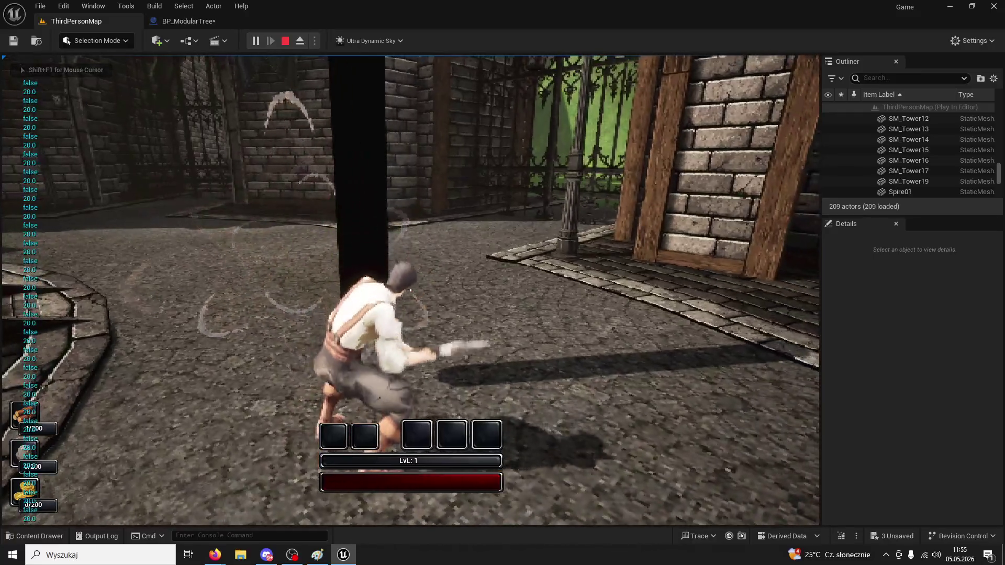
{"action": "left_click", "coordinate": [410, 290]}
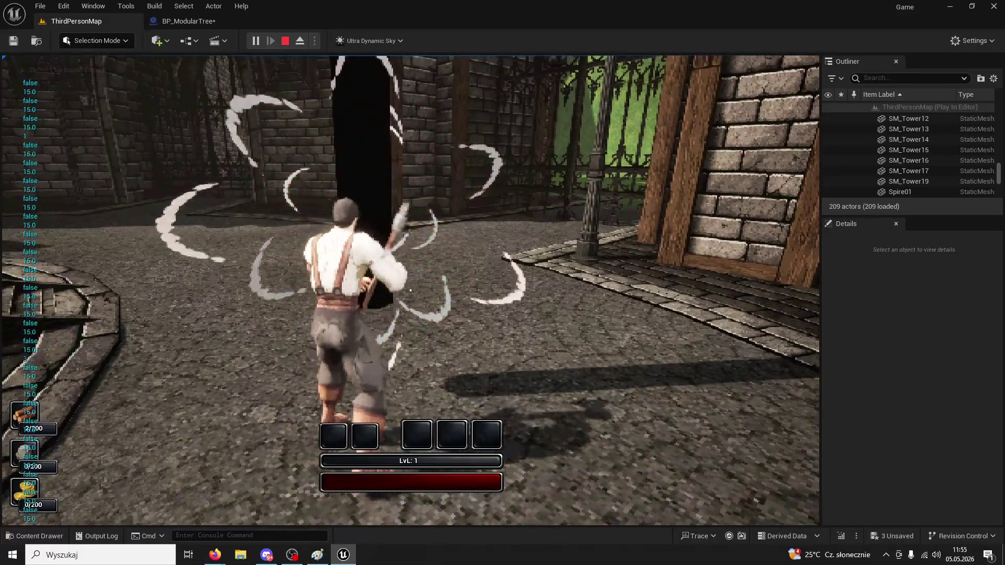
{"action": "left_click", "coordinate": [410, 290]}
{"action": "left_click", "coordinate": [410, 290]}
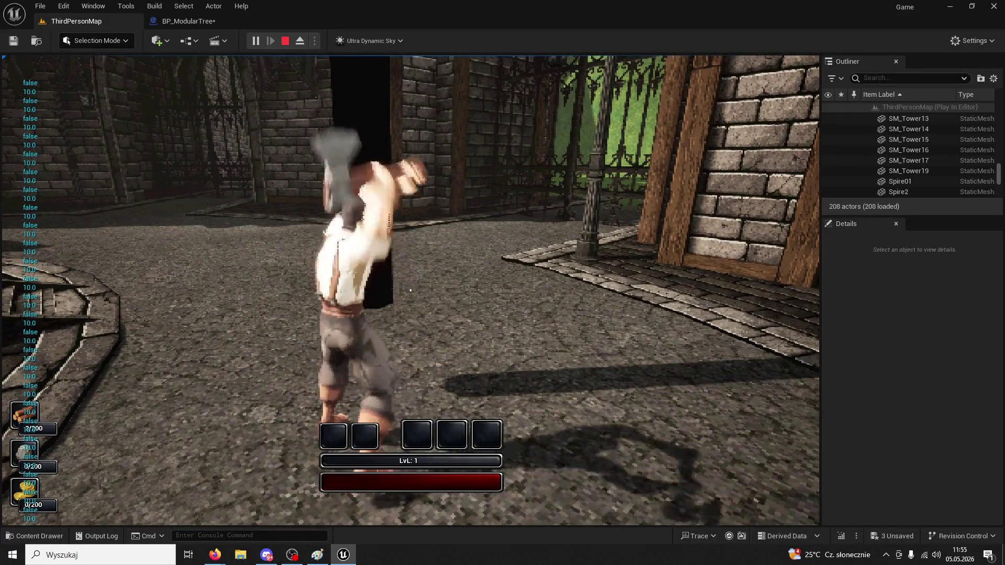
{"action": "left_click", "coordinate": [411, 290]}
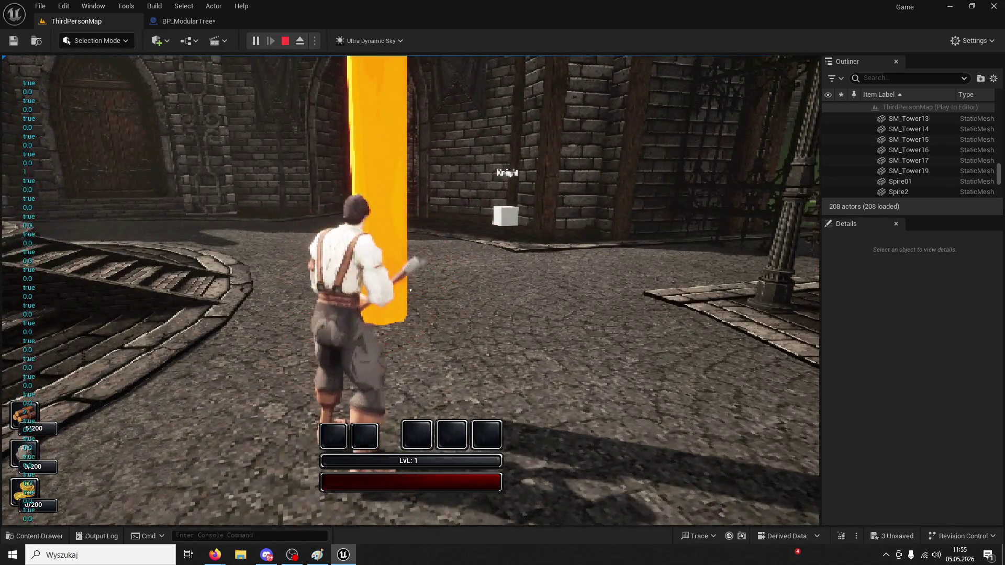
{"action": "left_click", "coordinate": [410, 290]}
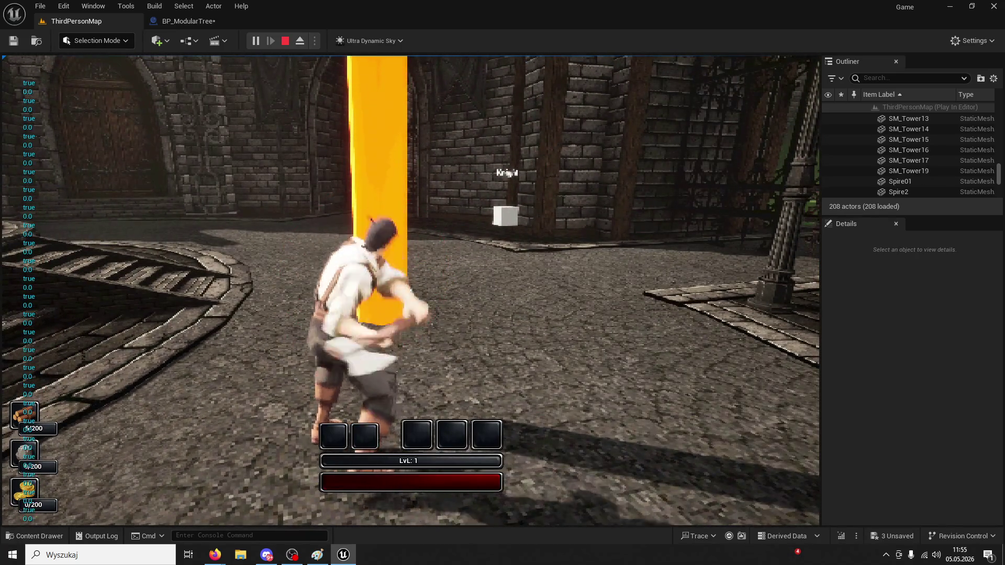
{"action": "left_click", "coordinate": [411, 290]}
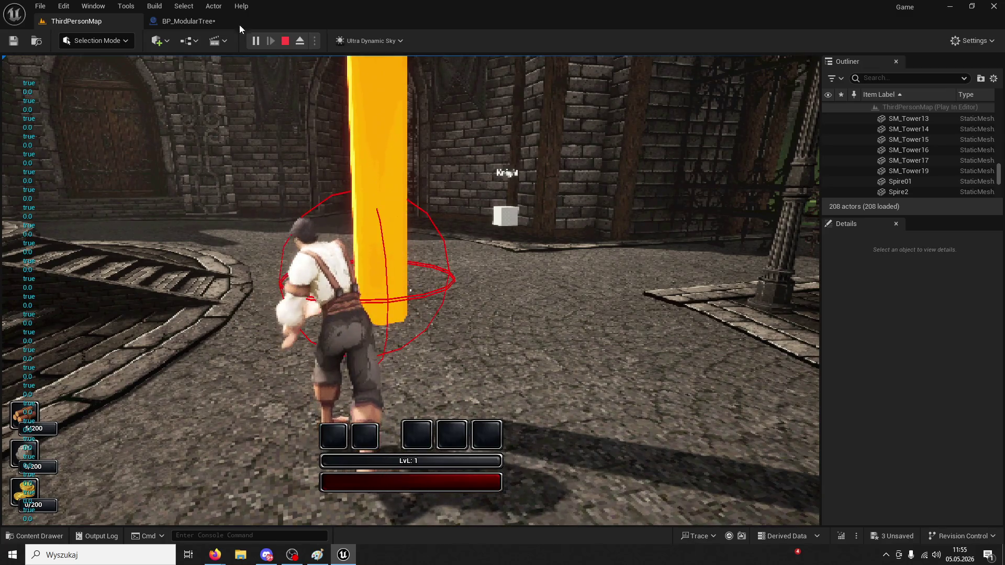
Stop the session and return to BP_ModularTree with Set Actor Rotation selected
{"action": "key", "text": "Escape"}
{"action": "left_click", "coordinate": [118, 9]}
{"action": "left_click", "coordinate": [224, 23]}
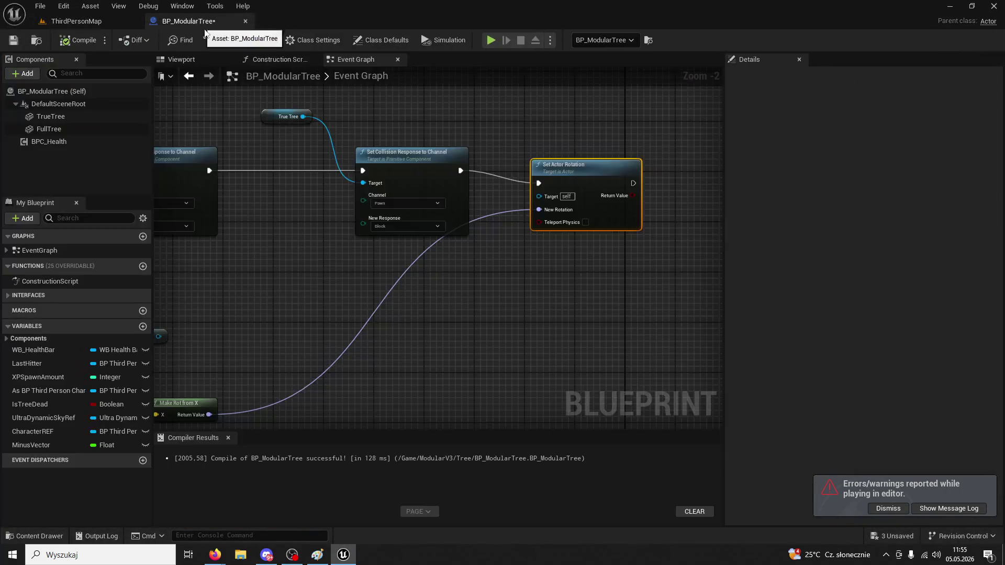
Delete the Set Actor Rotation node and the loose True Tree getter
{"action": "key", "text": "Delete"}
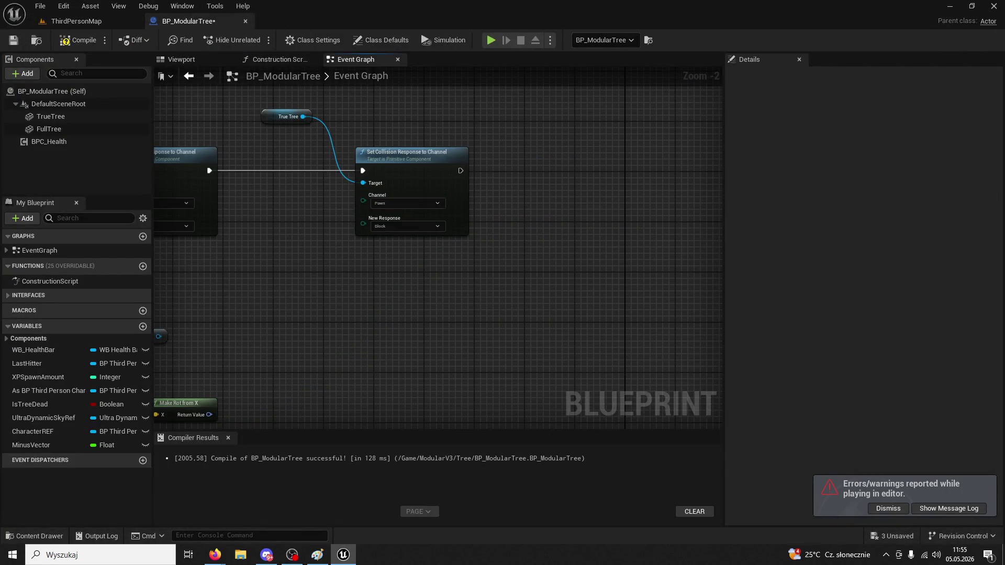
{"action": "key", "text": "alt+Tab"}
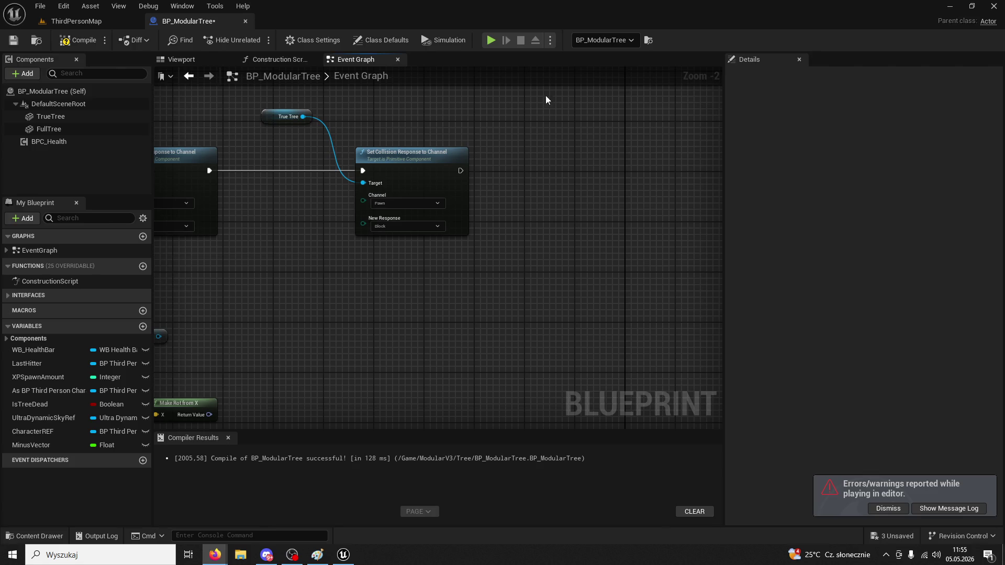
{"action": "left_click_drag", "start_coordinate": [444, 274], "coordinate": [558, 205]}
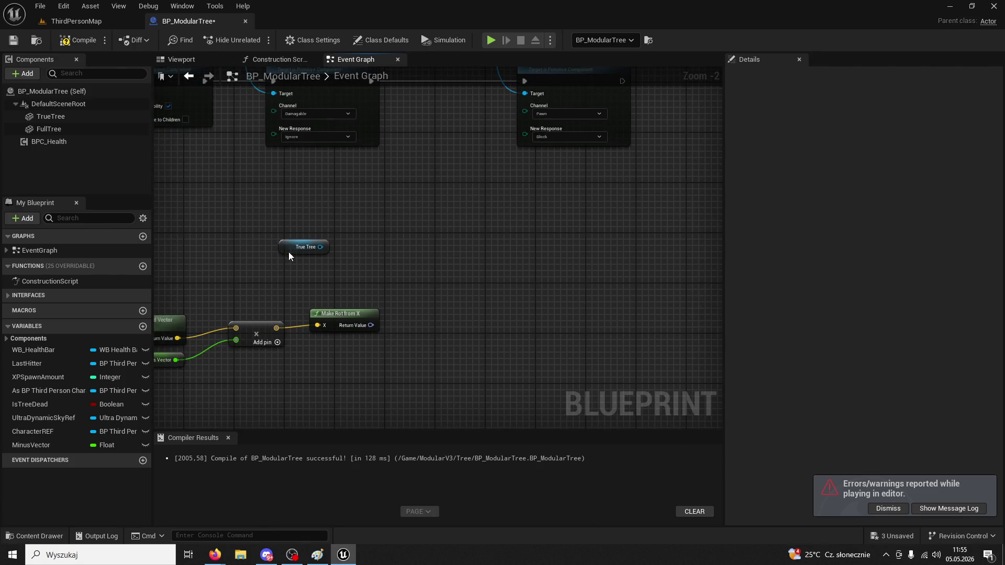
{"action": "left_click", "coordinate": [304, 247]}
{"action": "key", "text": "Delete"}
{"action": "key", "text": "alt+Tab"}
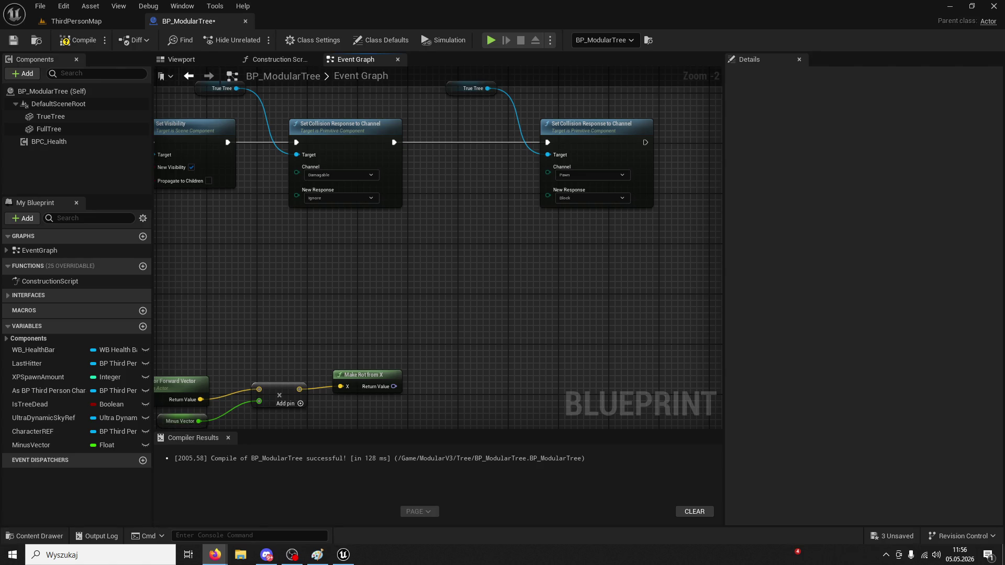
Recompile, duplicate TrueTree into TrueTree1 nested under it, and show the Viewport
{"action": "left_click", "coordinate": [79, 40]}
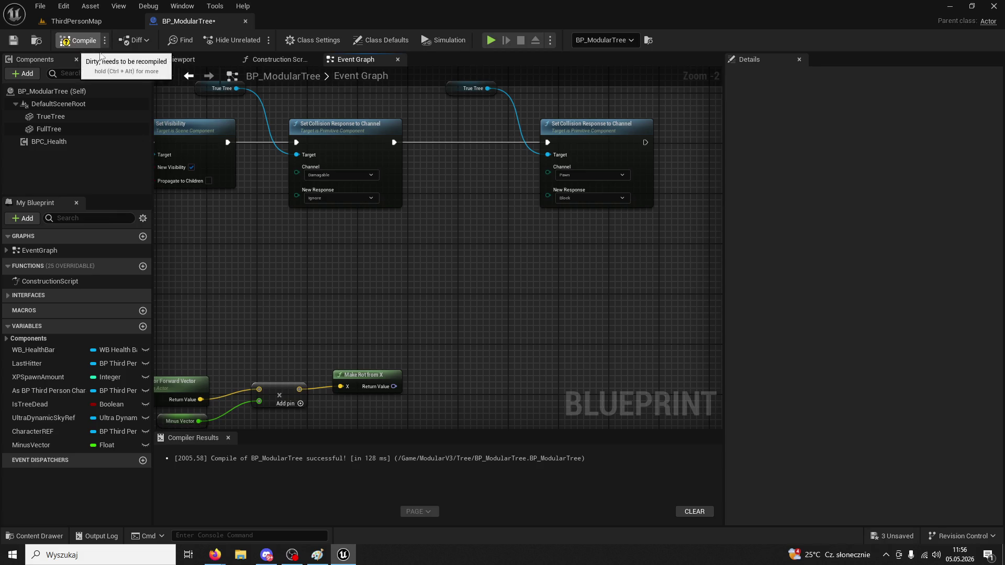
{"action": "left_click", "coordinate": [51, 117]}
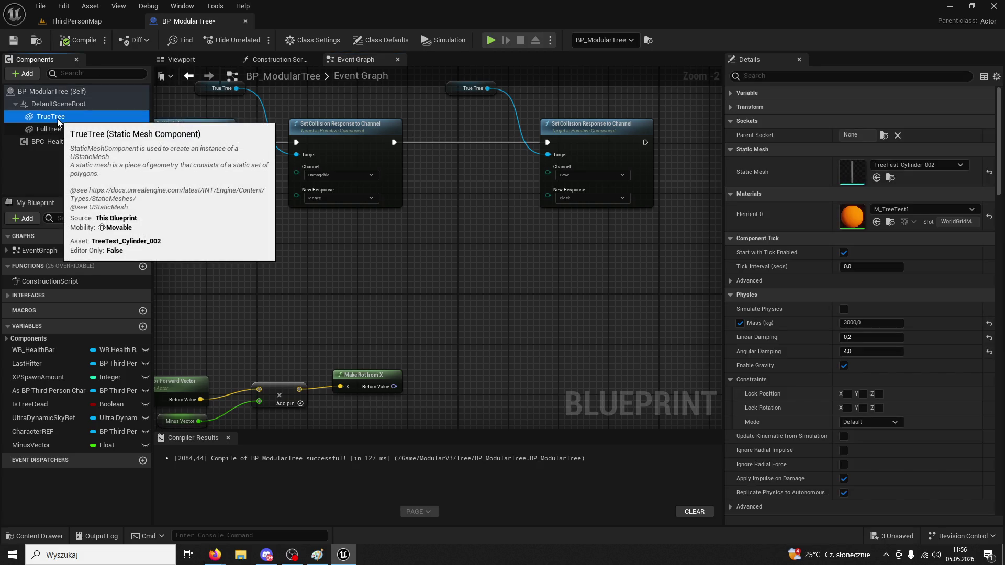
{"action": "key", "text": "ctrl+d"}
{"action": "mouse_move", "coordinate": [62, 141]}
{"action": "left_mouse_down"}
{"action": "mouse_move", "coordinate": [70, 119]}
{"action": "mouse_move", "coordinate": [64, 131]}
{"action": "left_mouse_up"}
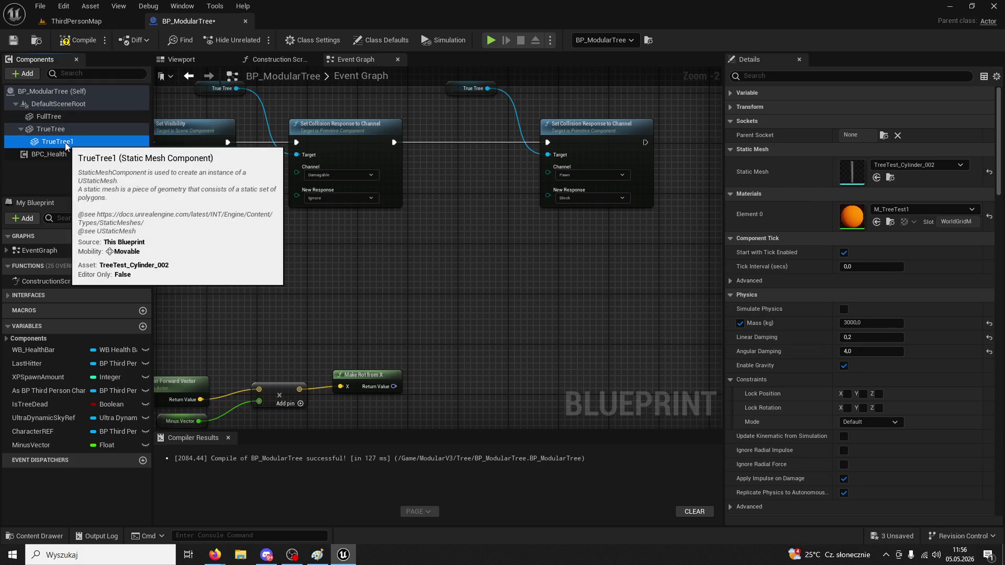
{"action": "left_click", "coordinate": [182, 59]}
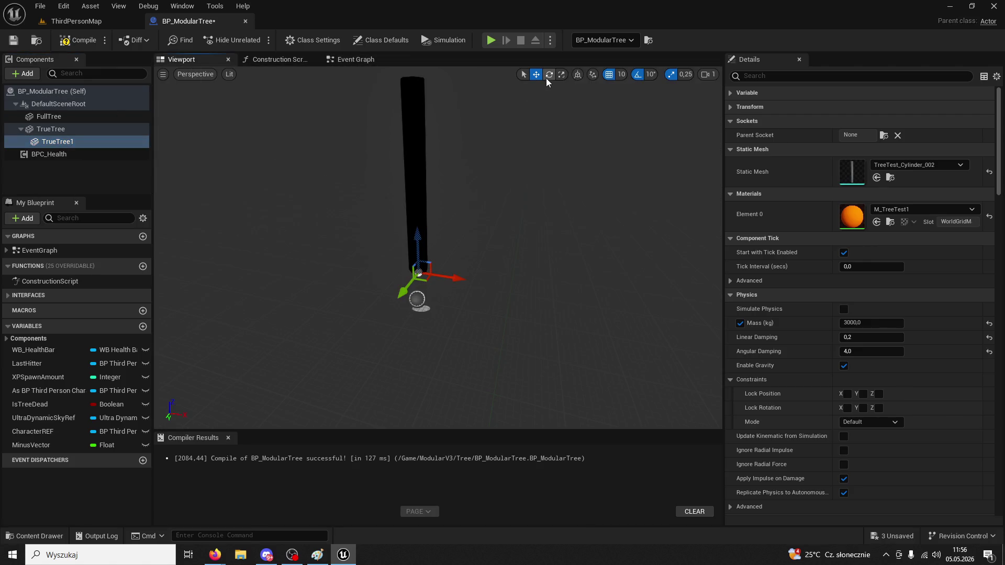
Filter Details by 'visible' and tick Visible on TrueTree1
{"action": "left_click", "coordinate": [846, 80]}
{"action": "type", "text": "visible"}
{"action": "left_click", "coordinate": [846, 108]}
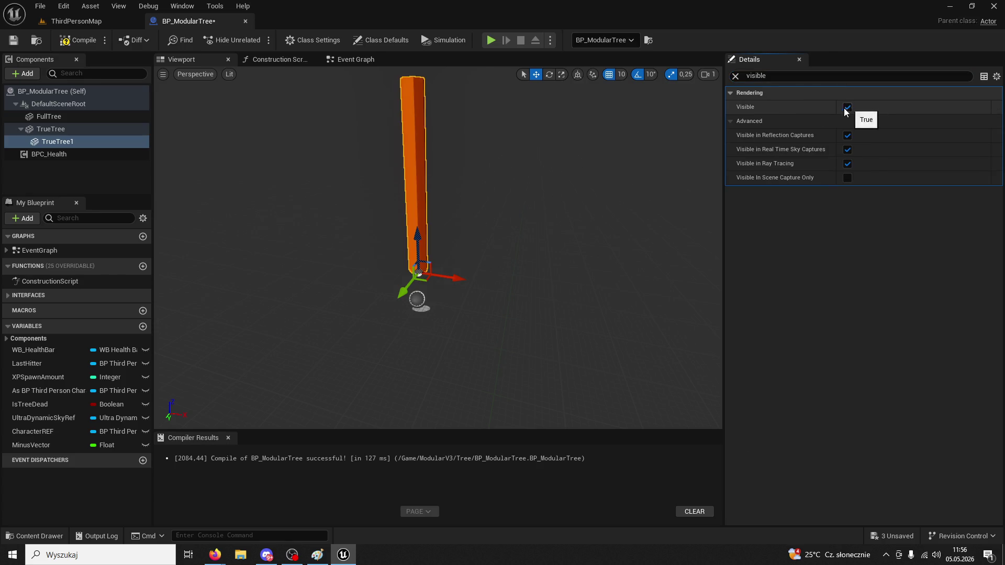
Rotate TrueTree1 over sideways like a fallen trunk, then resume the ThirdPersonMap game
{"action": "left_click", "coordinate": [547, 74]}
{"action": "left_click_drag", "start_coordinate": [447, 229], "coordinate": [487, 263]}
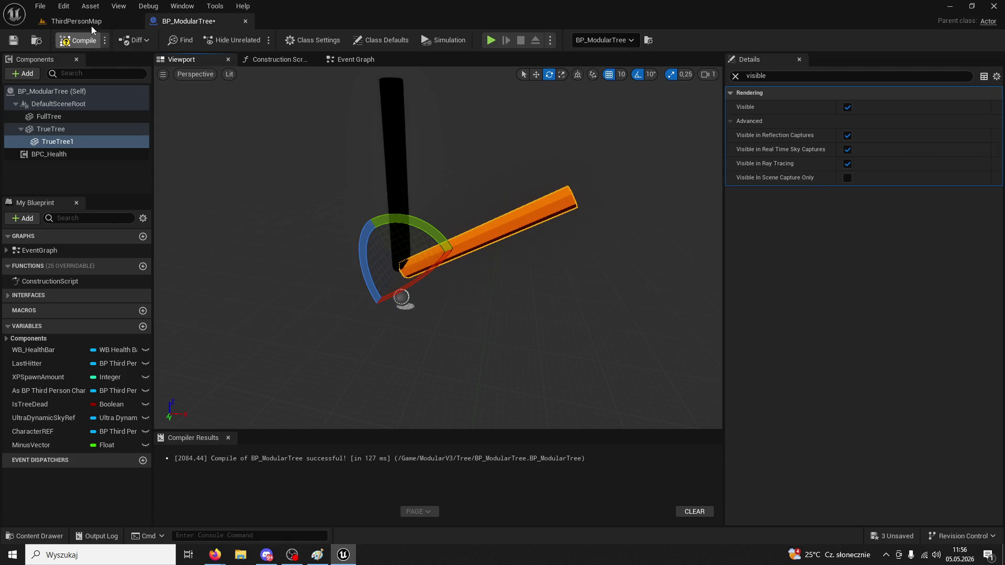
{"action": "left_click", "coordinate": [91, 26]}
{"action": "left_click", "coordinate": [259, 42]}
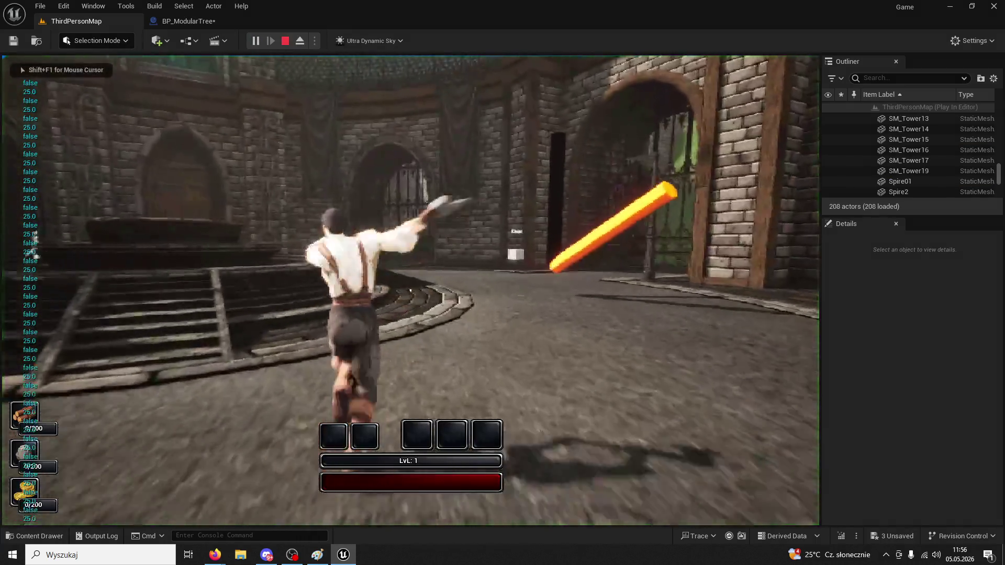
Stop play, glance over the Event Graph, and open BP_ModularTree's Viewport showing TrueTree1 sideways
{"action": "key", "text": "Escape"}
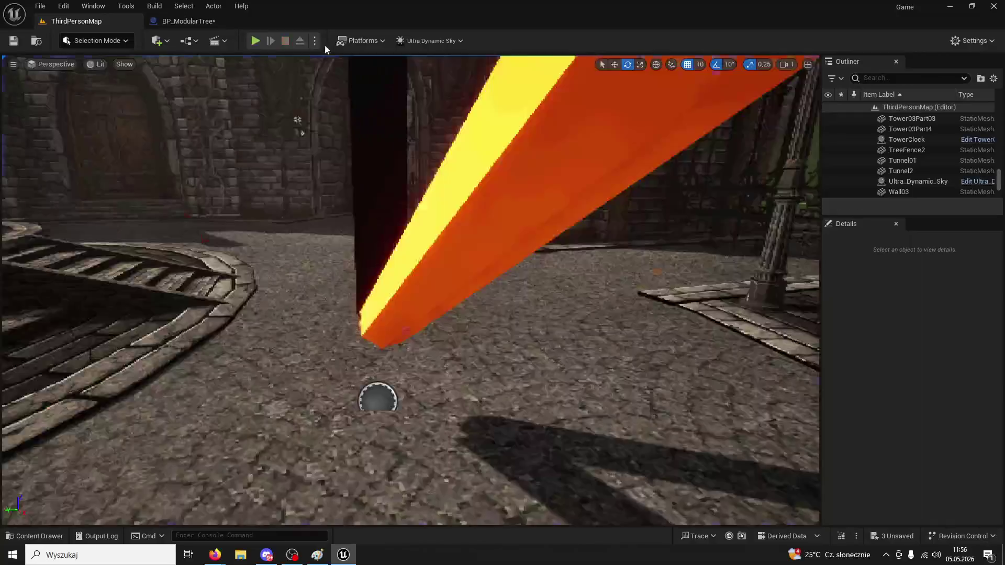
{"action": "left_click", "coordinate": [193, 20]}
{"action": "left_click", "coordinate": [356, 59]}
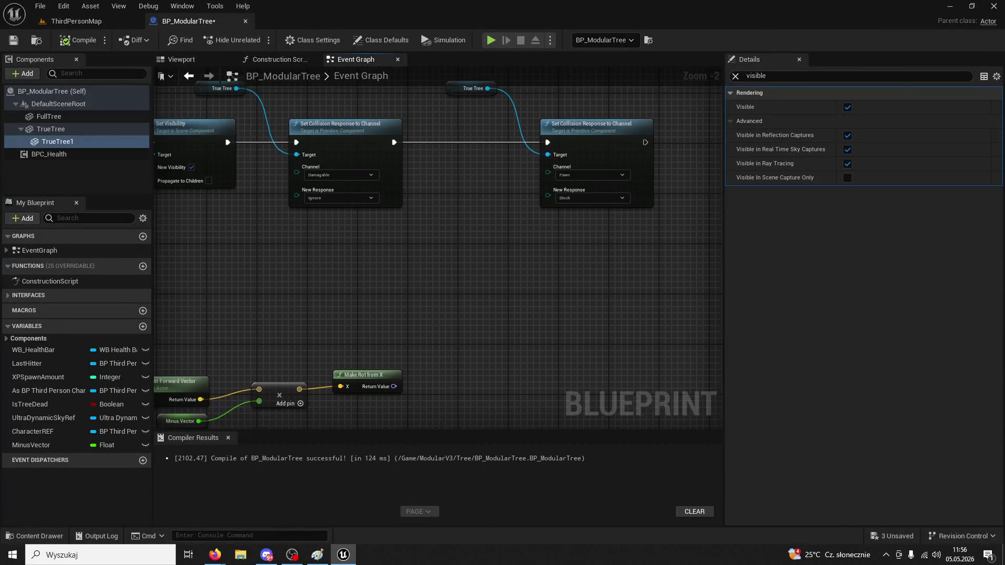
{"action": "left_click_drag", "start_coordinate": [412, 386], "coordinate": [389, 337]}
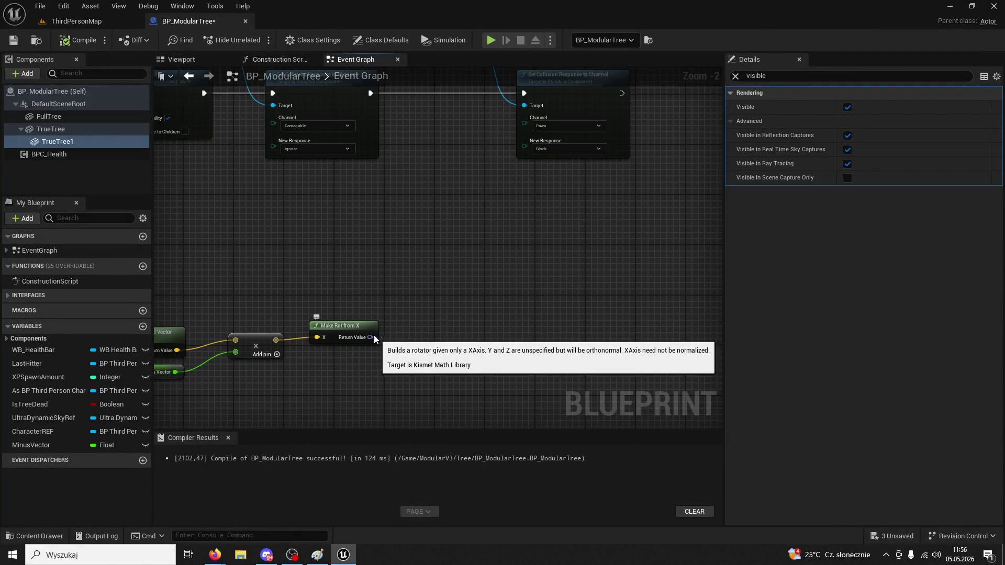
{"action": "left_click", "coordinate": [112, 20]}
{"action": "left_click", "coordinate": [201, 23]}
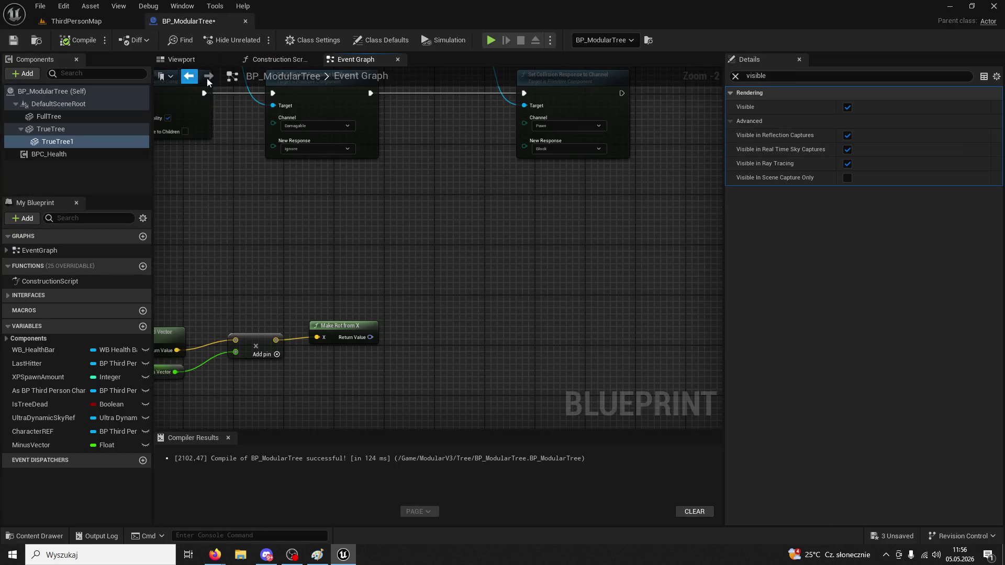
{"action": "left_click", "coordinate": [294, 61]}
{"action": "left_click", "coordinate": [199, 58]}
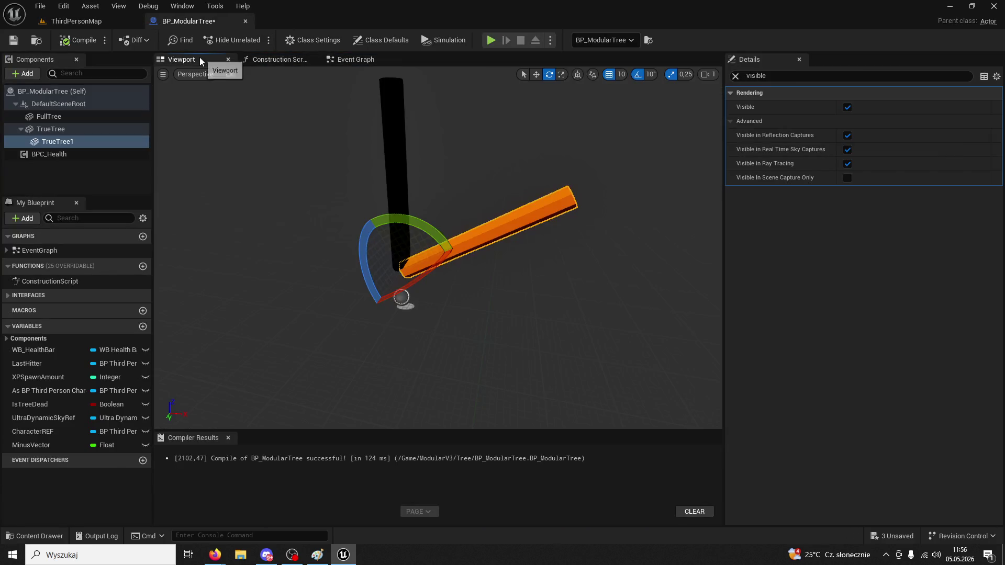
Clear the TrueTree1 selection, check ThirdPersonMap, and return to BP_ModularTree
{"action": "left_click", "coordinate": [492, 225]}
{"action": "left_click", "coordinate": [76, 26]}
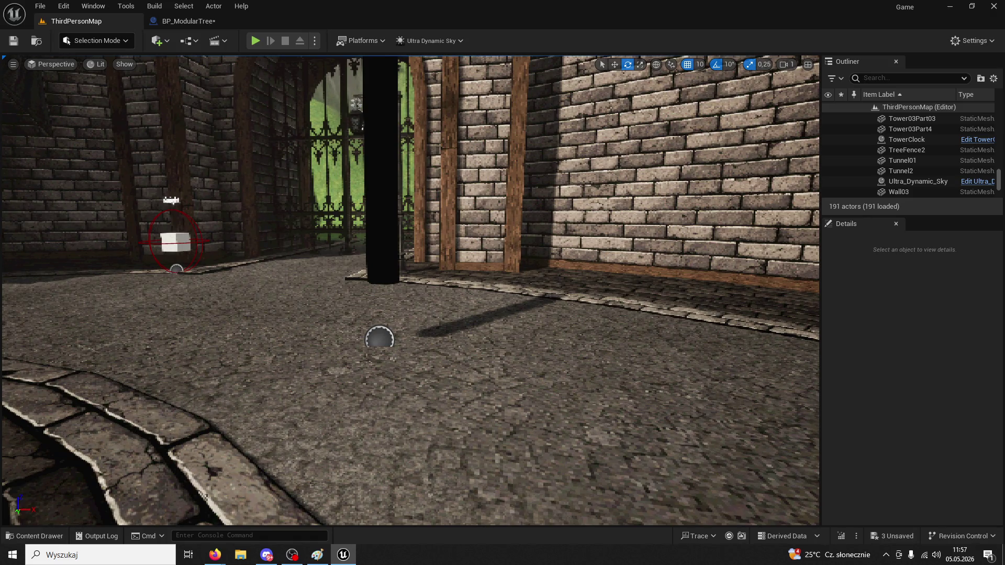
{"action": "left_click", "coordinate": [204, 22]}
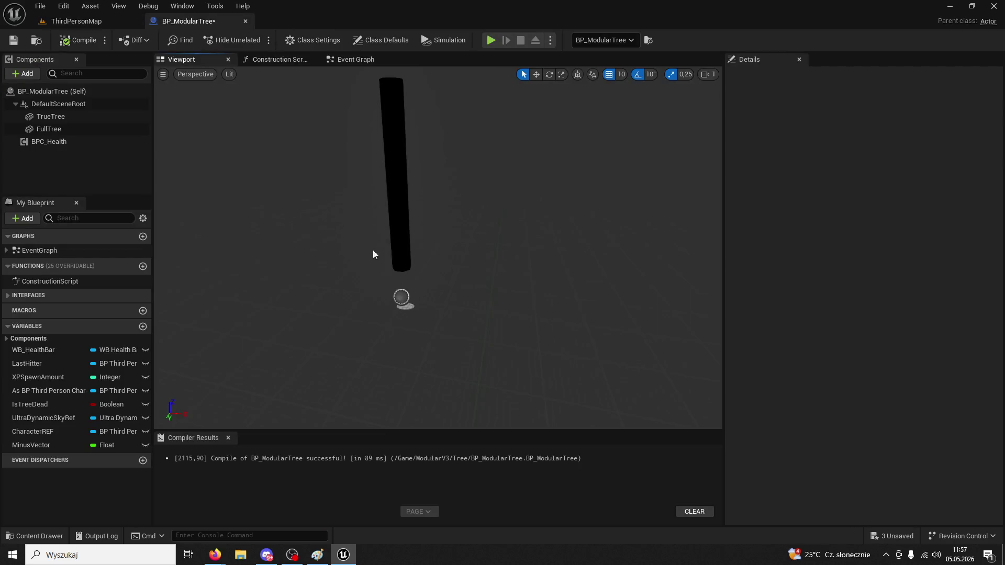
Add a Get Actor Right Vector node pulled from the Character REF pin in the Event Graph
{"action": "left_click", "coordinate": [350, 60]}
{"action": "scroll", "coordinate": [384, 231], "scroll_direction": "down", "scroll_amount": 2}
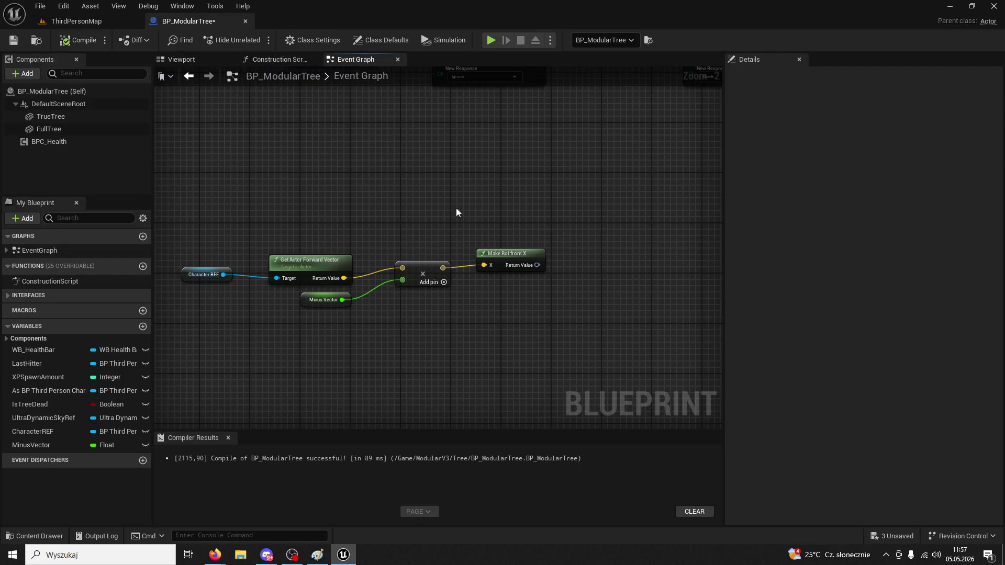
{"action": "left_click_drag", "start_coordinate": [223, 274], "coordinate": [283, 220]}
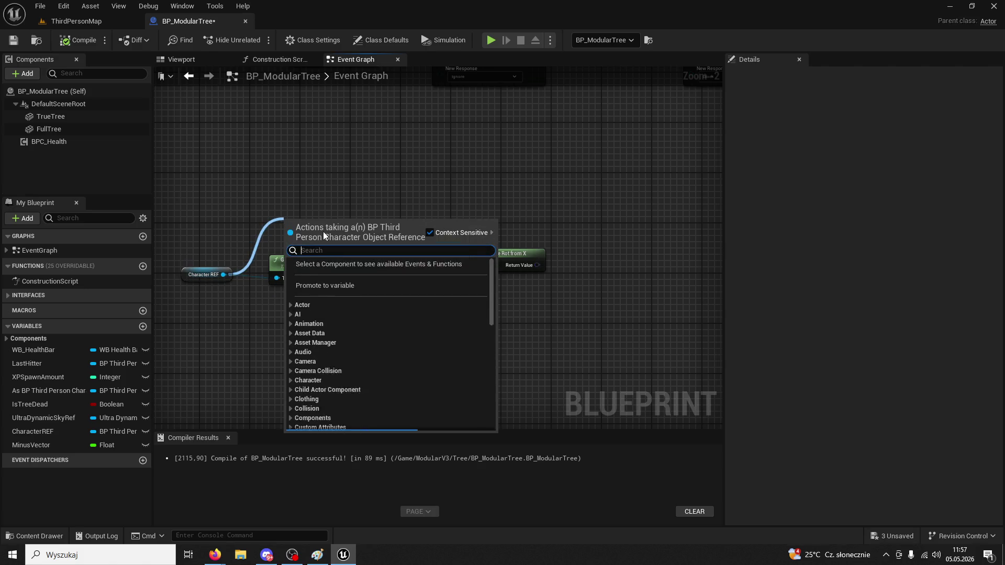
{"action": "type", "text": "get actor right ve"}
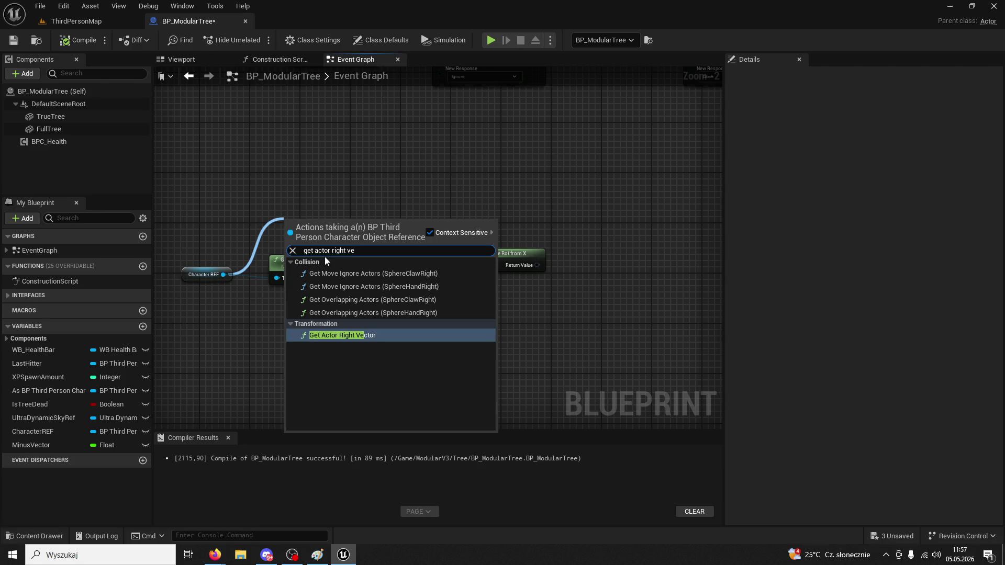
{"action": "key", "text": "Return"}
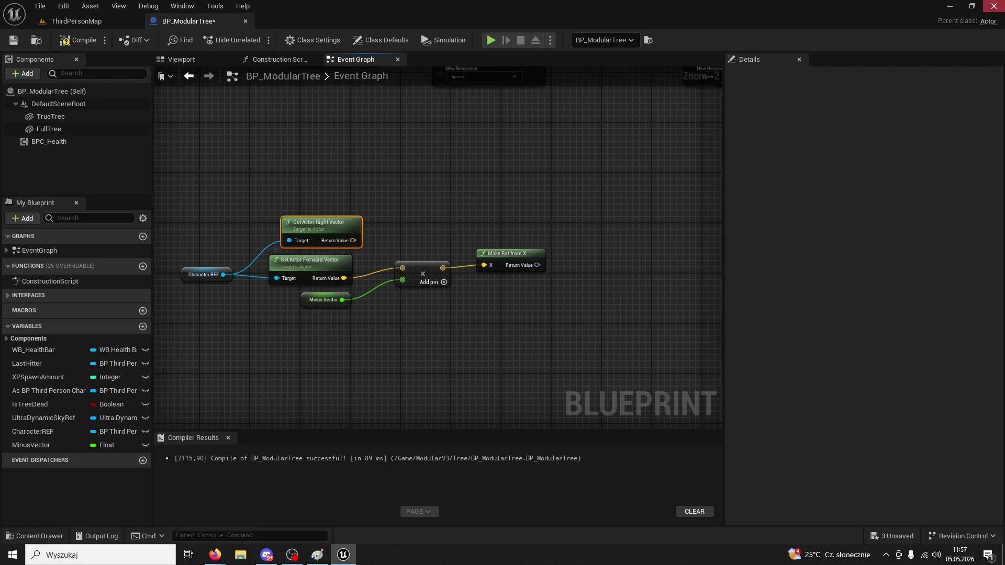
{"action": "key", "text": "alt+Tab"}
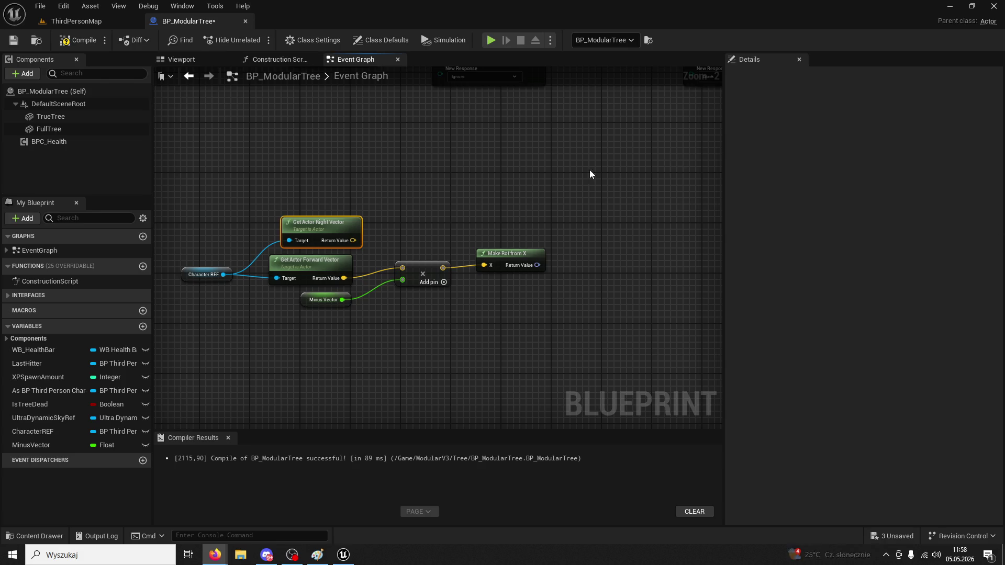
{"action": "left_click", "coordinate": [542, 255]}
Delete Make Rot from X and add a Cross Product node from the multiply output
{"action": "key", "text": "Delete"}
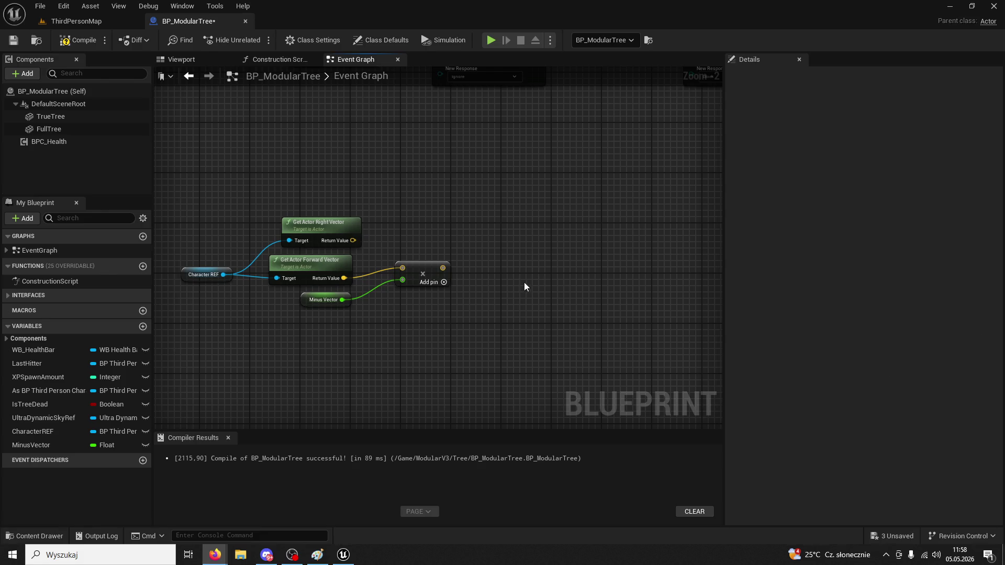
{"action": "left_click_drag", "start_coordinate": [442, 267], "coordinate": [521, 252]}
{"action": "type", "text": "cr"}
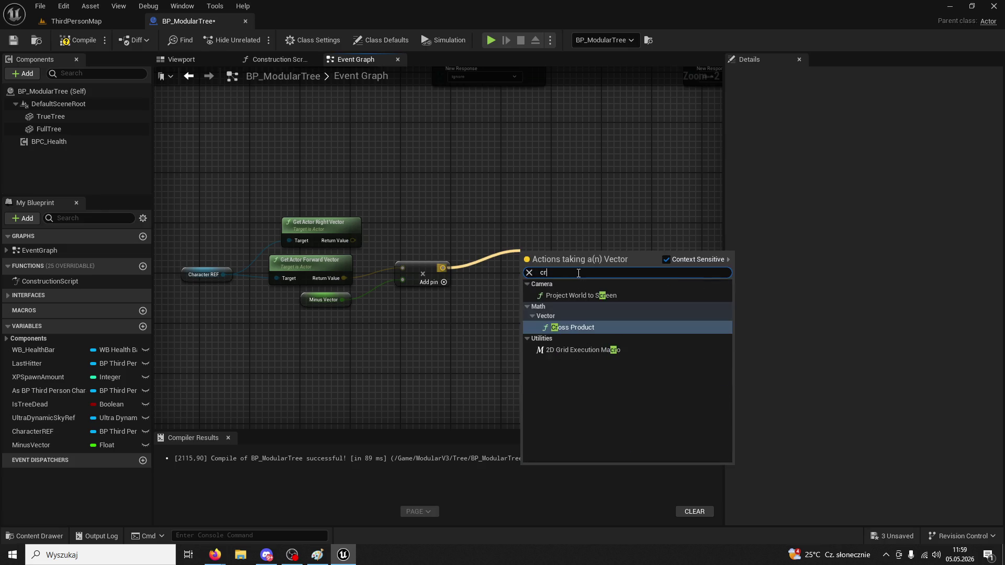
{"action": "type", "text": "oss"}
{"action": "key", "text": "Return"}
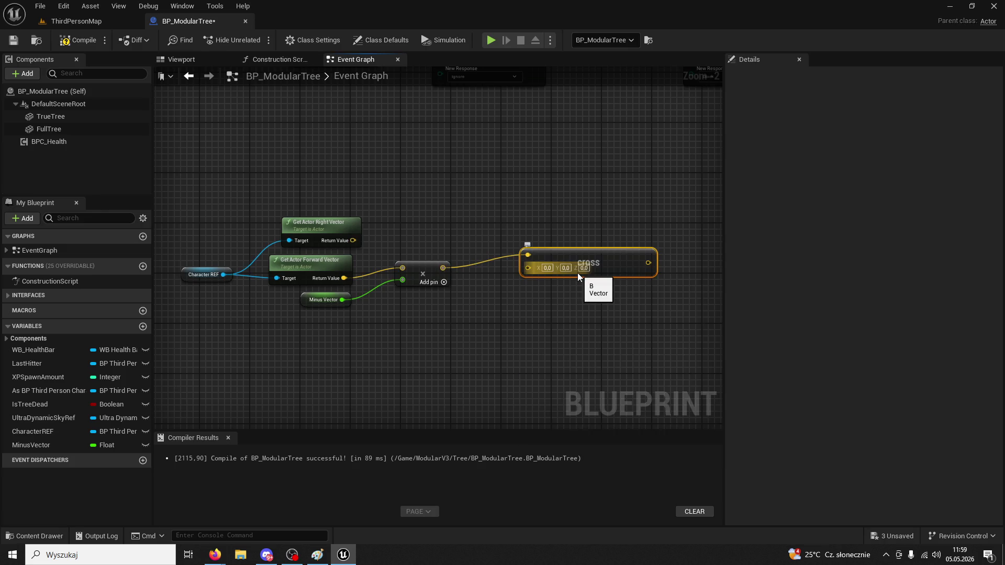
{"action": "left_click_drag", "start_coordinate": [551, 252], "coordinate": [539, 227]}
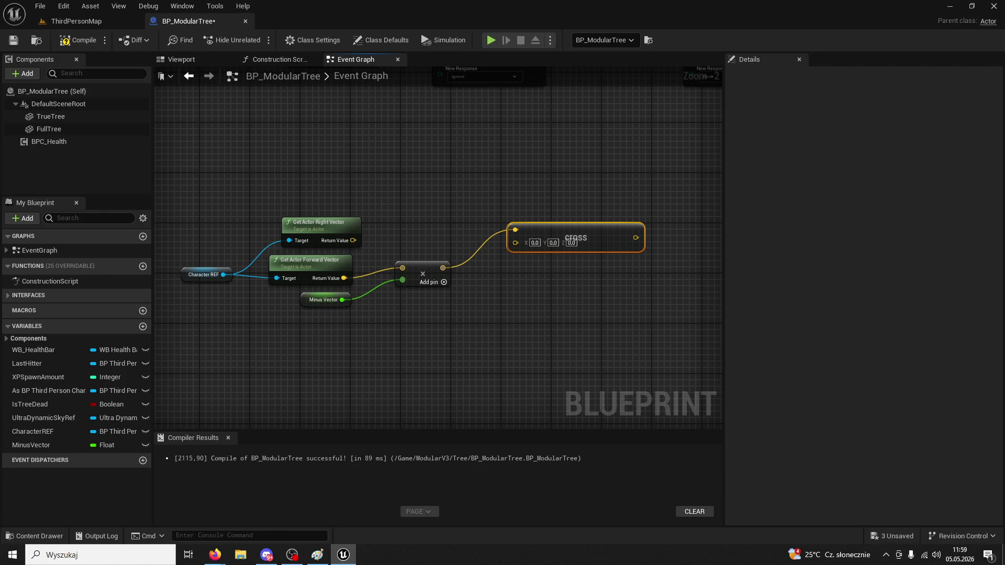
Wire the multiplied (reversed) forward vector into the Cross Product node's input
{"action": "left_click_drag", "start_coordinate": [443, 267], "coordinate": [500, 296]}
{"action": "type", "text": "vector x vector"}
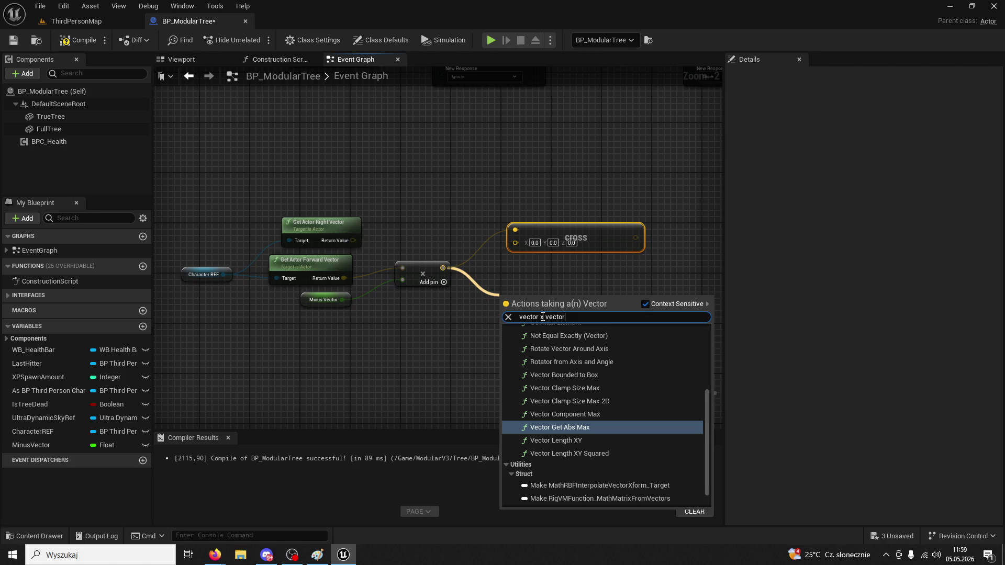
{"action": "left_click", "coordinate": [561, 285]}
{"action": "left_click_drag", "start_coordinate": [443, 267], "coordinate": [515, 229]}
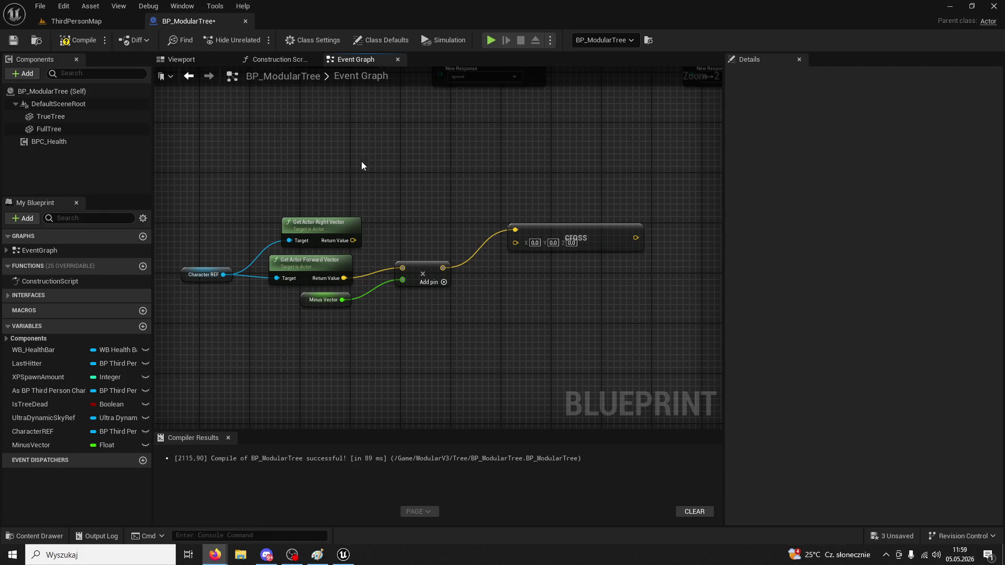
{"action": "left_click", "coordinate": [206, 57]}
Compile, test-rotate the FullTree component with the gizmo, then undo the rotation
{"action": "left_click", "coordinate": [478, 318]}
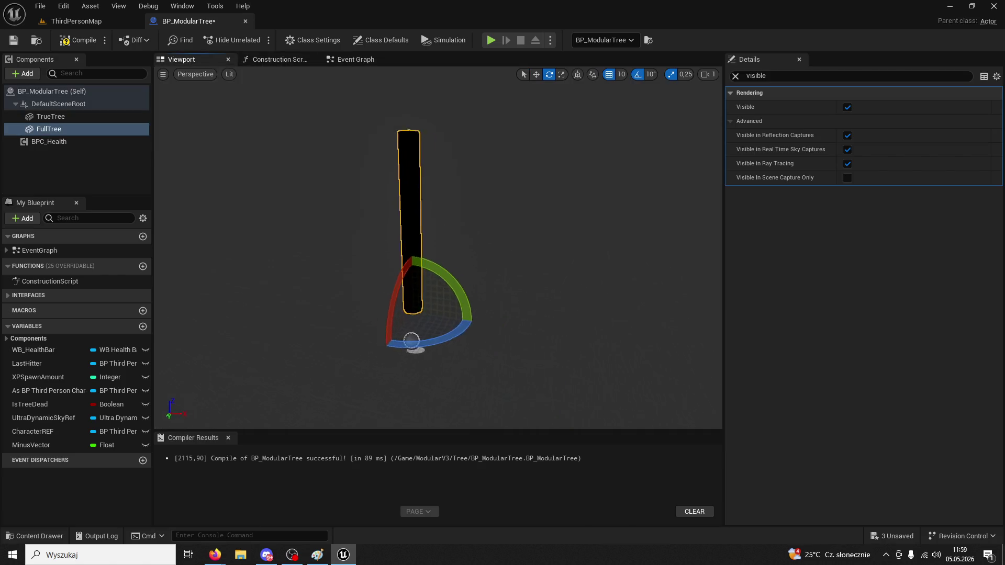
{"action": "left_click", "coordinate": [536, 74]}
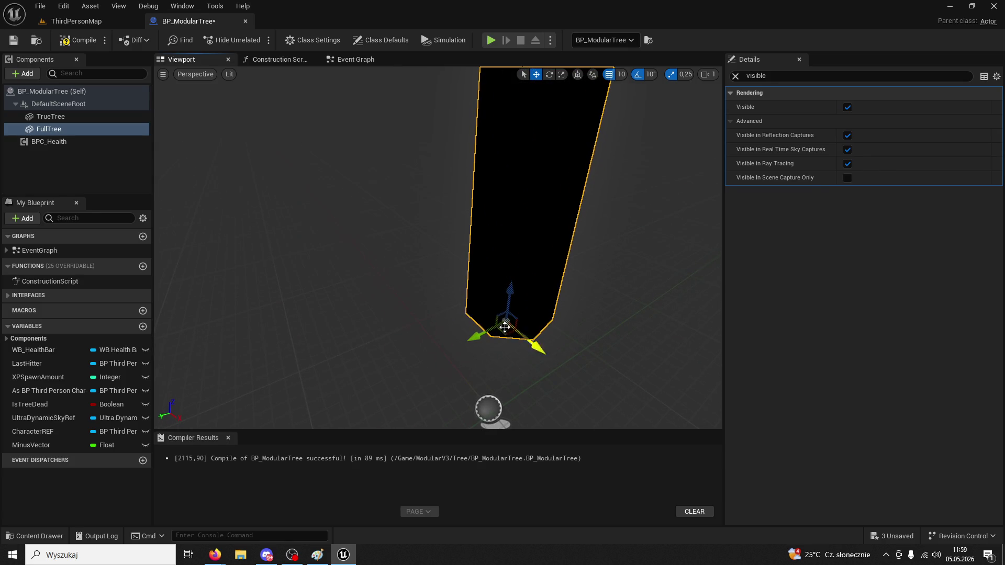
{"action": "left_click", "coordinate": [549, 74]}
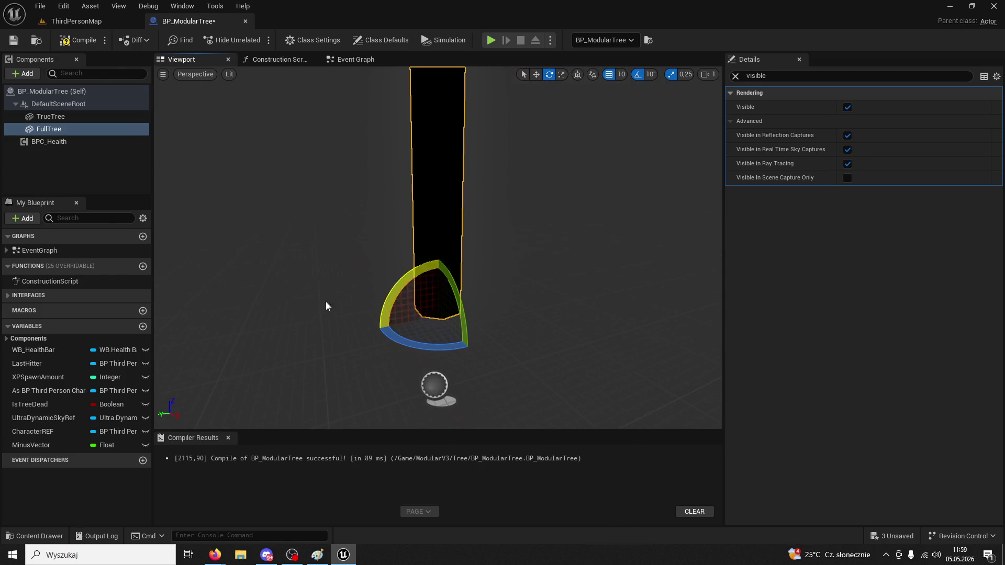
{"action": "left_click_drag", "start_coordinate": [298, 343], "coordinate": [298, 343]}
{"action": "left_click", "coordinate": [98, 41]}
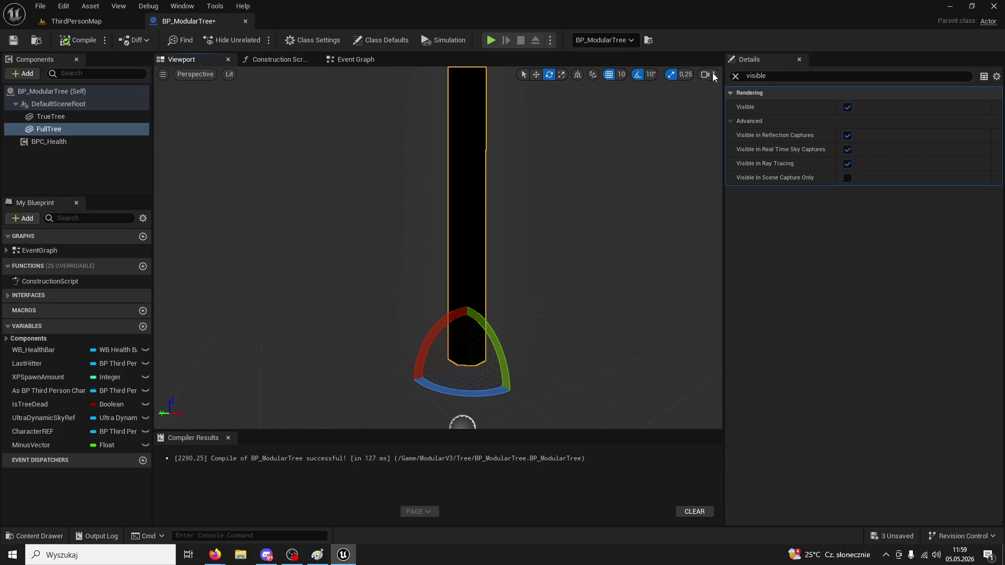
{"action": "mouse_move", "coordinate": [434, 398]}
{"action": "left_mouse_down"}
{"action": "mouse_move", "coordinate": [526, 403]}
{"action": "mouse_move", "coordinate": [550, 378]}
{"action": "mouse_move", "coordinate": [442, 393]}
{"action": "left_mouse_up"}
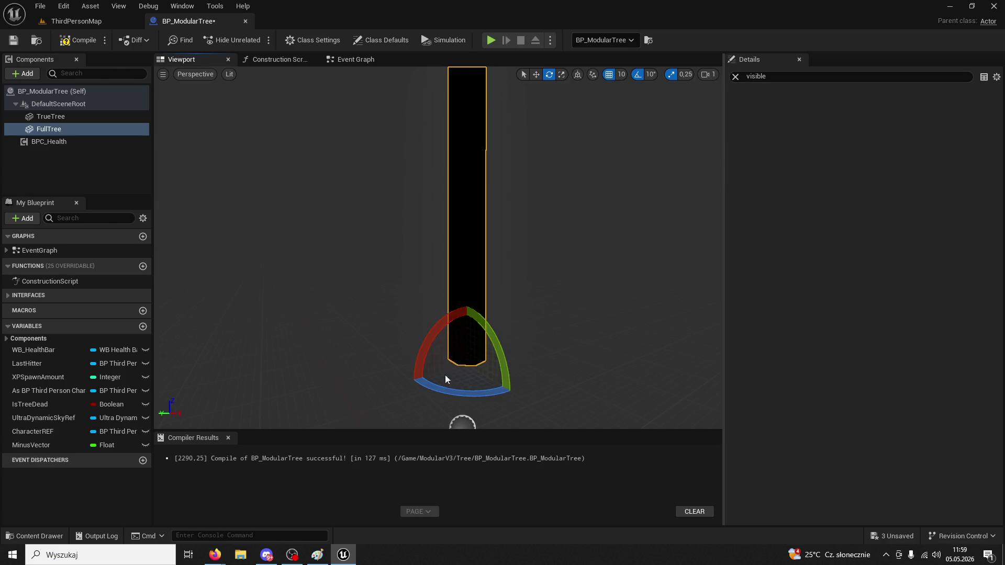
{"action": "key", "text": "ctrl+z"}
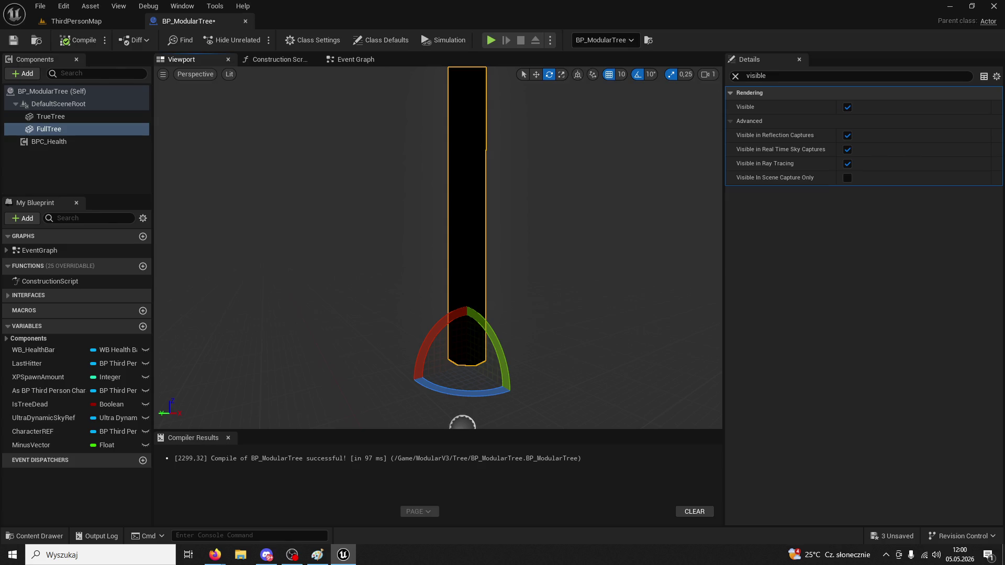
Back in the Event Graph, rewire the reversed forward vector into the Cross node's B input
{"action": "key", "text": "alt+Tab"}
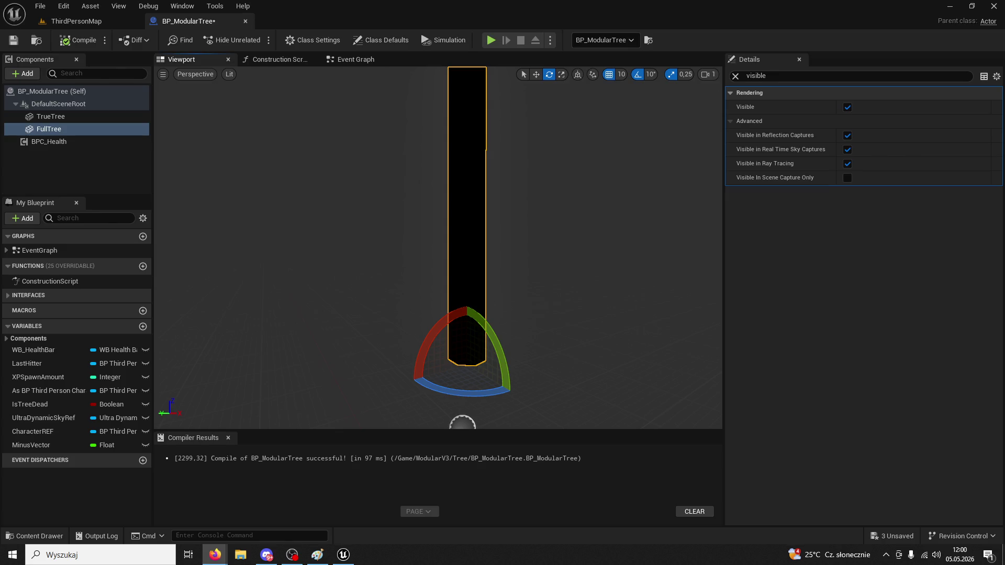
{"action": "left_click", "coordinate": [350, 59]}
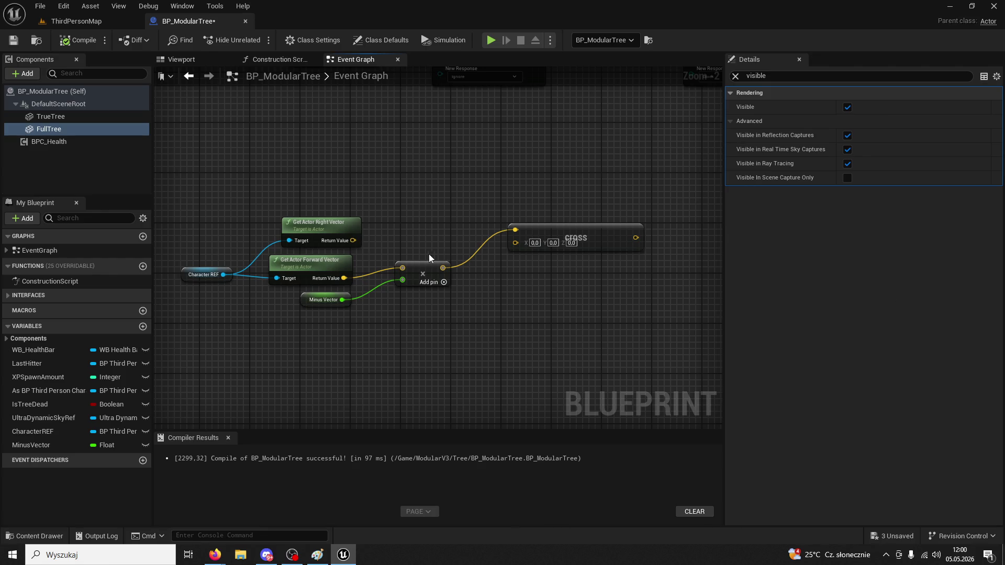
{"action": "left_click_drag", "start_coordinate": [443, 268], "coordinate": [517, 242]}
Break the Cross node's first input link, set it to 0,0,1, and compile
{"action": "right_click", "coordinate": [517, 231]}
{"action": "left_click", "coordinate": [547, 276]}
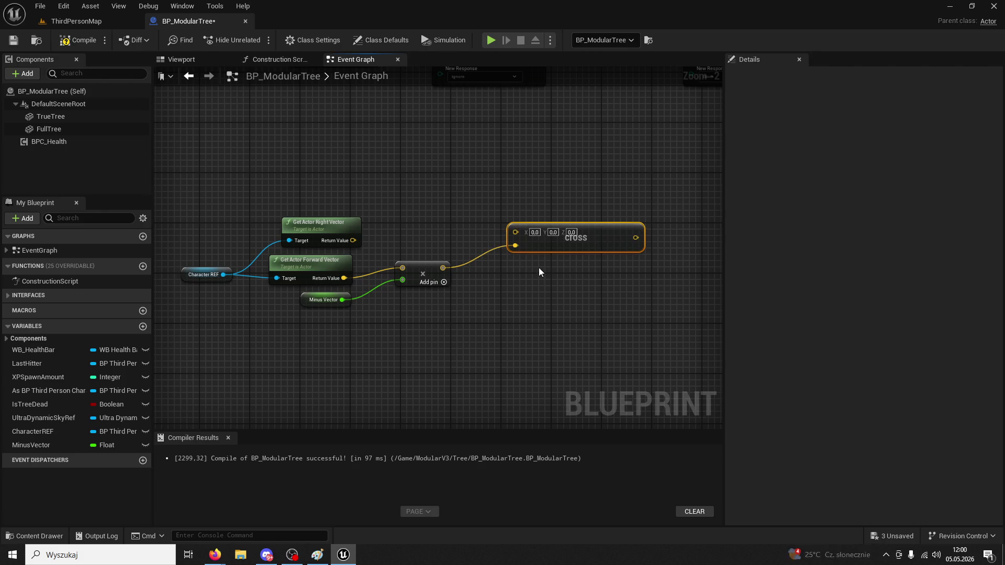
{"action": "left_click", "coordinate": [571, 232]}
{"action": "type", "text": "1"}
{"action": "key", "text": "Return"}
{"action": "left_click", "coordinate": [576, 274]}
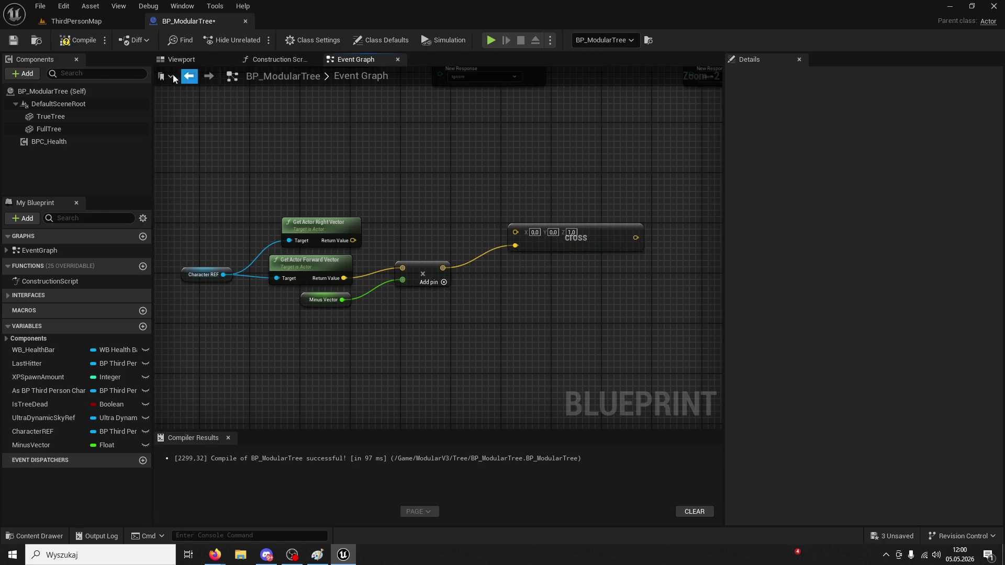
{"action": "left_click", "coordinate": [79, 40]}
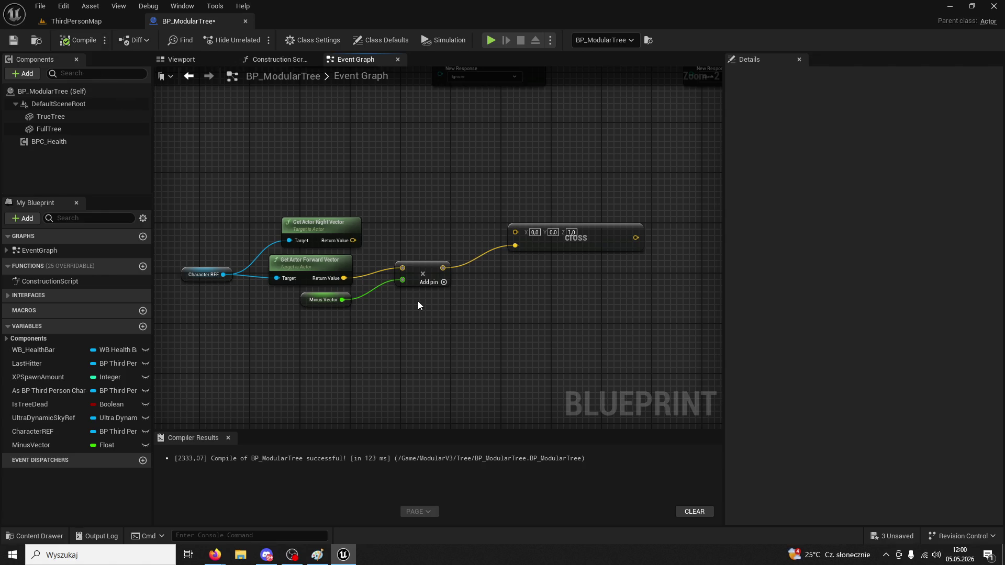
{"action": "left_click_drag", "start_coordinate": [469, 319], "coordinate": [340, 309]}
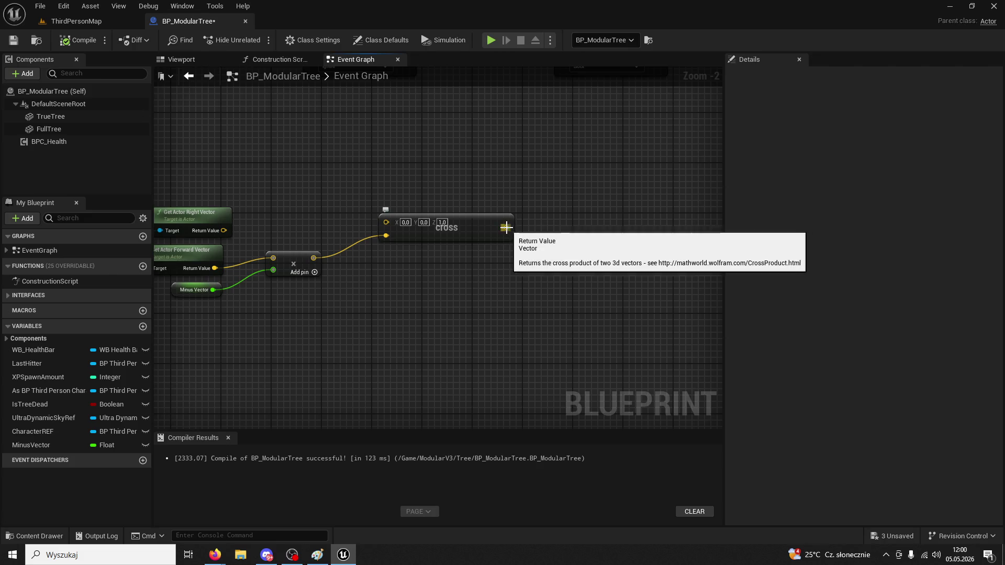
Add a Set Axis (Matrix) node from the Cross result via an 'axis' search, then delete it
{"action": "left_click_drag", "start_coordinate": [509, 228], "coordinate": [566, 219]}
{"action": "type", "text": "fall axis"}
{"action": "key", "text": "ctrl+a"}
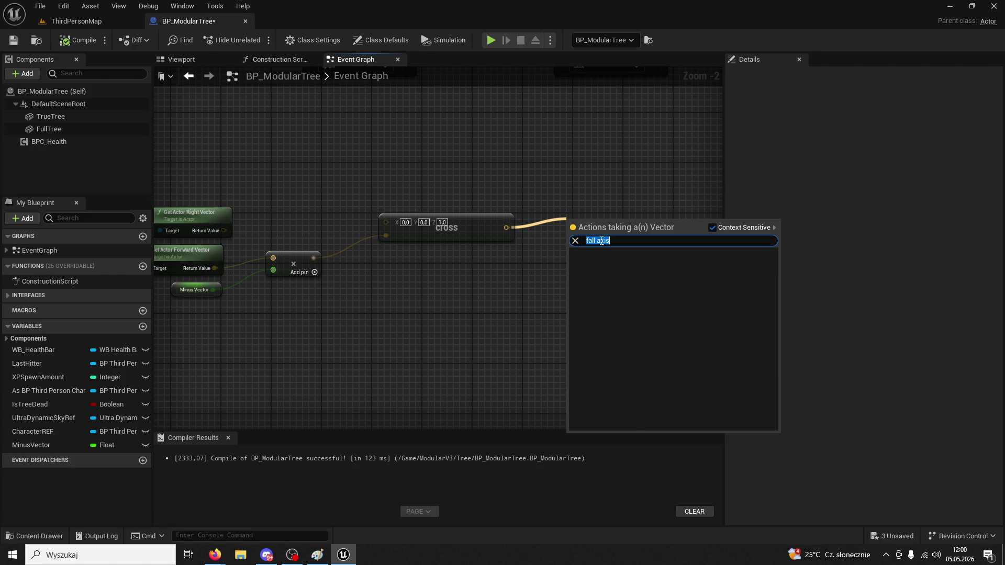
{"action": "type", "text": "axis"}
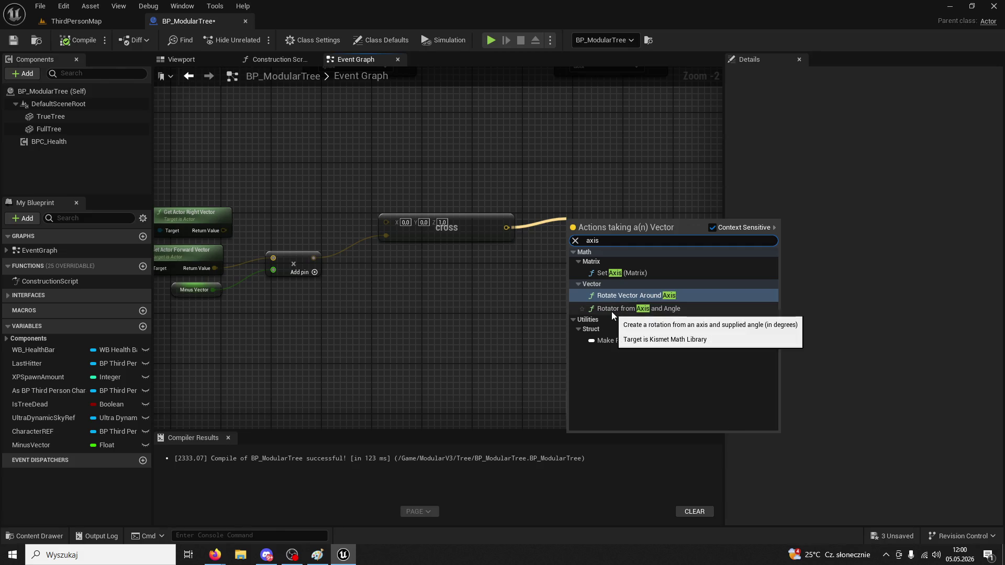
{"action": "left_click", "coordinate": [610, 273]}
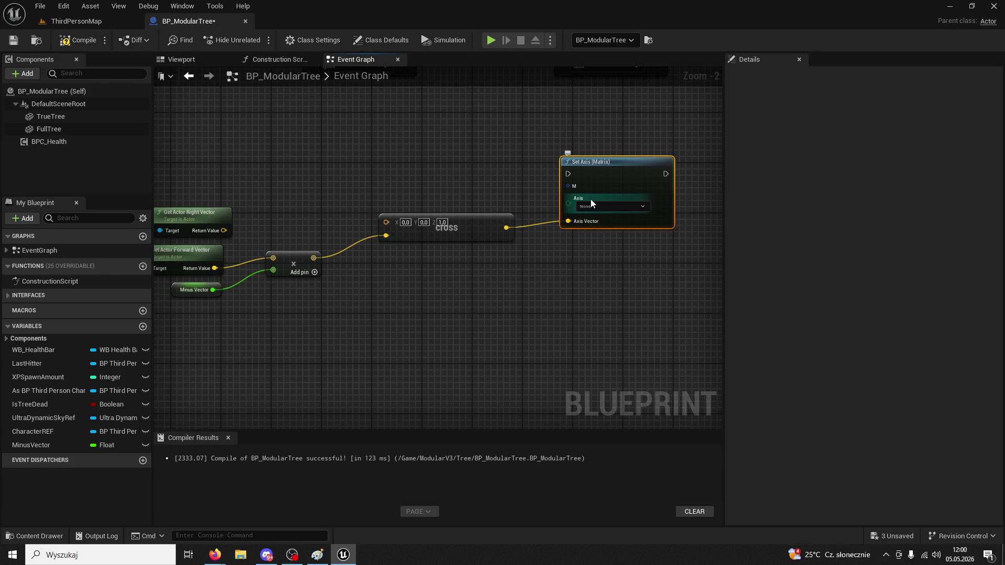
{"action": "key", "text": "Delete"}
Place a True Tree reference and add a Set Relative Rotation node targeting it
{"action": "mouse_move", "coordinate": [36, 114]}
{"action": "left_mouse_down"}
{"action": "mouse_move", "coordinate": [320, 109]}
{"action": "mouse_move", "coordinate": [537, 178]}
{"action": "left_mouse_up"}
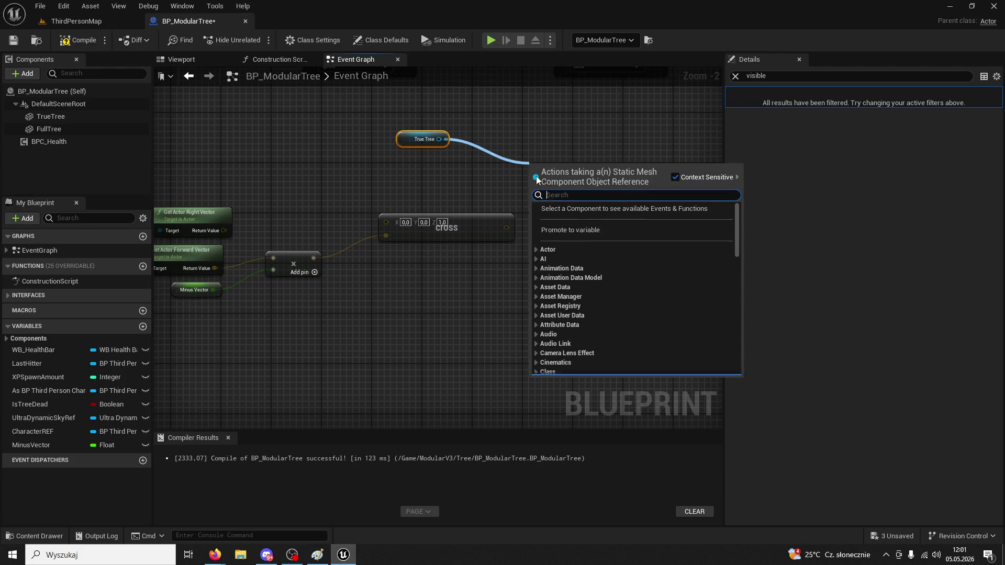
{"action": "left_click", "coordinate": [668, 147]}
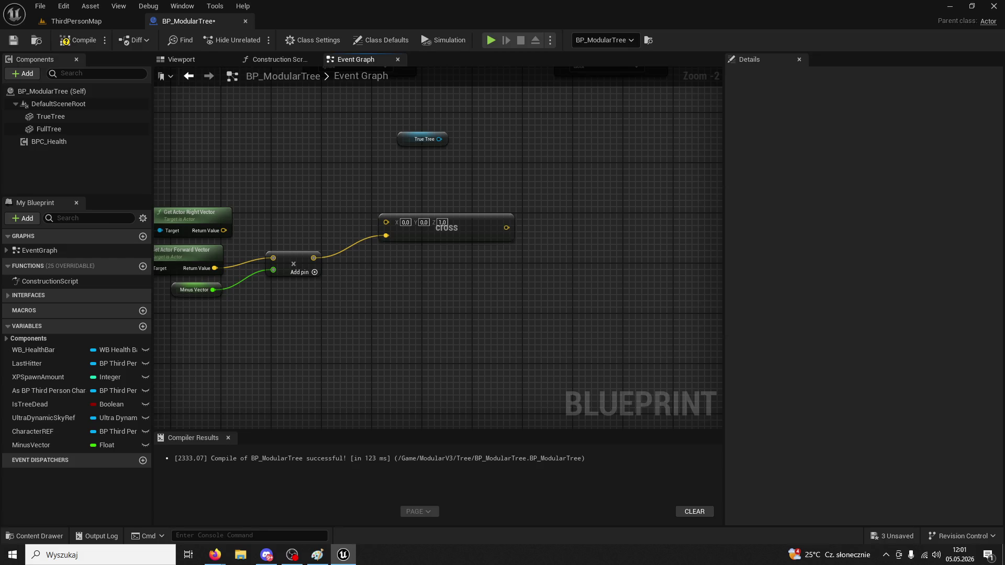
{"action": "mouse_move", "coordinate": [441, 139]}
{"action": "left_mouse_down"}
{"action": "mouse_move", "coordinate": [517, 167]}
{"action": "mouse_move", "coordinate": [508, 164]}
{"action": "left_mouse_up"}
{"action": "type", "text": "rotate"}
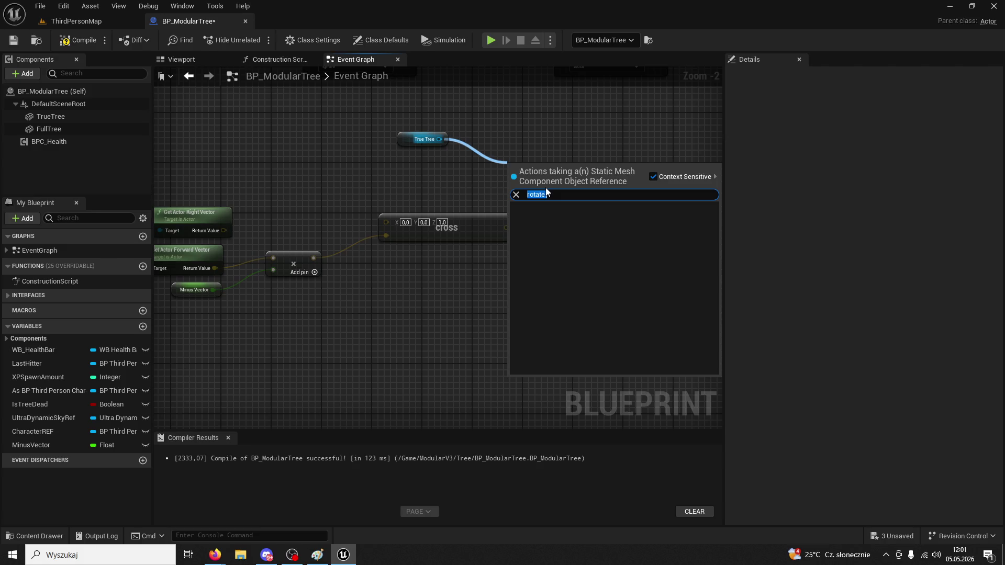
{"action": "type", "text": "rotation"}
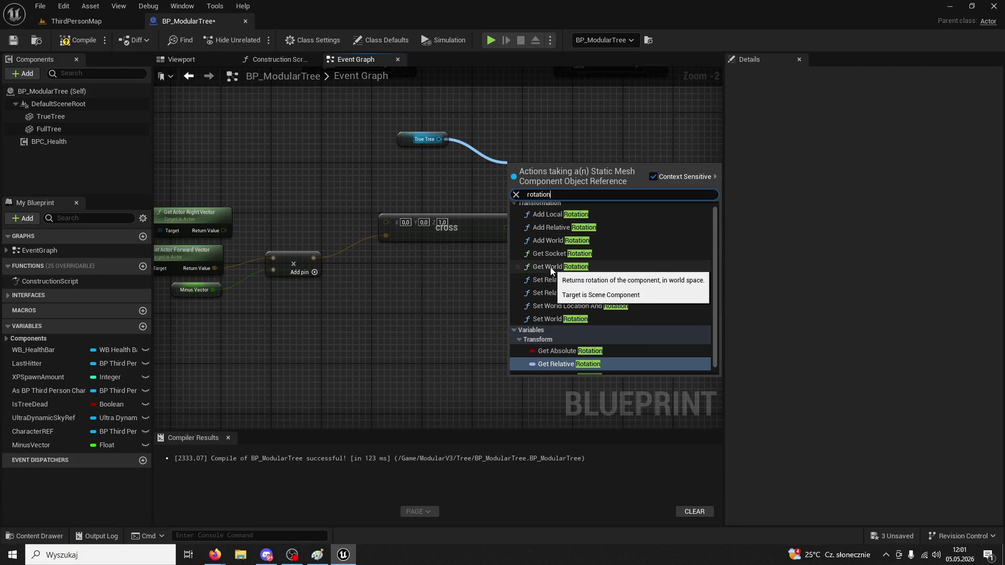
{"action": "left_click", "coordinate": [564, 293]}
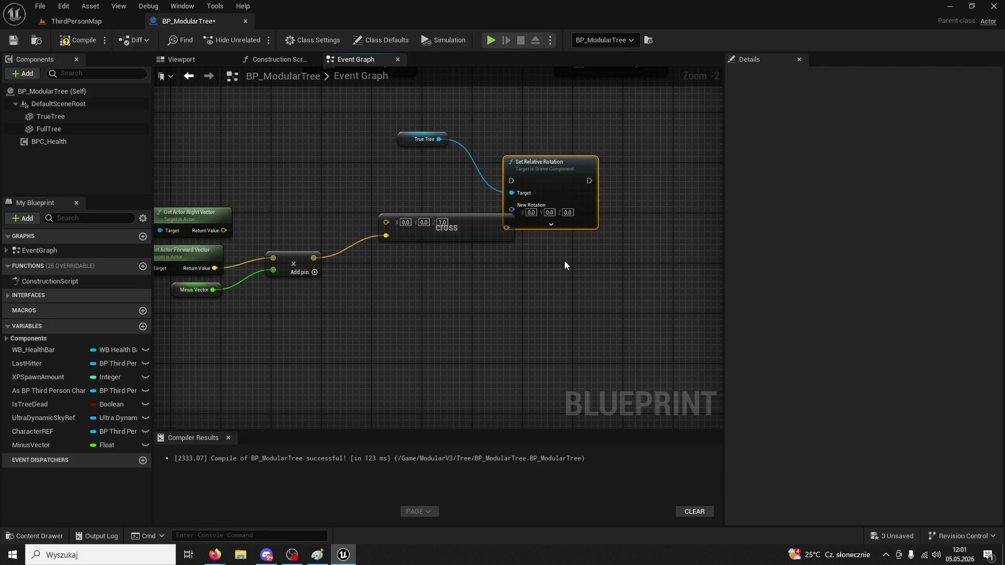
{"action": "left_click_drag", "start_coordinate": [557, 159], "coordinate": [613, 126]}
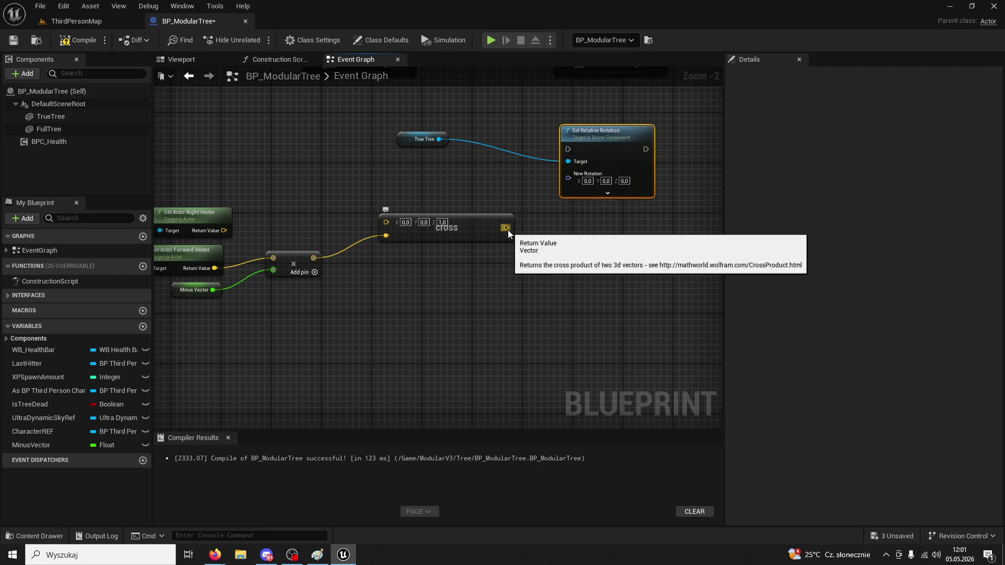
Start a connection from the Cross result, then cancel the pending node search
{"action": "right_click", "coordinate": [506, 227]}
{"action": "left_click_drag", "start_coordinate": [506, 227], "coordinate": [556, 218]}
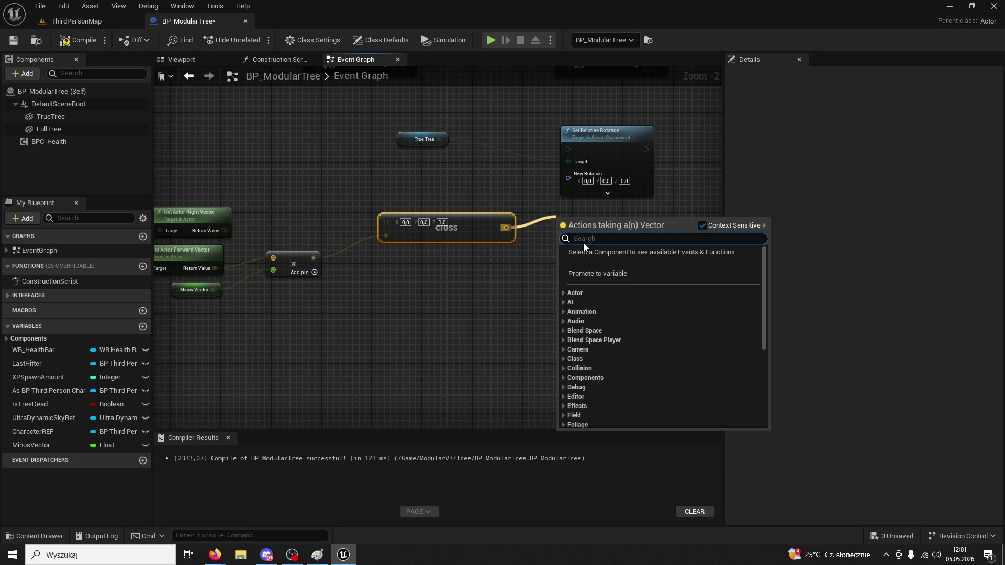
{"action": "key", "text": "alt+Tab"}
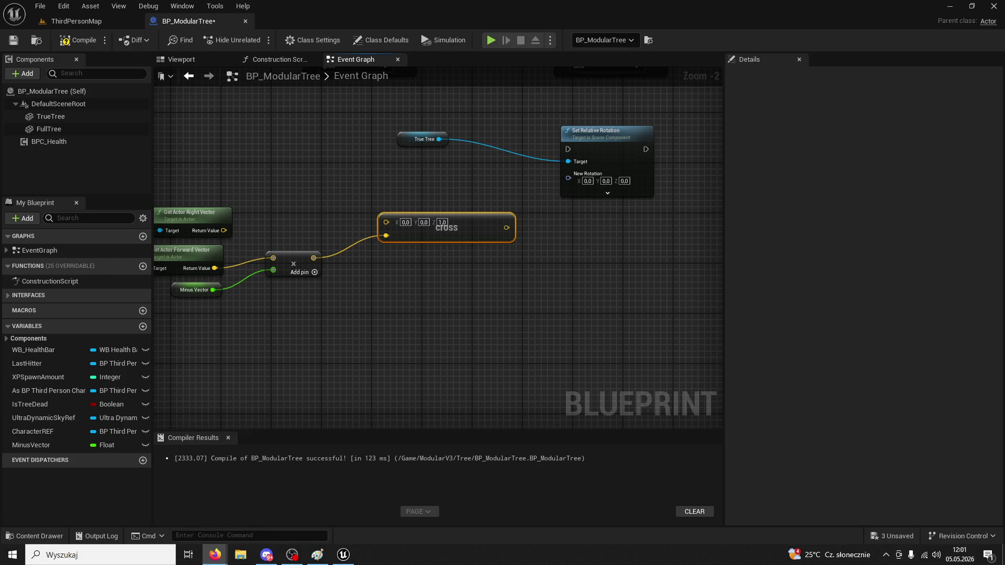
Add Rotator from Axis and Angle on the Cross result, wire it to New Rotation, and play ThirdPersonMap
{"action": "left_click_drag", "start_coordinate": [506, 227], "coordinate": [554, 238]}
{"action": "type", "text": "rotat"}
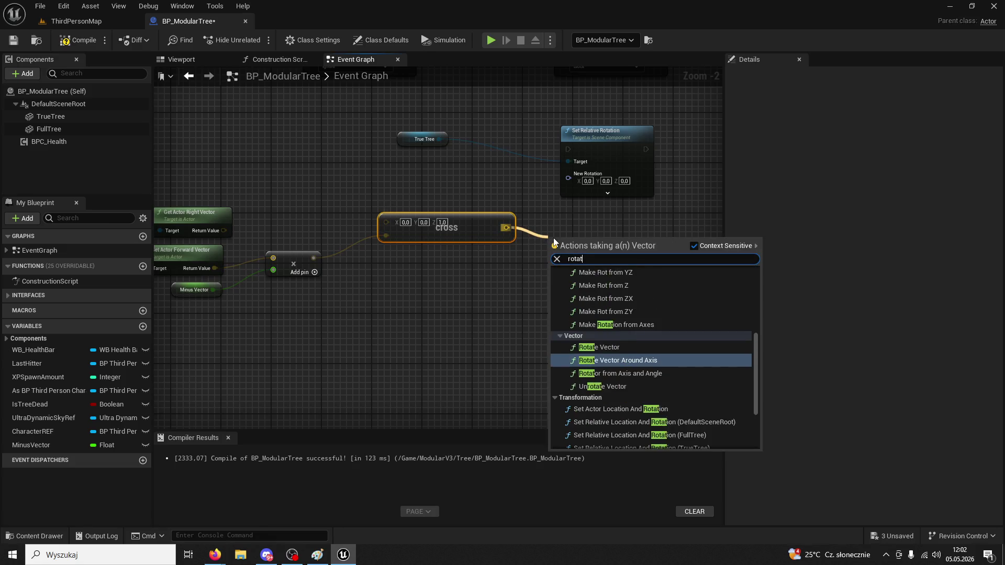
{"action": "type", "text": "or from axis"}
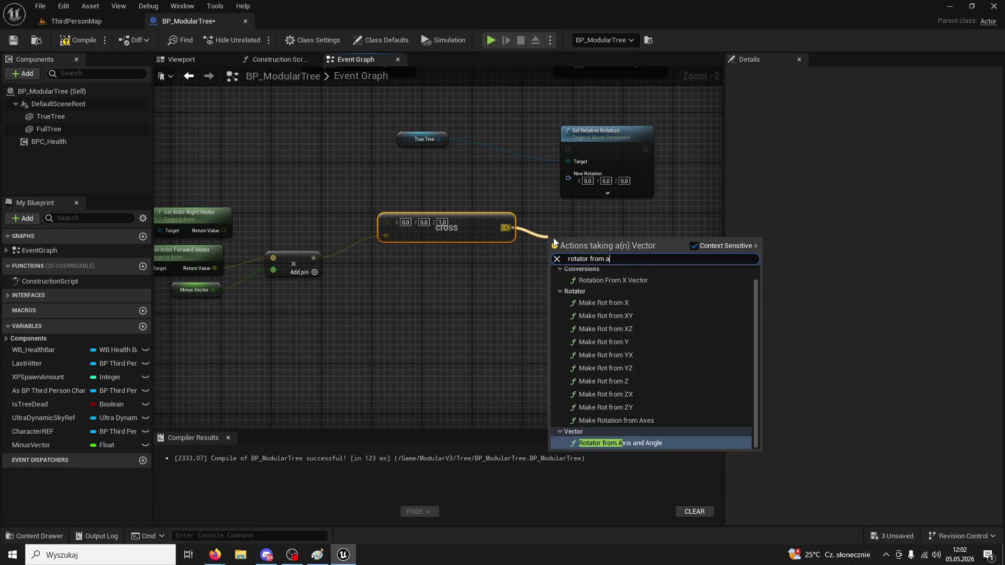
{"action": "key", "text": "Return"}
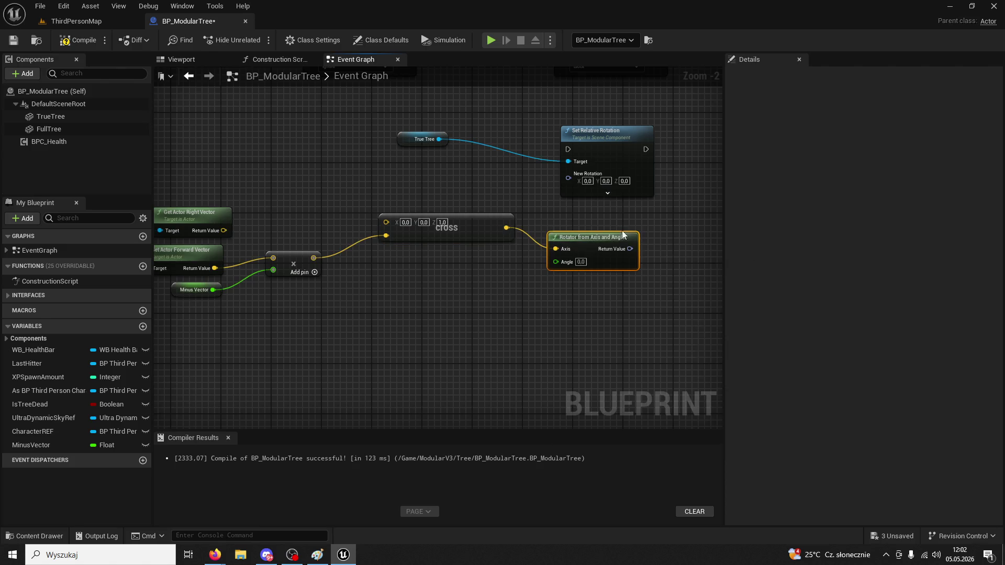
{"action": "left_click_drag", "start_coordinate": [630, 249], "coordinate": [569, 173]}
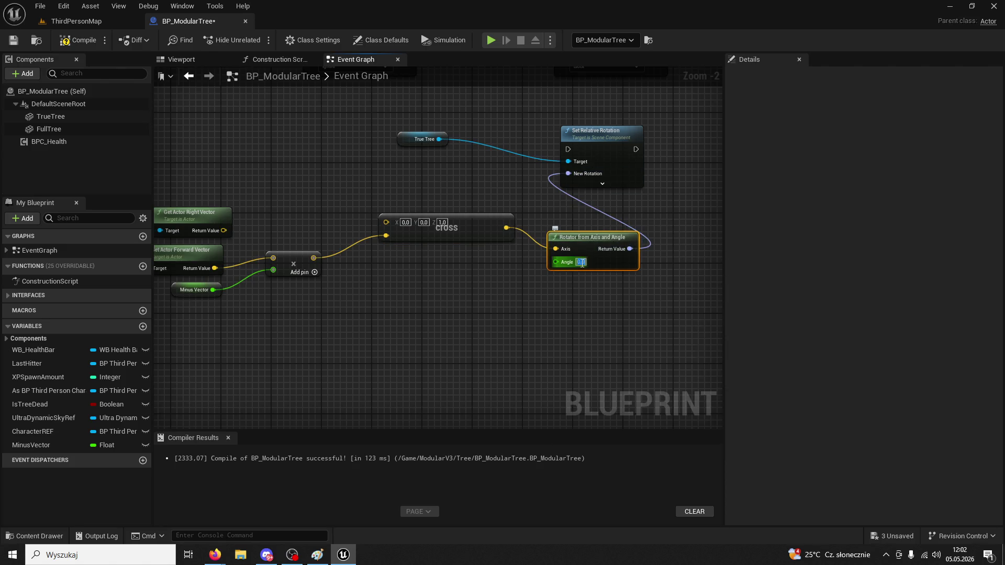
{"action": "left_click", "coordinate": [86, 26]}
{"action": "key", "text": "alt+p"}
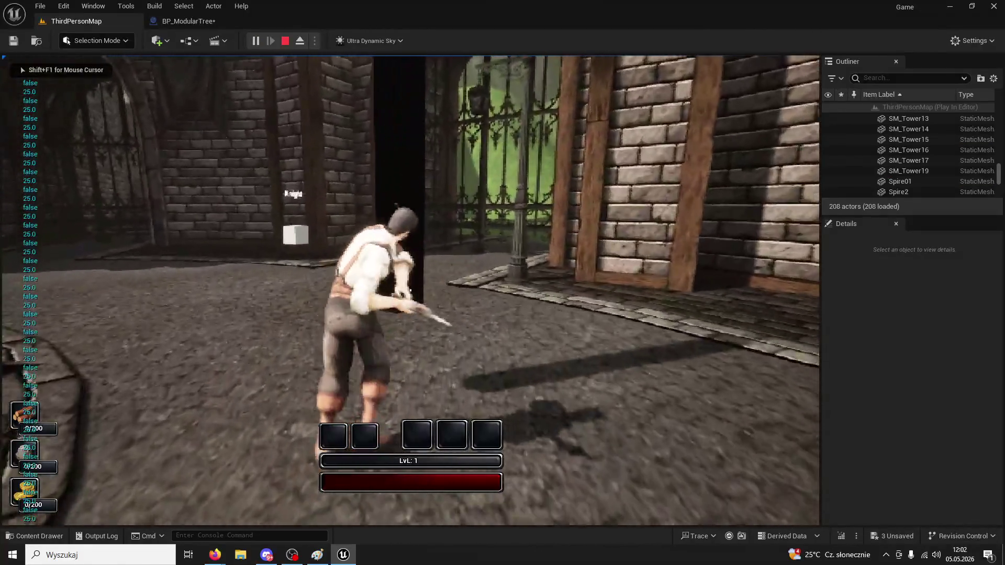
Hit the tree twice with E in-game, stop with Esc, and return to BP_ModularTree
{"action": "key", "text": "e"}
{"action": "key", "text": "e"}
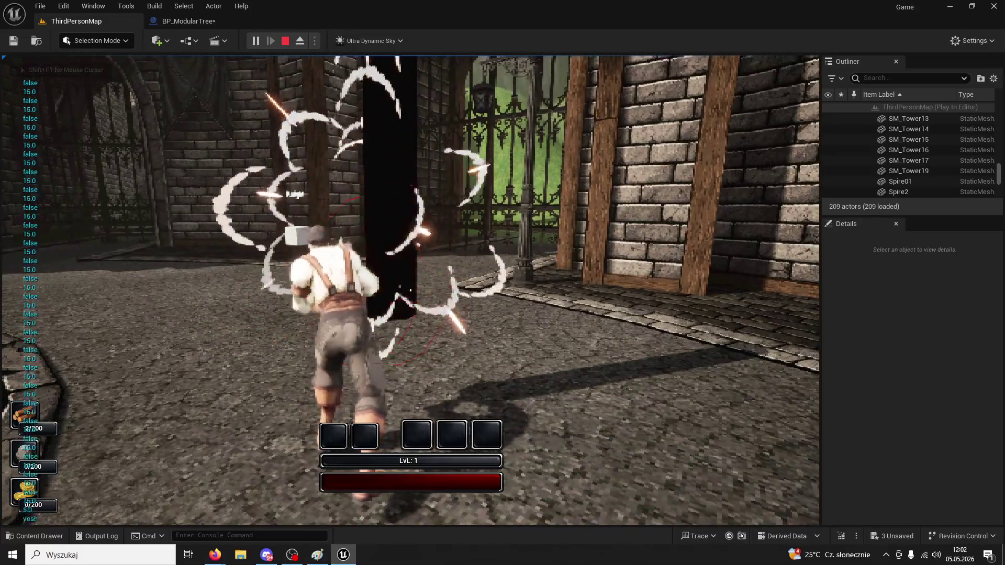
{"action": "key", "text": "e"}
{"action": "key", "text": "e"}
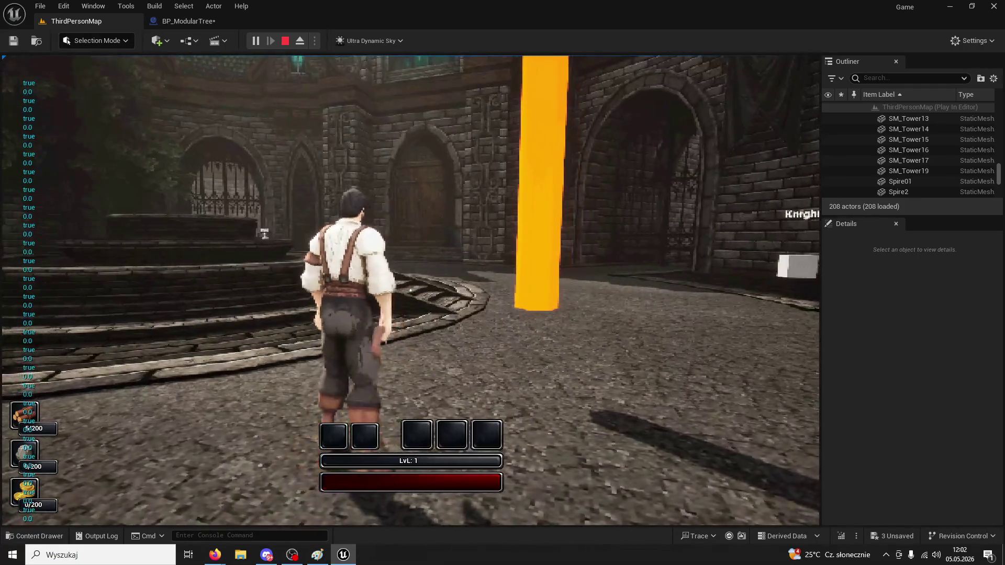
{"action": "key", "text": "Escape"}
{"action": "left_click", "coordinate": [195, 27]}
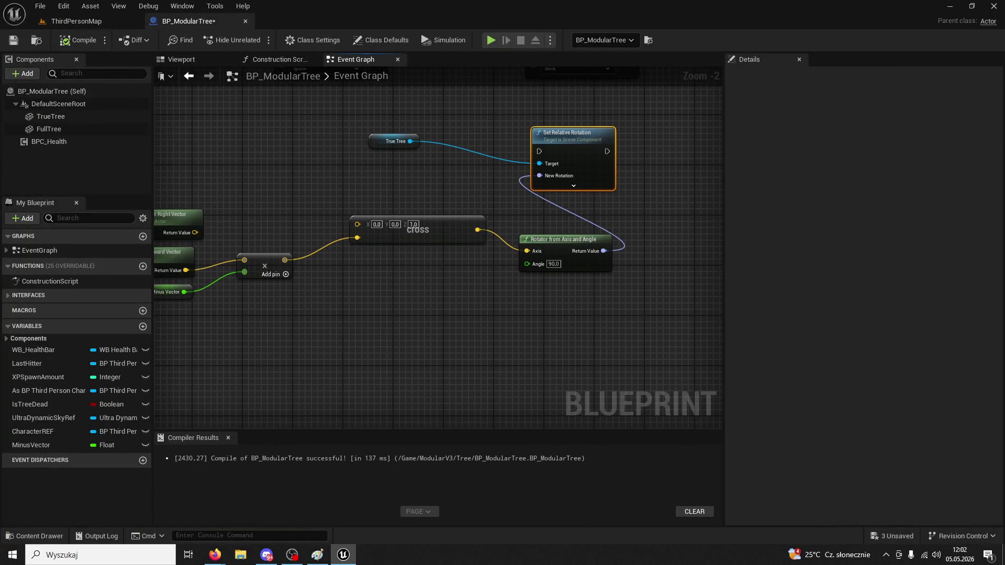
{"action": "key", "text": "alt+Tab"}
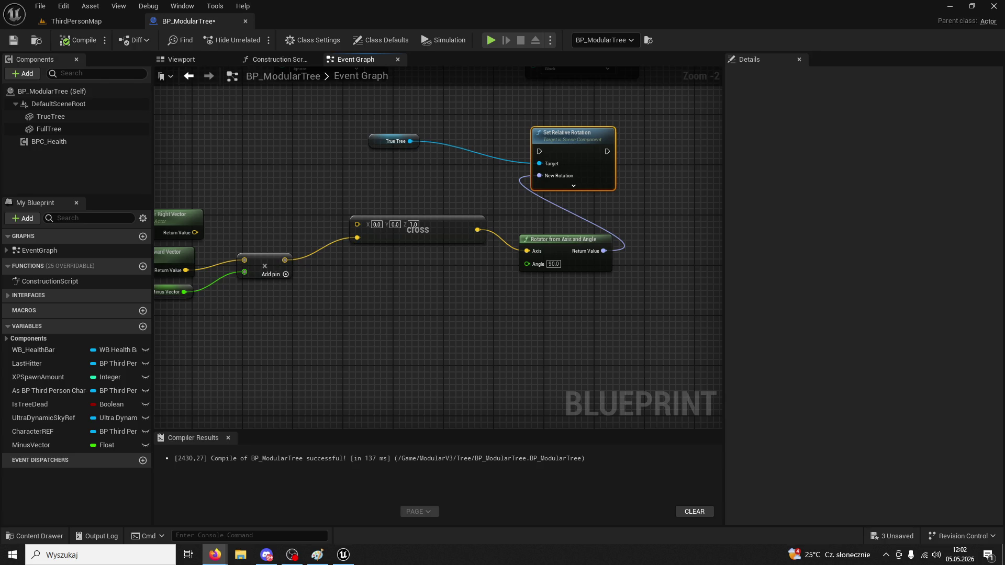
Try an Add Local Rotation node on True Tree fed by the rotator into Delta Rotation
{"action": "left_click_drag", "start_coordinate": [410, 141], "coordinate": [469, 125]}
{"action": "type", "text": "add local rotatio"}
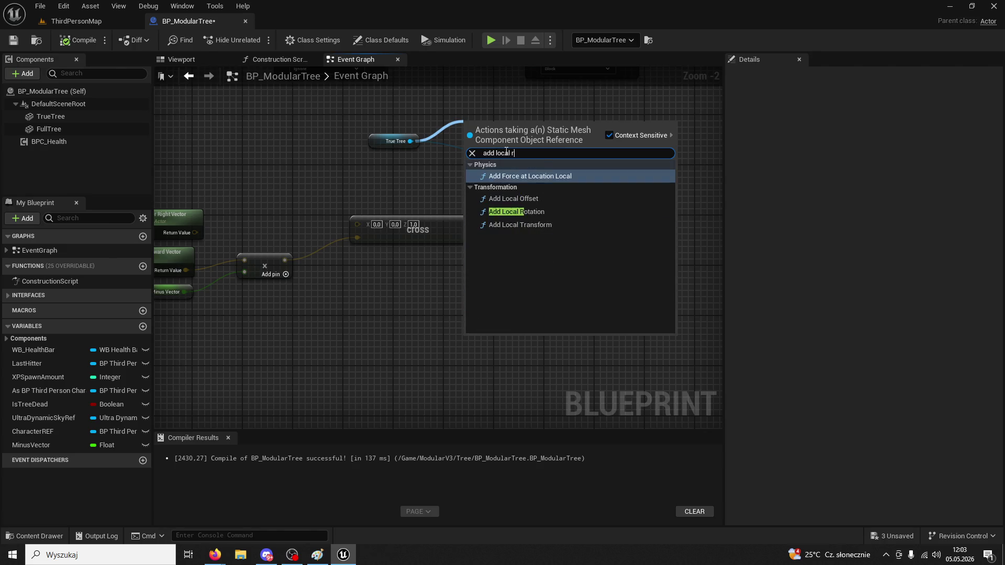
{"action": "left_click", "coordinate": [541, 175]}
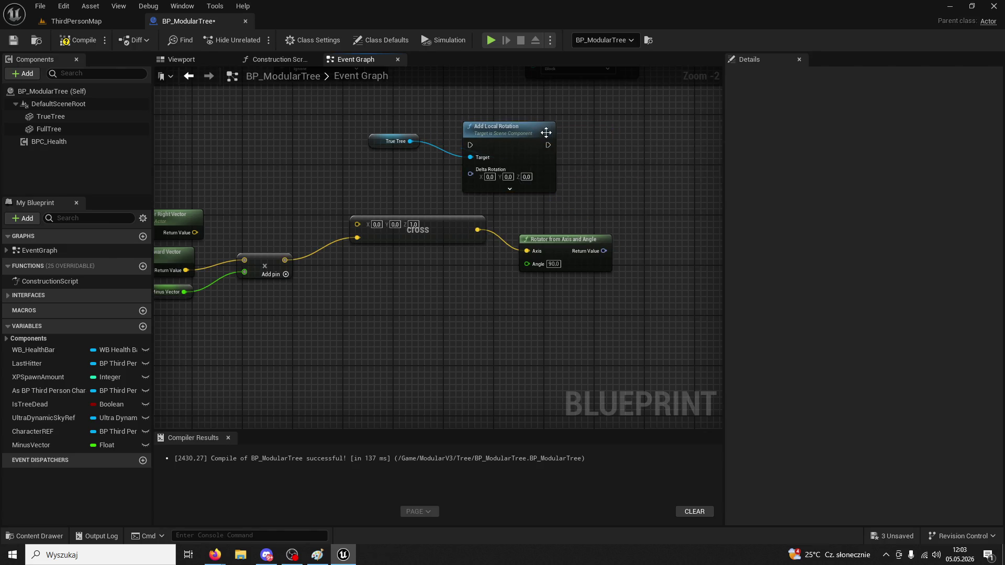
{"action": "mouse_move", "coordinate": [604, 251]}
{"action": "left_mouse_down"}
{"action": "mouse_move", "coordinate": [589, 185]}
{"action": "mouse_move", "coordinate": [564, 232]}
{"action": "mouse_move", "coordinate": [502, 222]}
{"action": "mouse_move", "coordinate": [487, 232]}
{"action": "left_mouse_up"}
Undo back to Set Relative Rotation and chain it after the Set Collision Response exec
{"action": "key", "text": "ctrl+z"}
{"action": "key", "text": "ctrl+z"}
{"action": "key", "text": "ctrl+z"}
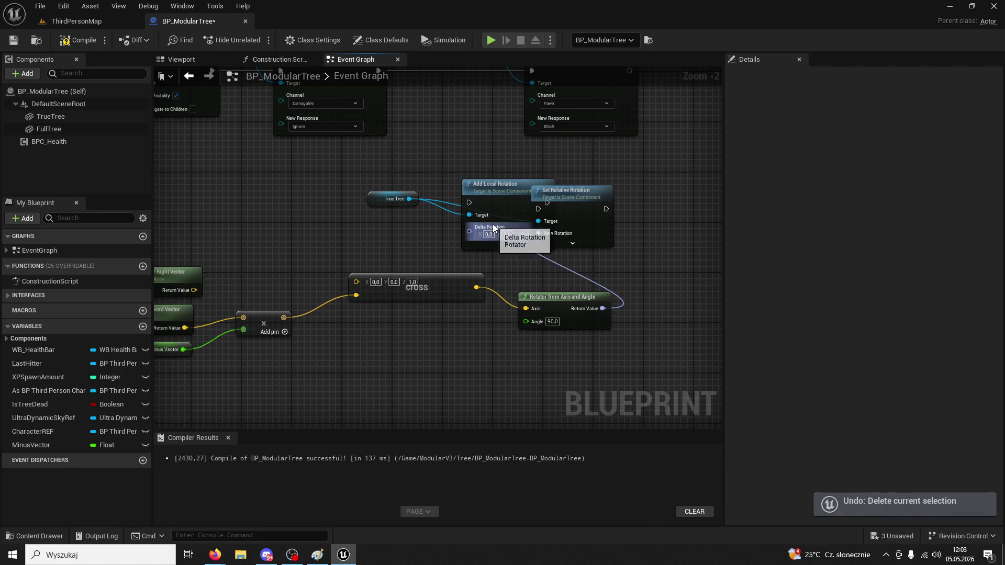
{"action": "key", "text": "ctrl+z"}
{"action": "key", "text": "ctrl+z"}
{"action": "key", "text": "ctrl+z"}
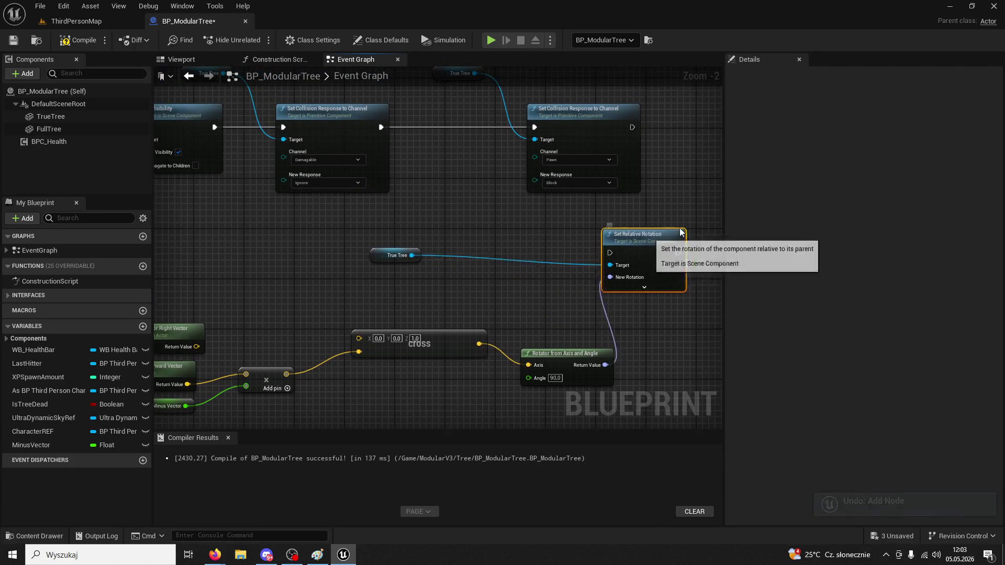
{"action": "mouse_move", "coordinate": [632, 127]}
{"action": "left_mouse_down"}
{"action": "mouse_move", "coordinate": [673, 237]}
{"action": "mouse_move", "coordinate": [645, 137]}
{"action": "mouse_move", "coordinate": [632, 127]}
{"action": "left_mouse_up"}
{"action": "key", "text": "Escape"}
Play ThirdPersonMap, run to the tree and chop it five times; it turns orange but stays upright
{"action": "left_click", "coordinate": [76, 21]}
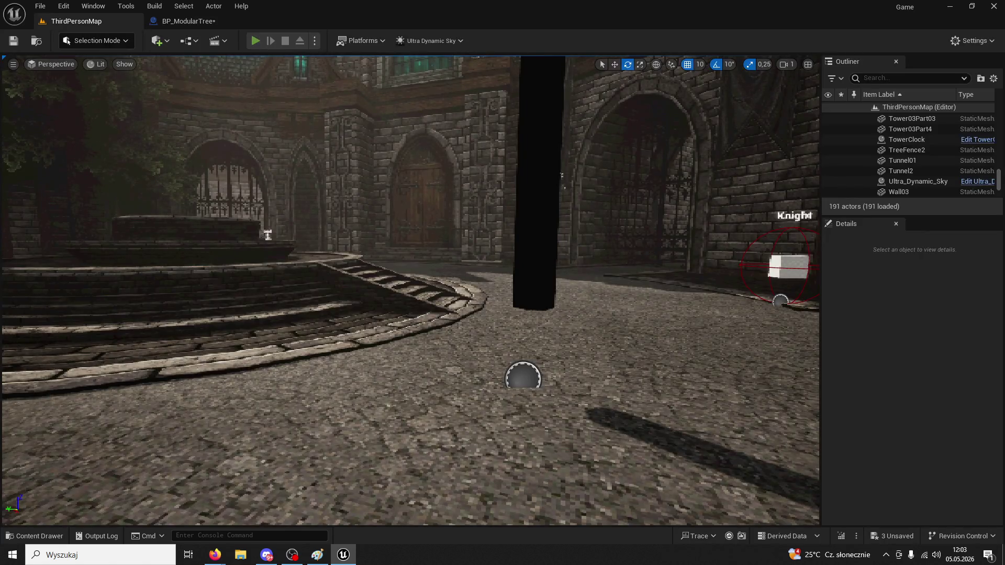
{"action": "left_click", "coordinate": [256, 41]}
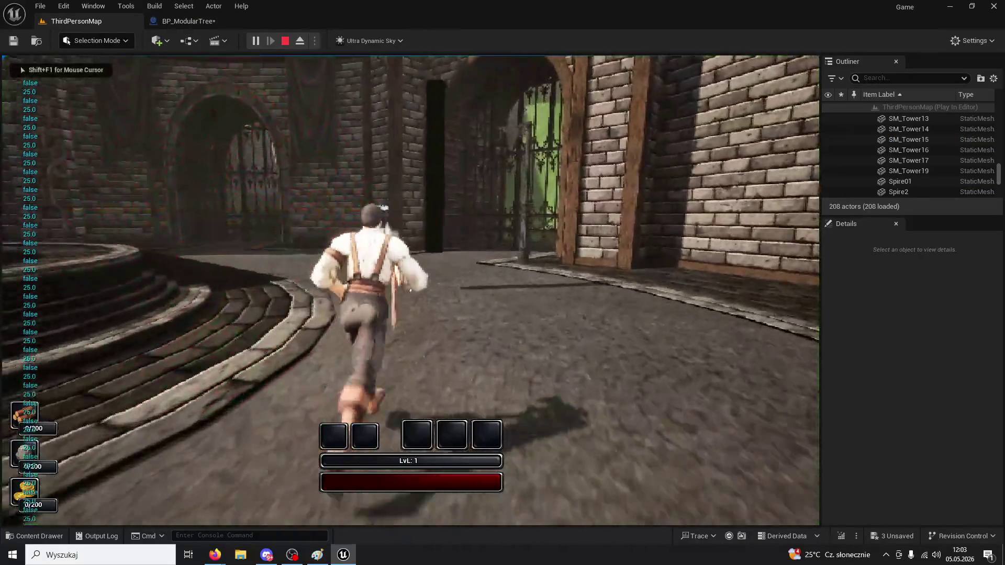
{"action": "key", "text": "super"}
{"action": "key", "text": "super"}
{"action": "key", "text": "w"}
{"action": "left_click", "coordinate": [411, 290]}
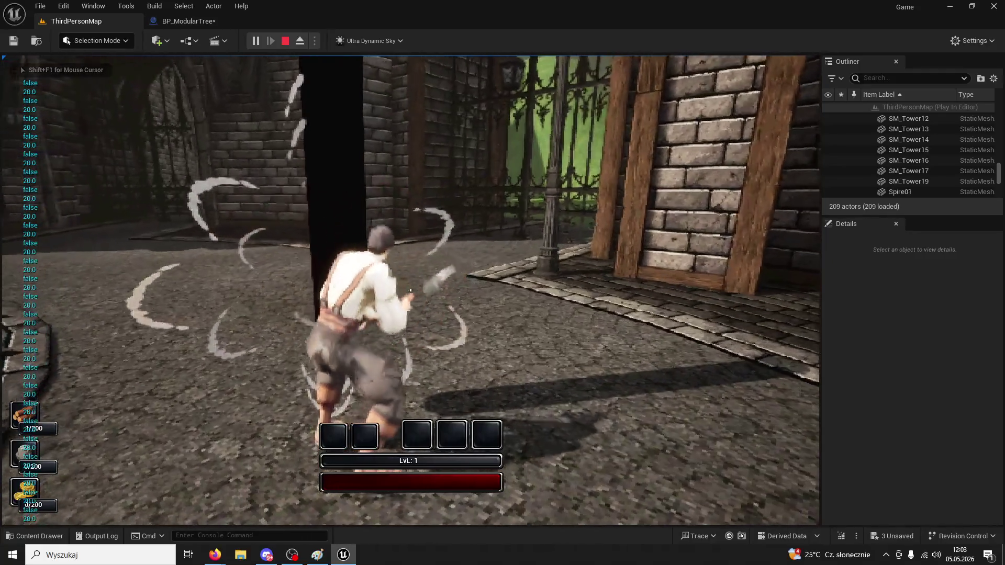
{"action": "left_click", "coordinate": [410, 290]}
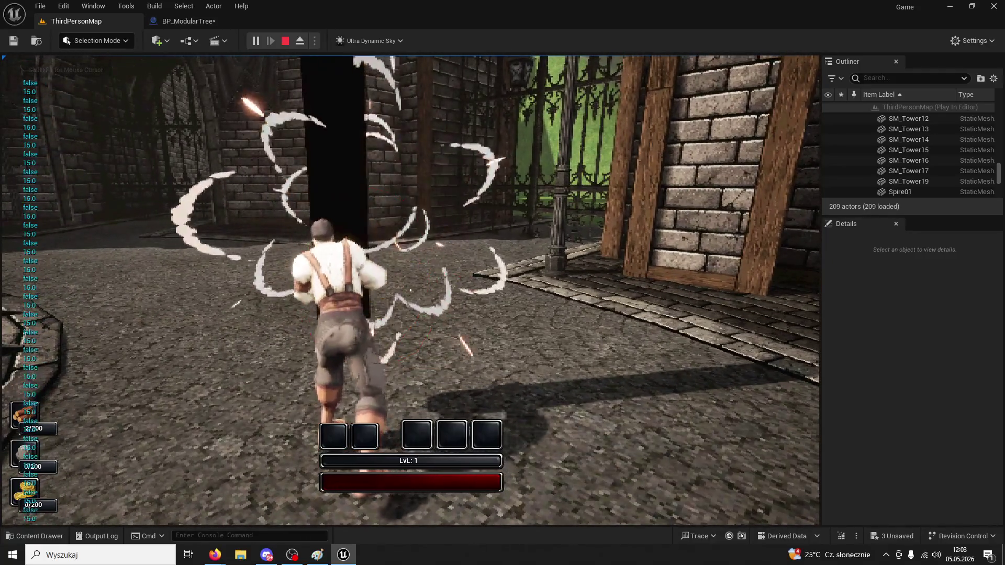
{"action": "left_click", "coordinate": [410, 290]}
{"action": "left_click", "coordinate": [410, 290]}
{"action": "left_click", "coordinate": [410, 290]}
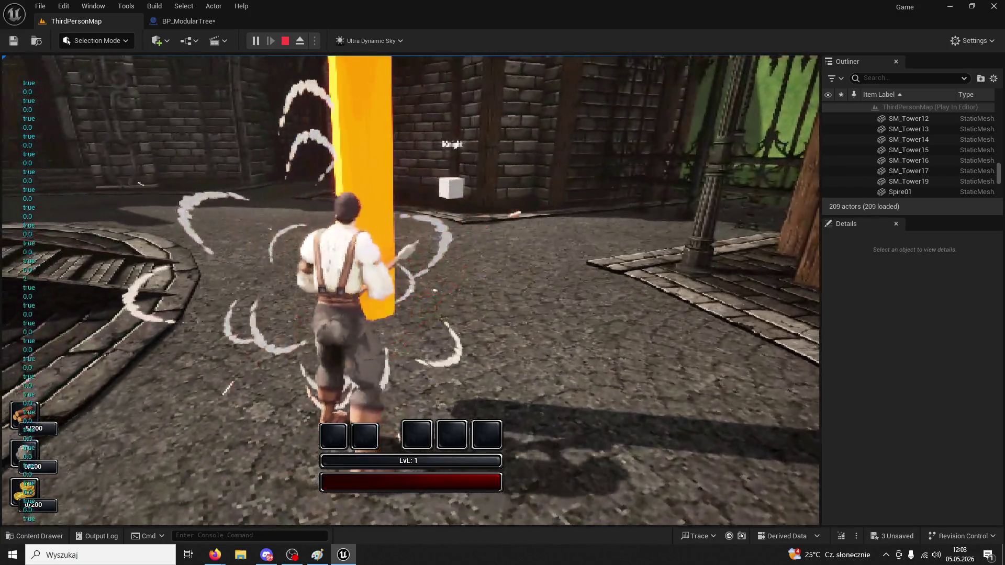
Stop the session and check the 'Accessed None' CharacterREF error in the Message Log
{"action": "key", "text": "Escape"}
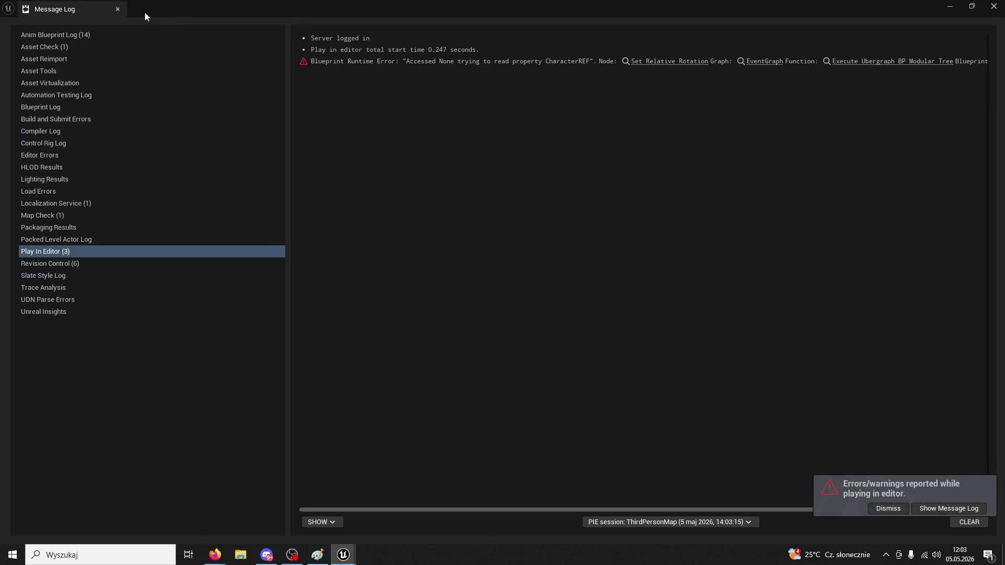
{"action": "left_click", "coordinate": [680, 62]}
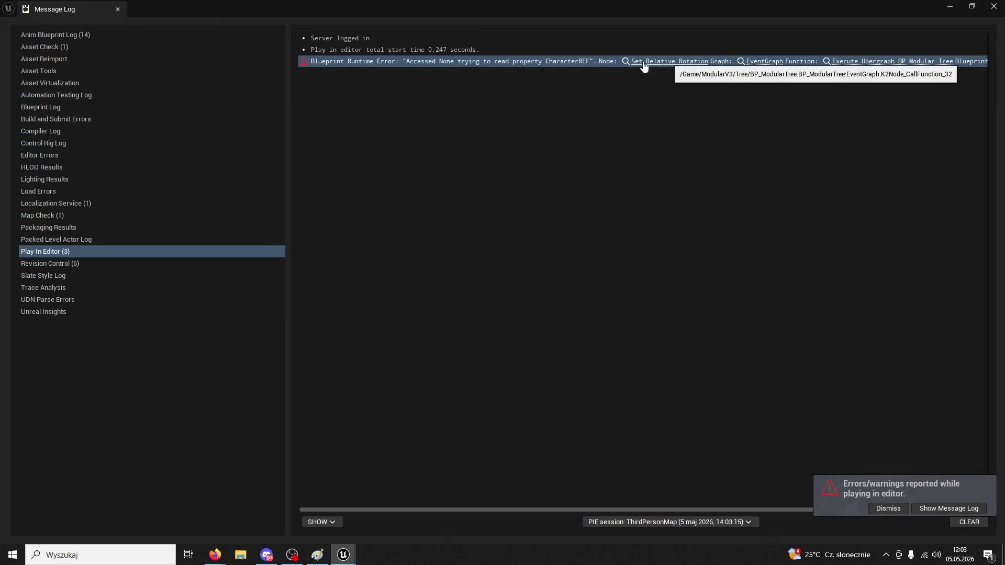
{"action": "left_click", "coordinate": [117, 9]}
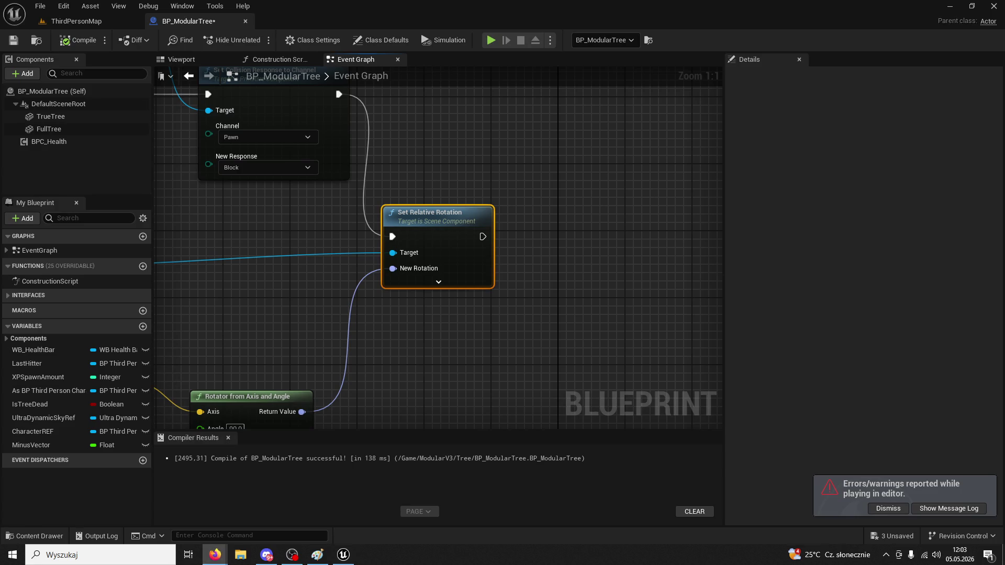
Add a Find Quat Between Vectors node and move it lower in the graph
{"action": "left_click", "coordinate": [528, 174]}
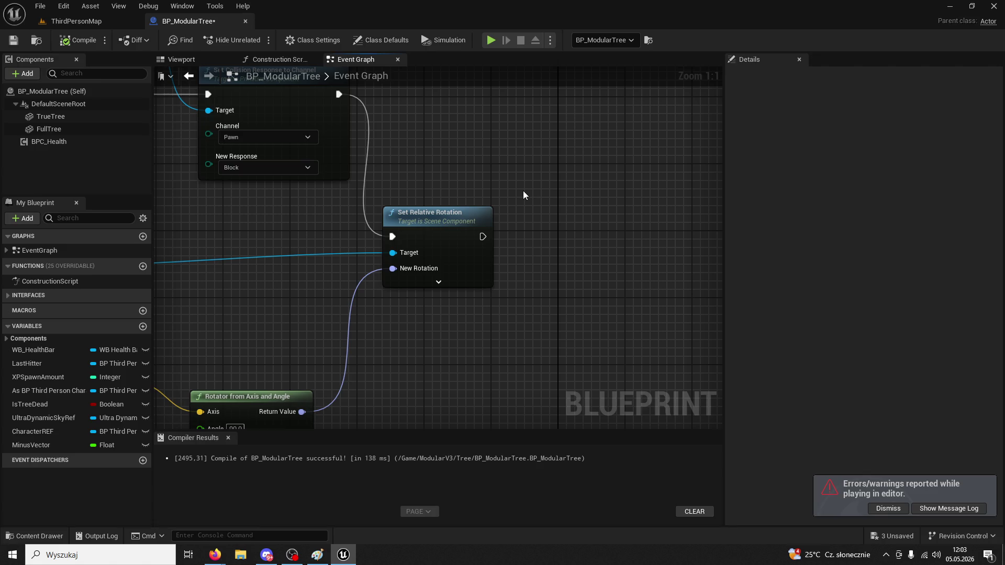
{"action": "right_click", "coordinate": [523, 192]}
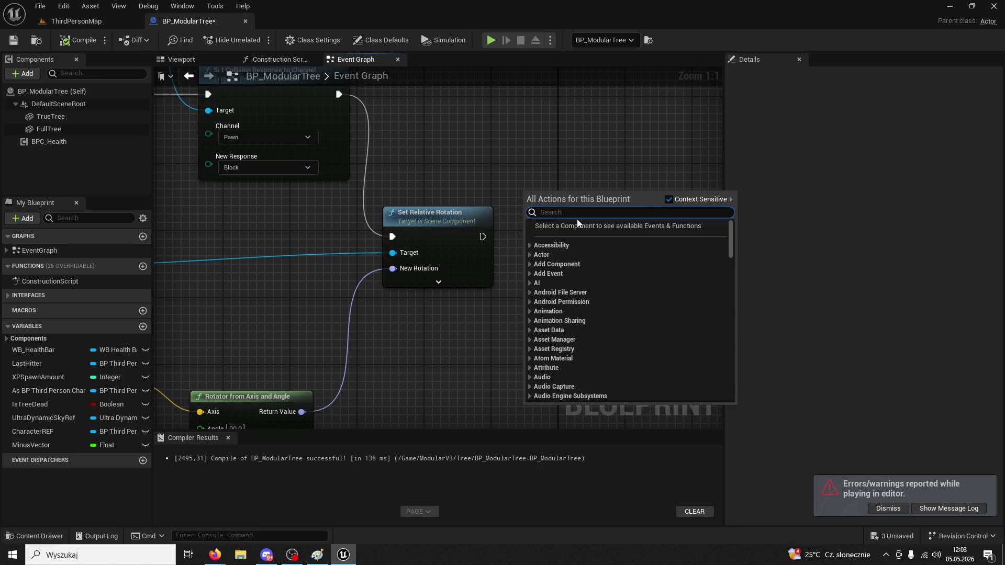
{"action": "type", "text": "find b"}
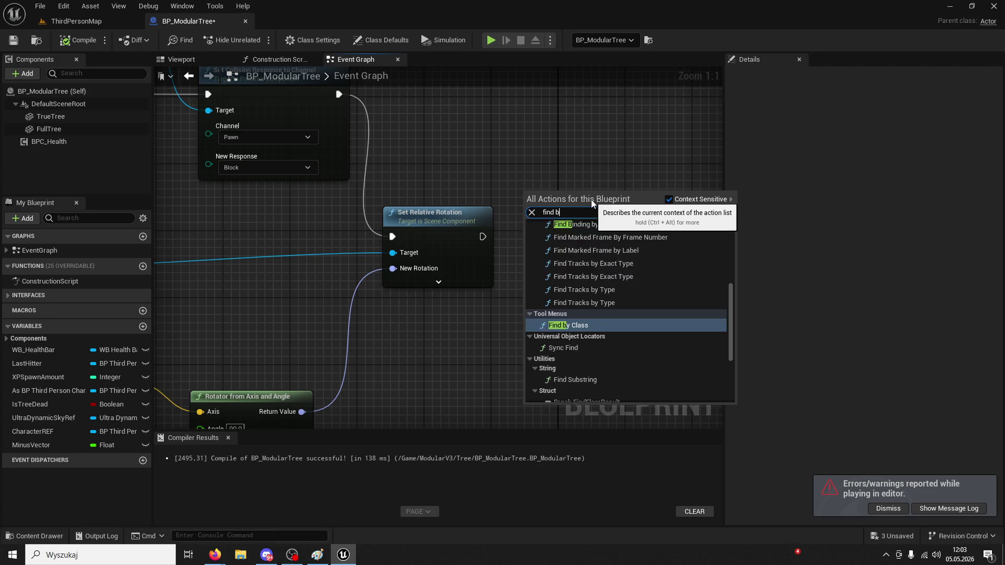
{"action": "type", "text": "etween"}
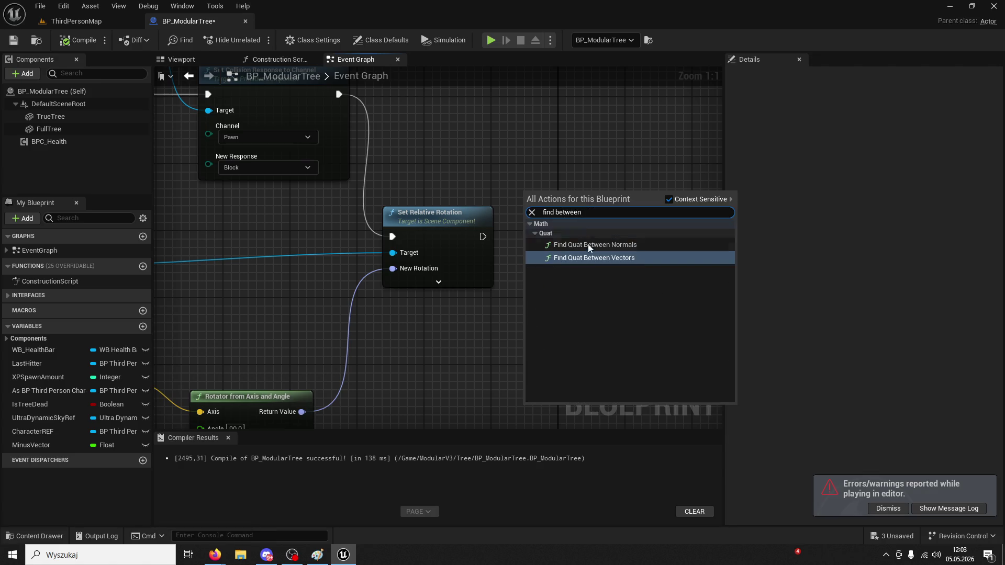
{"action": "left_click", "coordinate": [596, 258]}
{"action": "left_click_drag", "start_coordinate": [572, 173], "coordinate": [564, 315]}
{"action": "left_click_drag", "start_coordinate": [545, 275], "coordinate": [620, 300]}
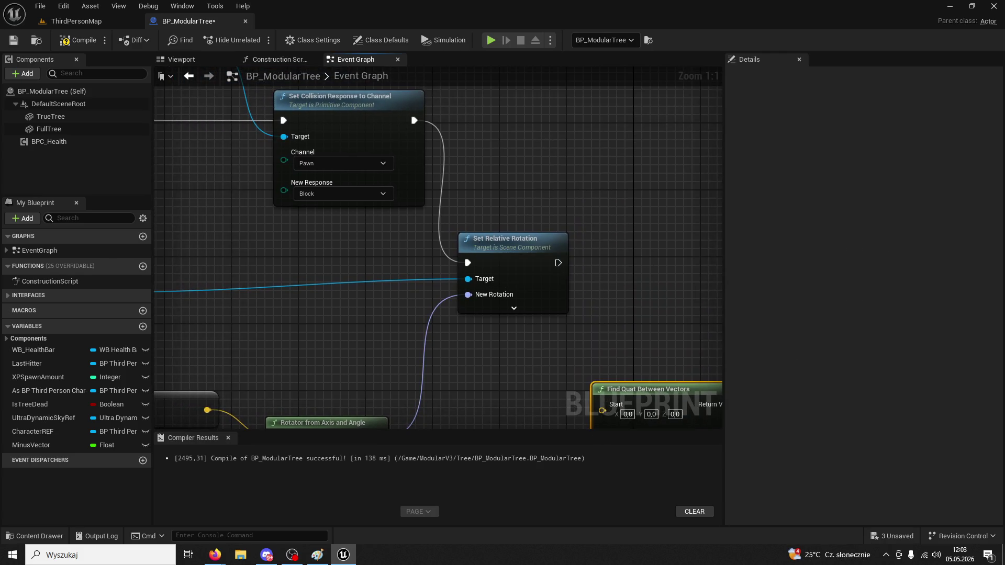
{"action": "left_click", "coordinate": [215, 554]}
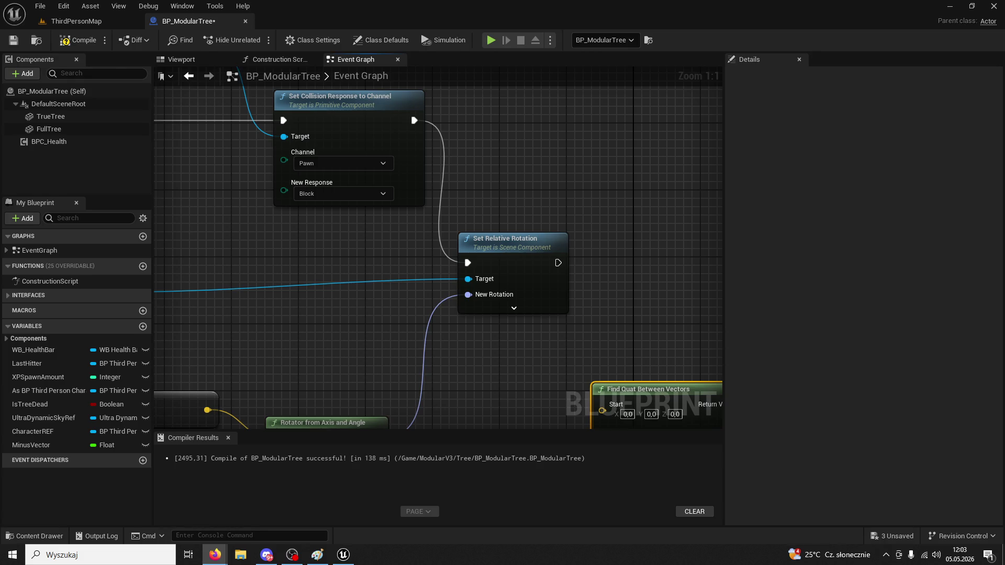
Replace Set Relative Rotation with Add Local Rotation (TrueTree) after the collision response, fed by the rotator's Return Value
{"action": "left_click_drag", "start_coordinate": [414, 120], "coordinate": [492, 140]}
{"action": "type", "text": "add local ro"}
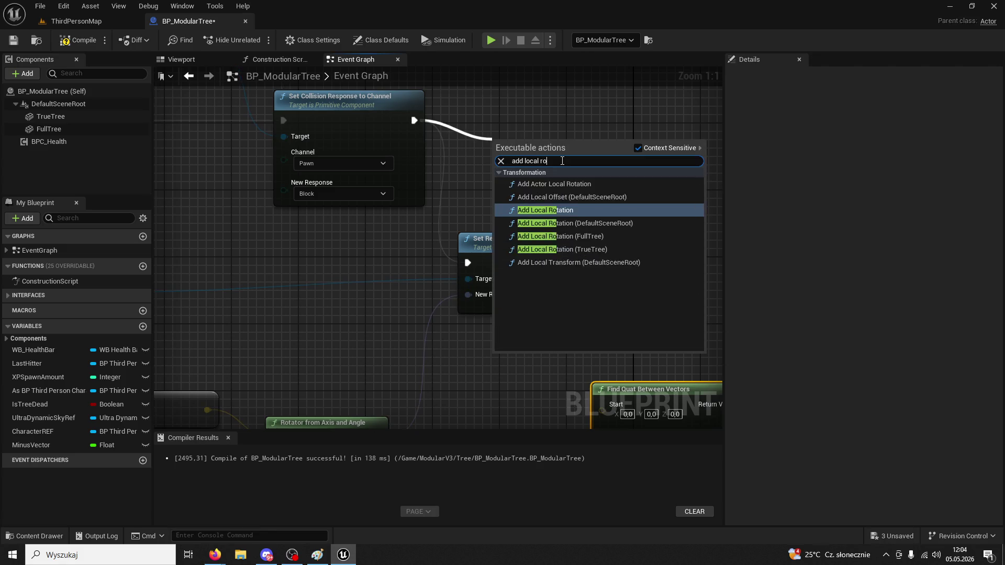
{"action": "type", "text": "tation"}
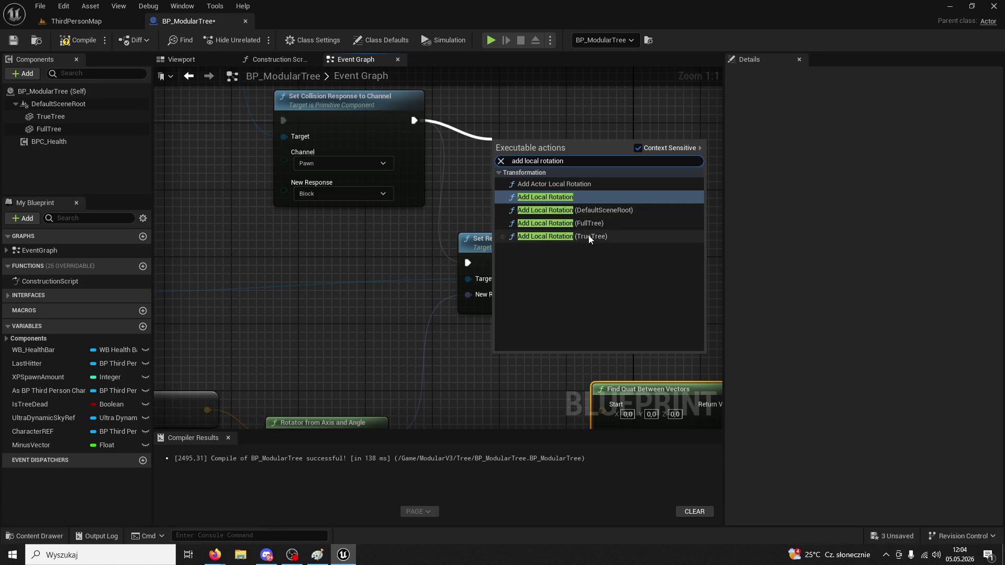
{"action": "left_click", "coordinate": [590, 237]}
{"action": "left_click", "coordinate": [479, 239]}
{"action": "key", "text": "Delete"}
{"action": "left_click_drag", "start_coordinate": [529, 138], "coordinate": [586, 139]}
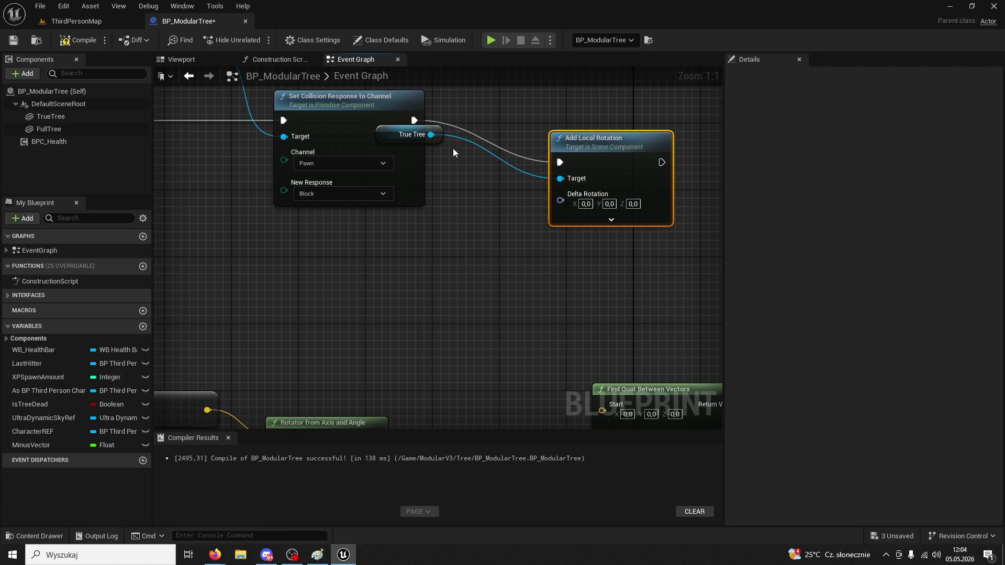
{"action": "left_click_drag", "start_coordinate": [419, 135], "coordinate": [477, 199]}
{"action": "mouse_move", "coordinate": [360, 352]}
{"action": "left_mouse_down"}
{"action": "mouse_move", "coordinate": [463, 238]}
{"action": "mouse_move", "coordinate": [537, 111]}
{"action": "left_mouse_up"}
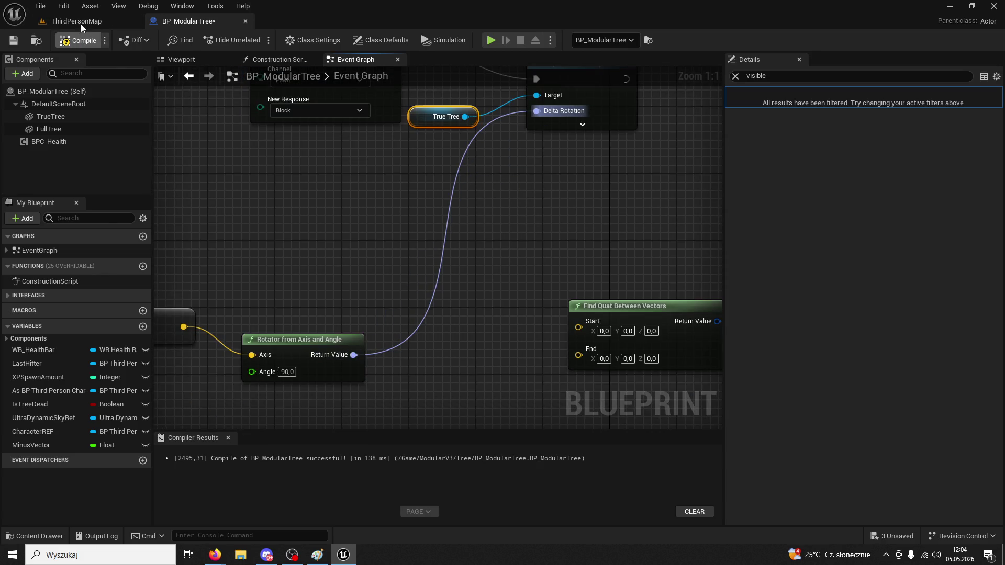
{"action": "left_click", "coordinate": [80, 21]}
Play-test the level, running to the tree and slashing it three times until it turns orange
{"action": "left_click", "coordinate": [256, 40]}
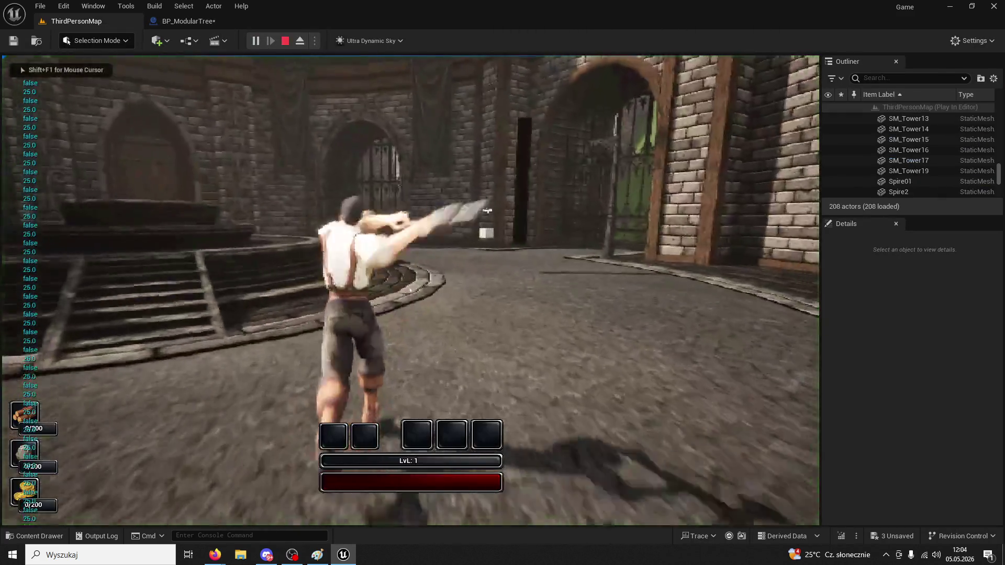
{"action": "key", "text": "w"}
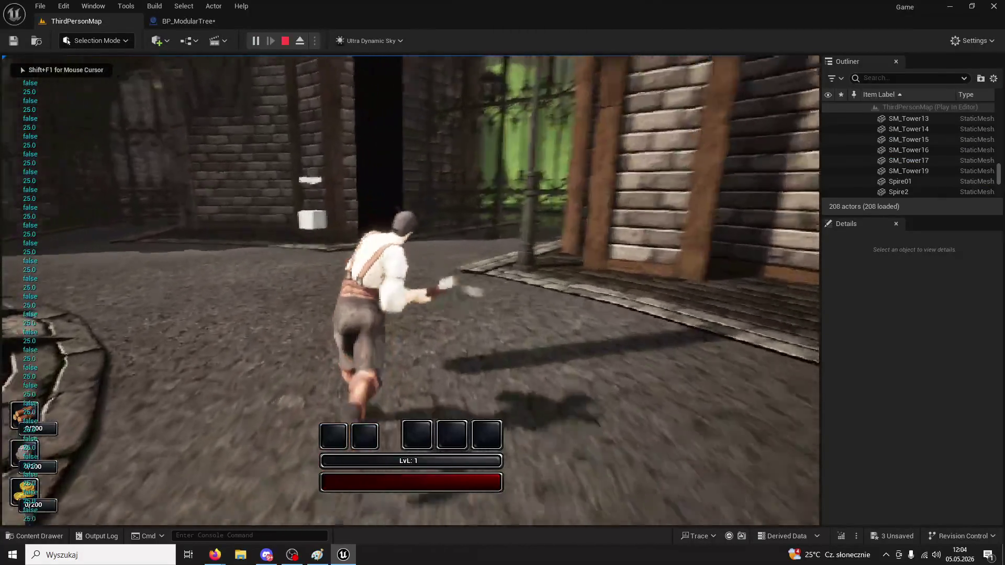
{"action": "key", "text": "1"}
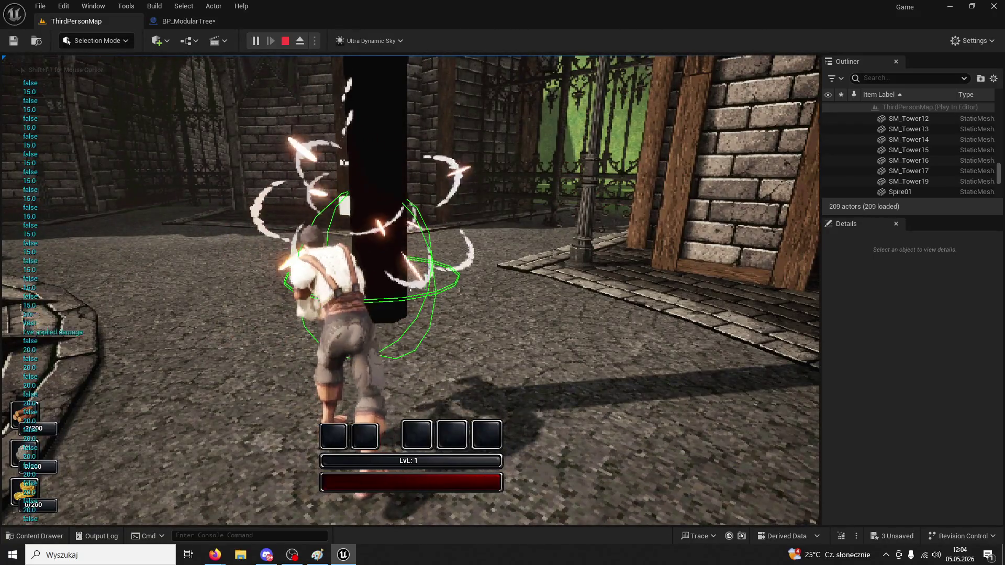
{"action": "key", "text": "1"}
{"action": "key", "text": "1"}
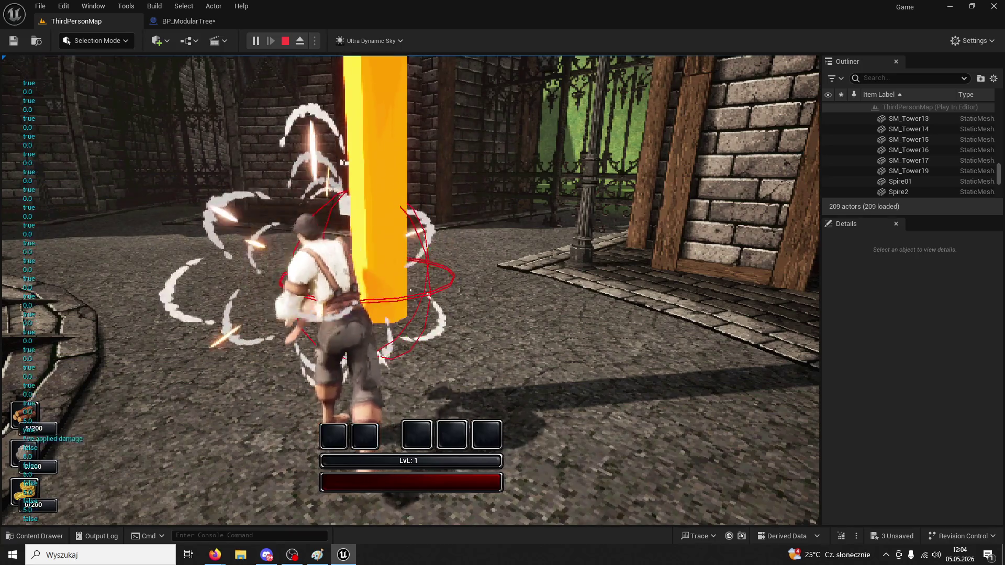
{"action": "key", "text": "1"}
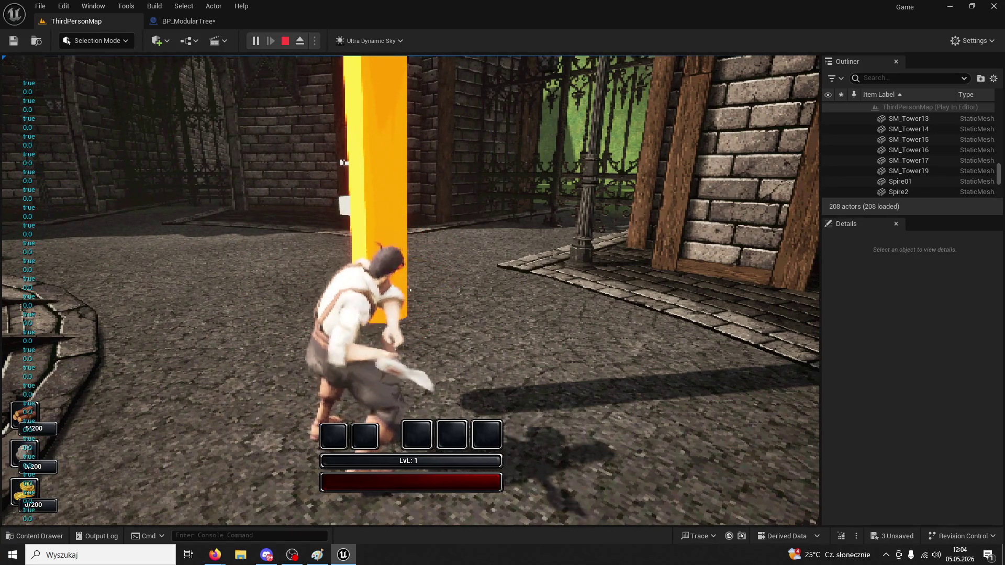
{"action": "key", "text": "Escape"}
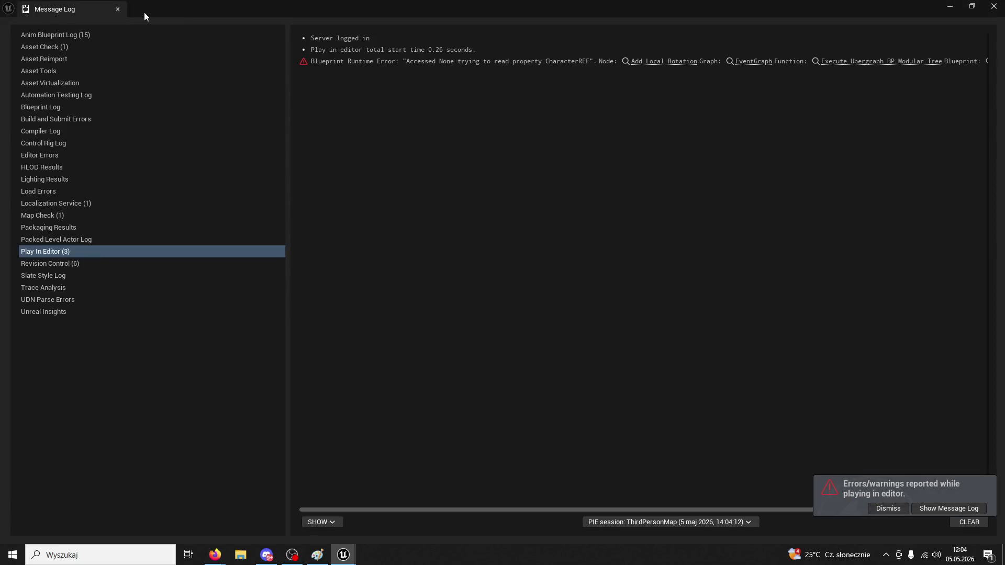
Inspect the CharacterREF 'Accessed None' error at Add Local Rotation and close the Message Log
{"action": "left_click", "coordinate": [667, 63]}
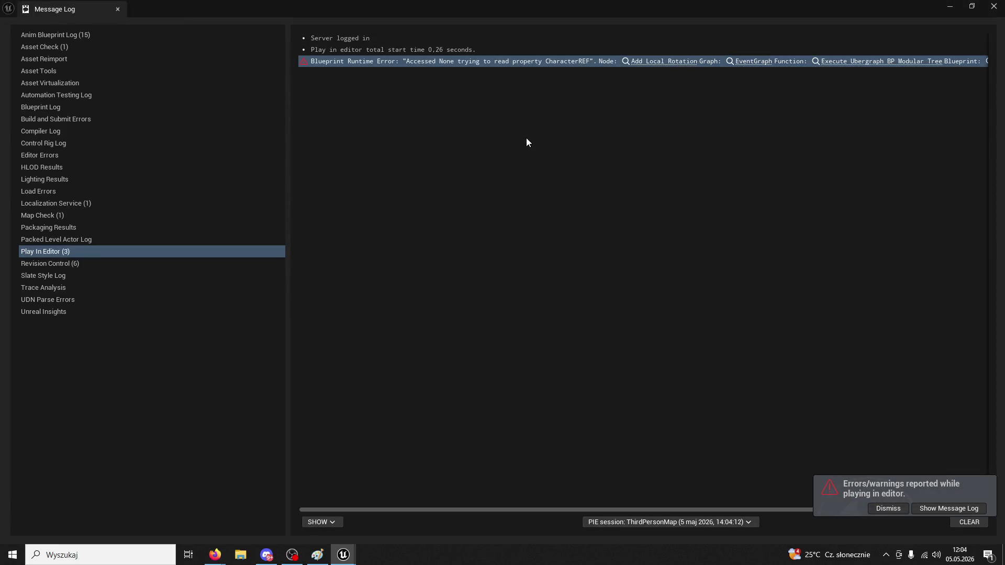
{"action": "key", "text": "alt+Tab"}
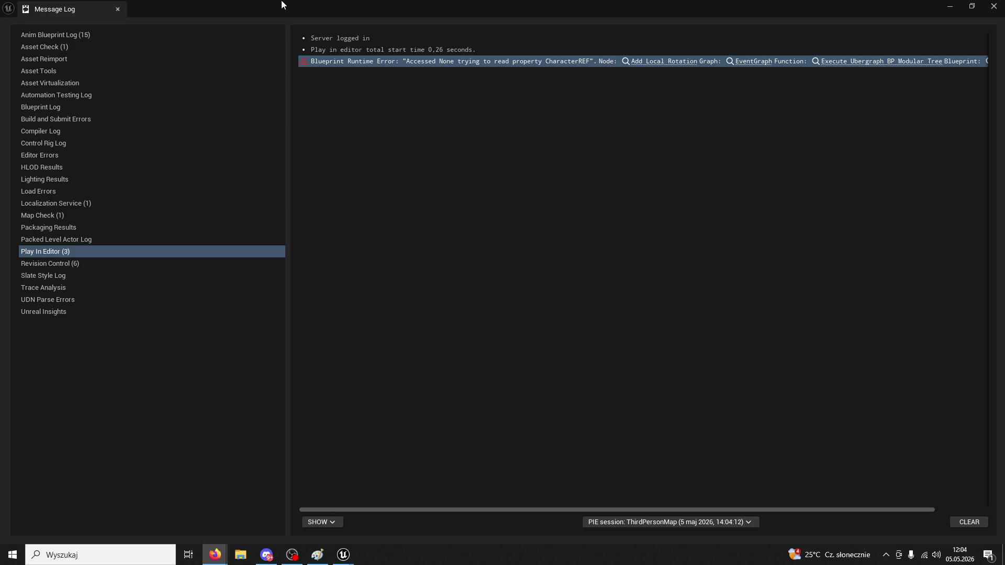
{"action": "left_click", "coordinate": [118, 9]}
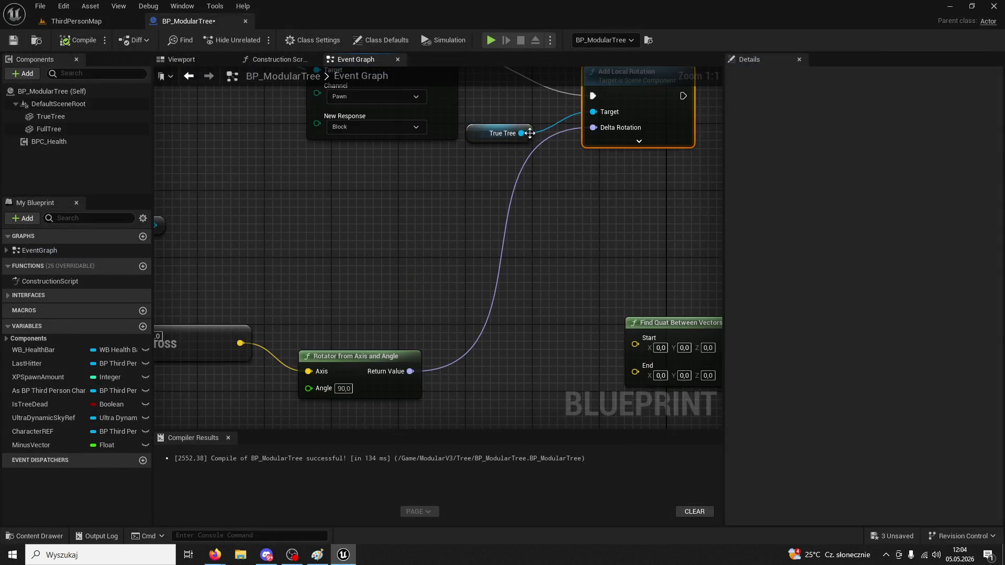
Rewire the Rotator from Axis and Angle node's Axis to another vector and rerun the level
{"action": "left_click", "coordinate": [434, 274]}
{"action": "mouse_move", "coordinate": [233, 241]}
{"action": "left_mouse_down"}
{"action": "mouse_move", "coordinate": [440, 244]}
{"action": "mouse_move", "coordinate": [558, 230]}
{"action": "left_mouse_up"}
{"action": "left_click", "coordinate": [86, 23]}
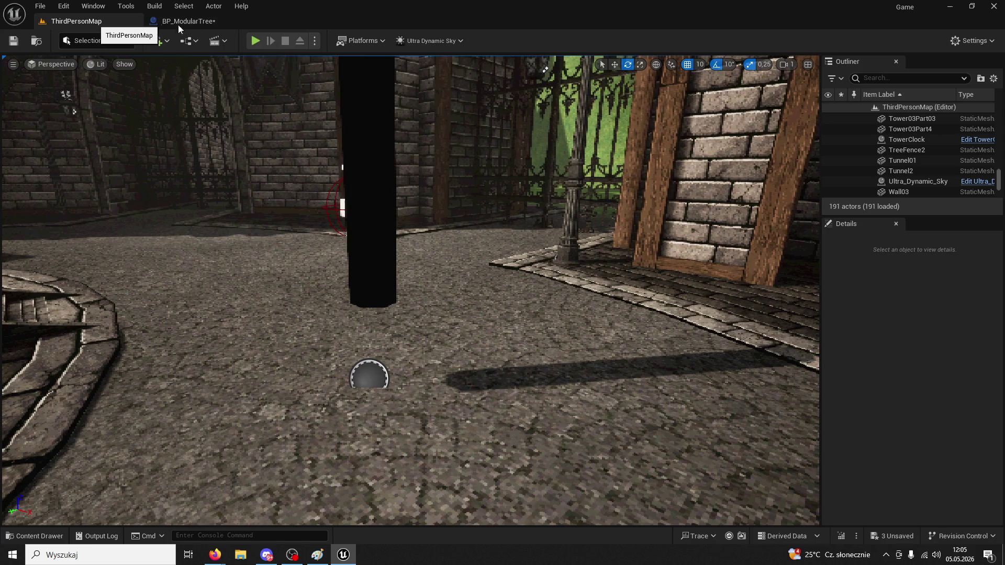
{"action": "key", "text": "w"}
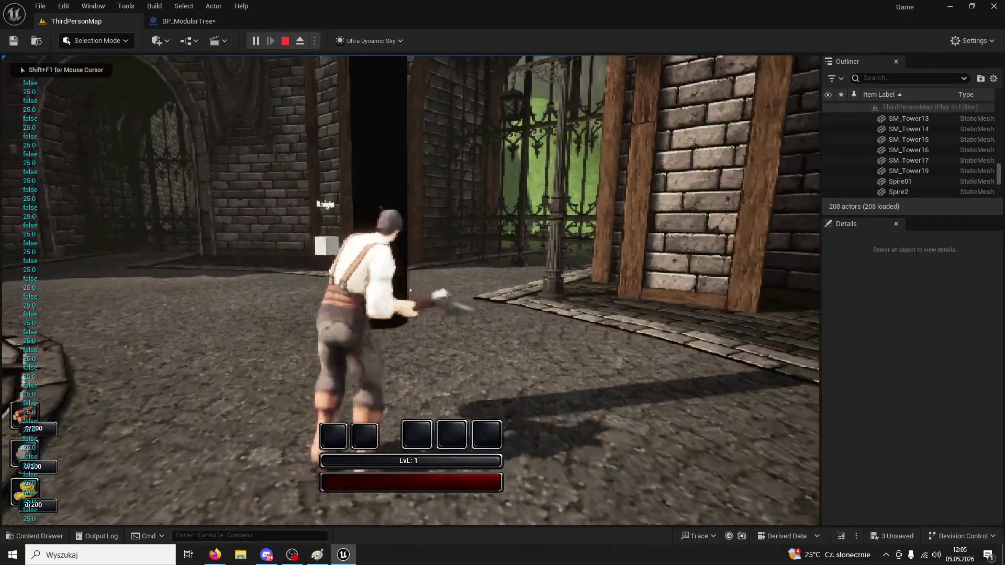
Chop the tree five times, then review the CharacterREF runtime error and close the log
{"action": "left_click", "coordinate": [411, 290]}
{"action": "left_click", "coordinate": [410, 290]}
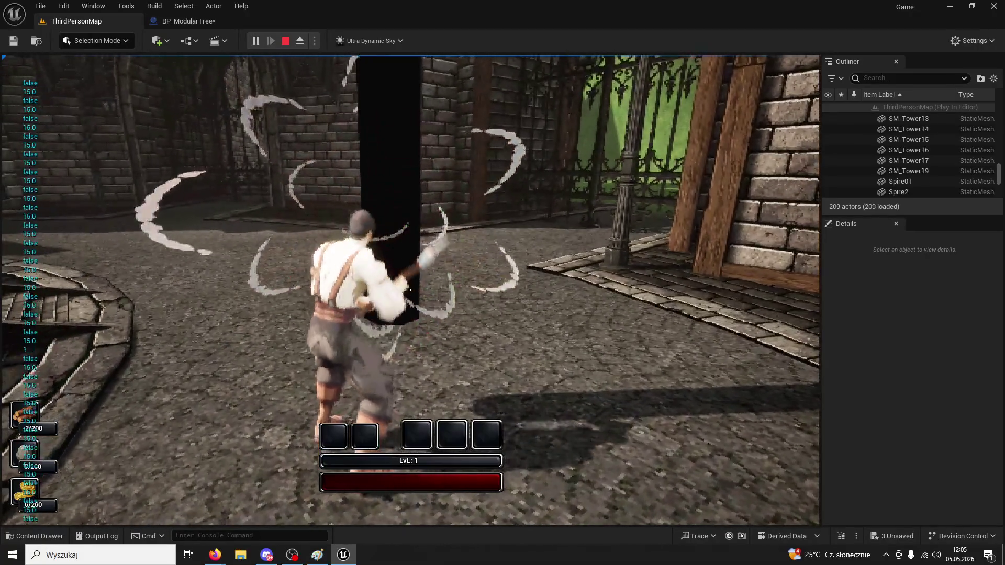
{"action": "left_click", "coordinate": [410, 290]}
{"action": "left_click", "coordinate": [410, 290]}
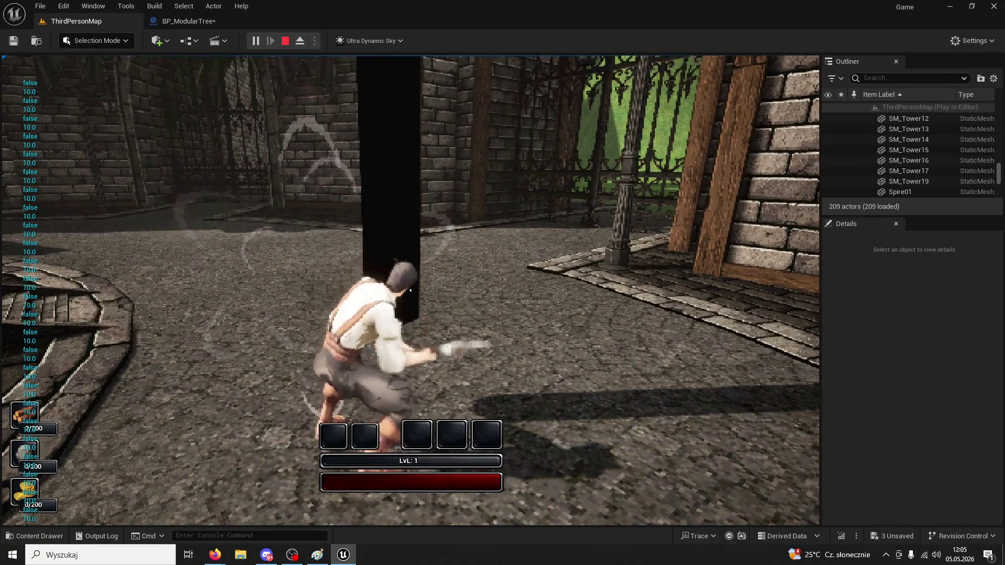
{"action": "left_click", "coordinate": [410, 290]}
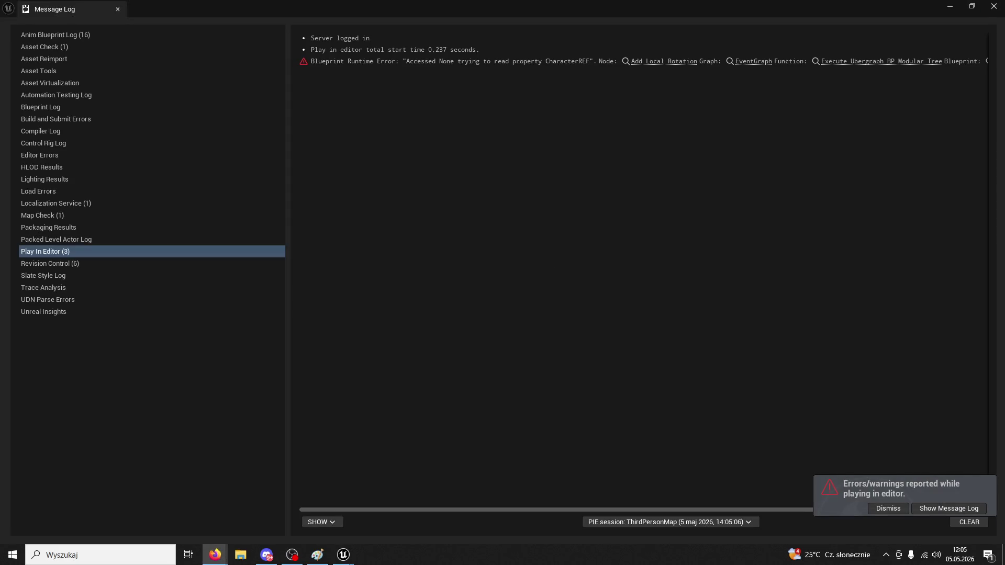
{"action": "left_click", "coordinate": [613, 61]}
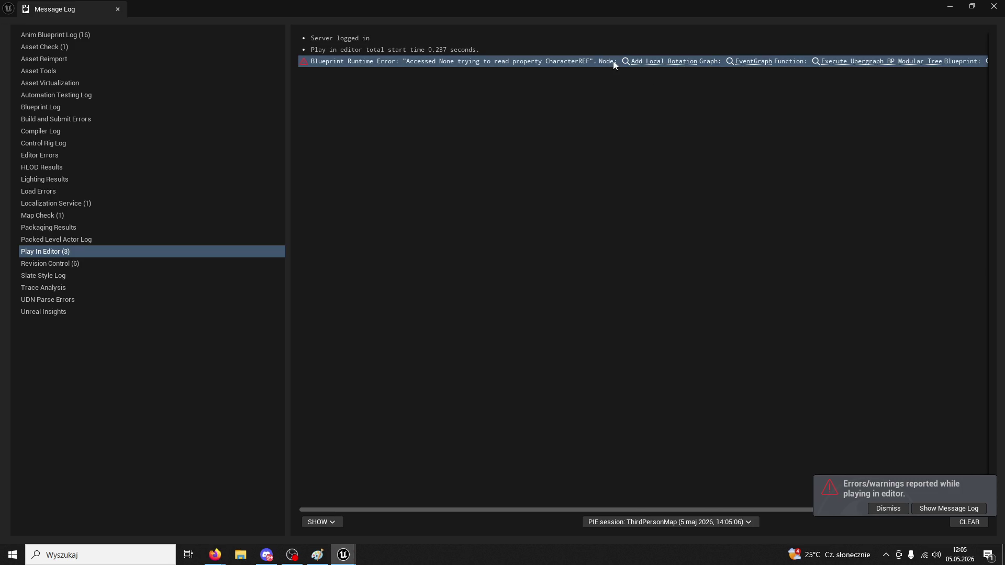
{"action": "left_click", "coordinate": [118, 9]}
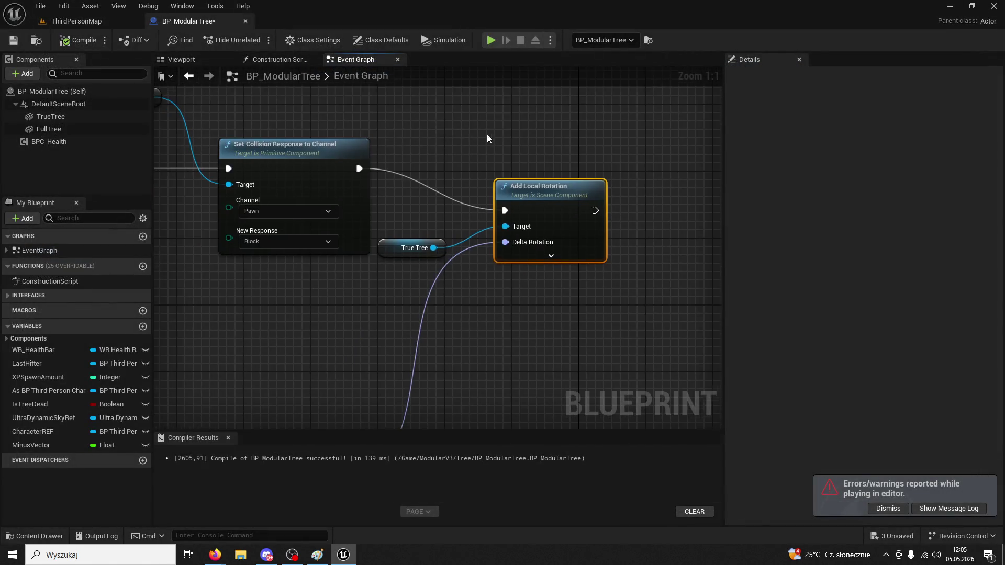
Break the Delta Rotation link on Add Local Rotation and set its X to 90
{"action": "right_click", "coordinate": [541, 217]}
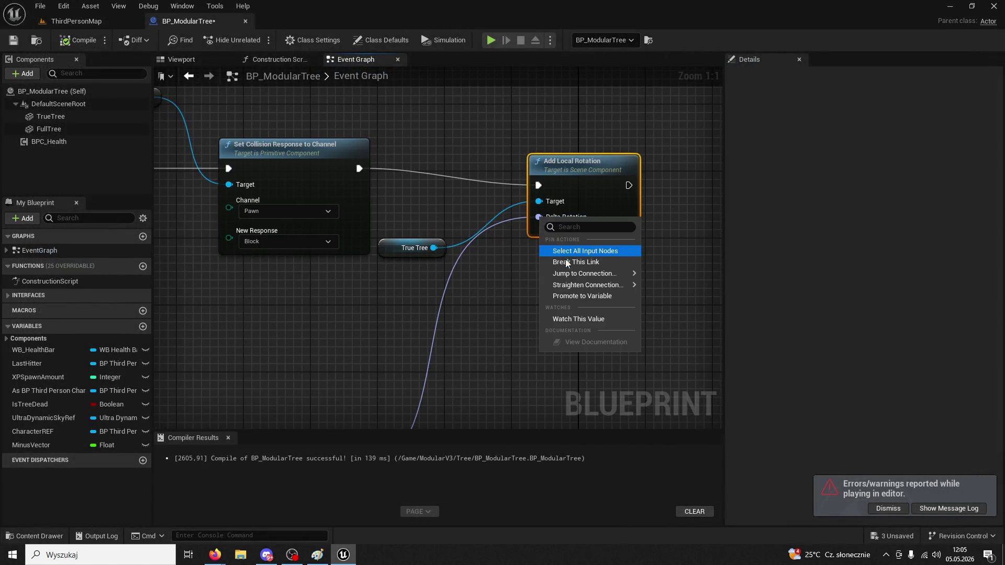
{"action": "left_click", "coordinate": [573, 263]}
{"action": "type", "text": "90"}
{"action": "key", "text": "Return"}
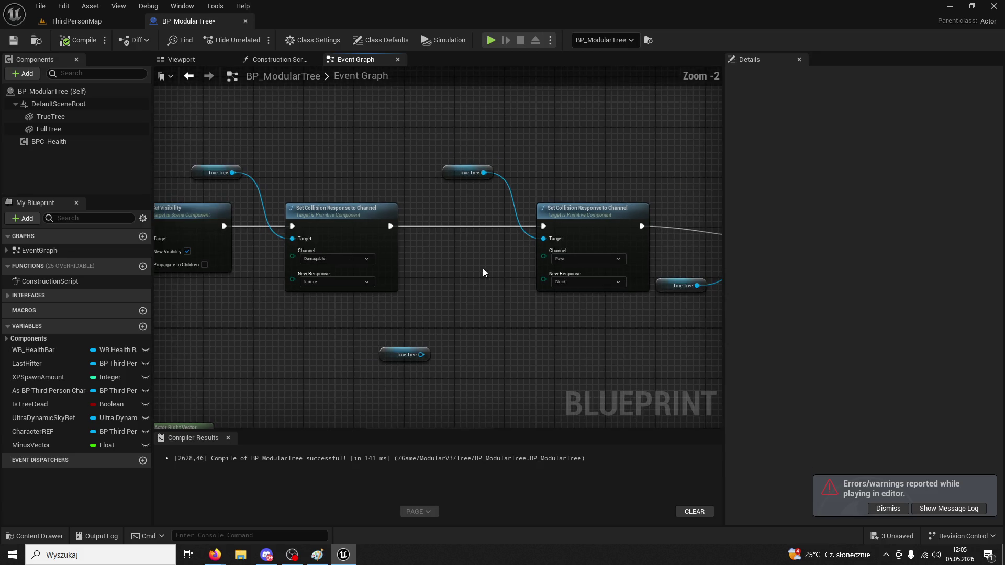
Play-test ThirdPersonMap, chopping the tree until it falls, then stop the session
{"action": "left_click", "coordinate": [91, 25]}
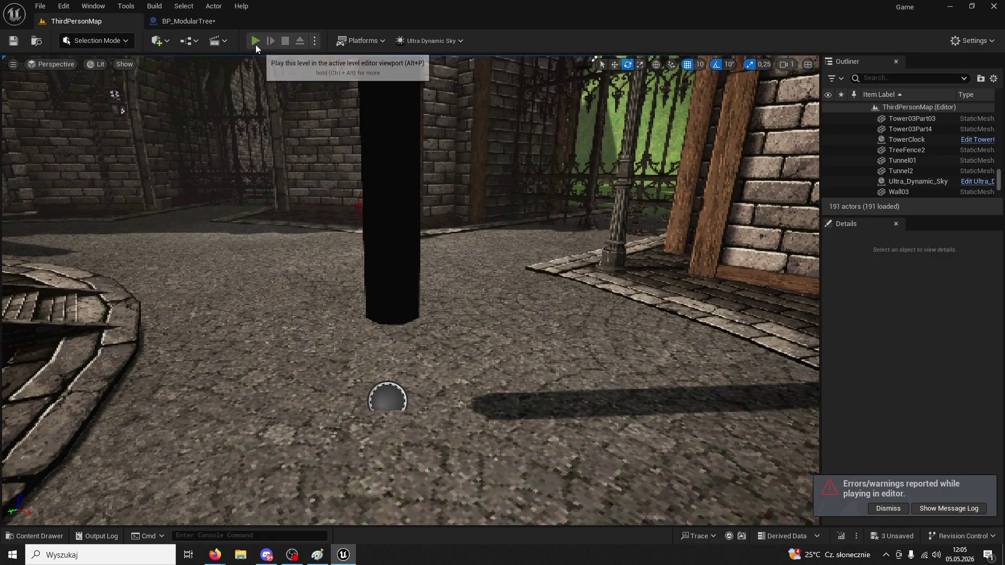
{"action": "left_click", "coordinate": [255, 45]}
{"action": "key", "text": "w"}
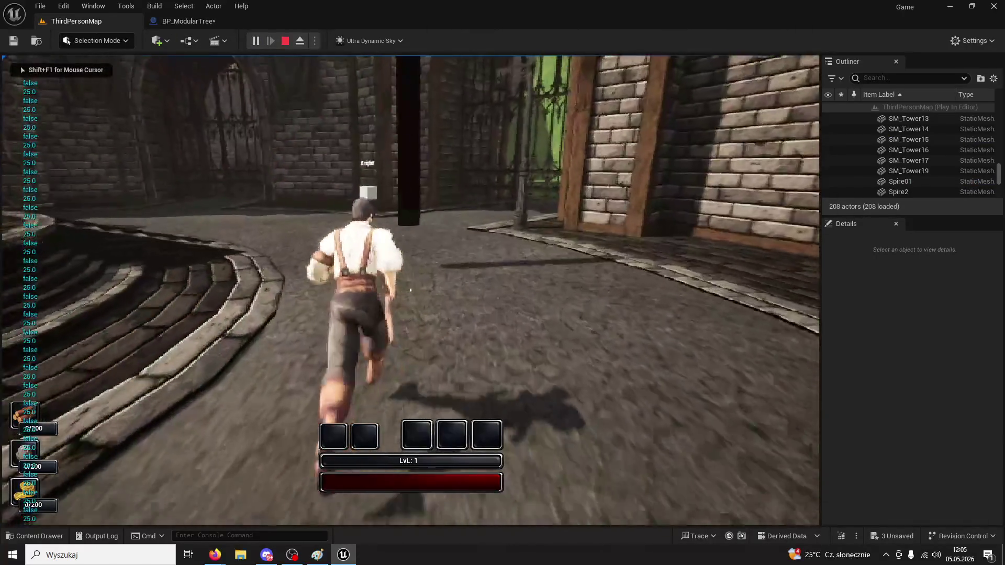
{"action": "left_click", "coordinate": [411, 290]}
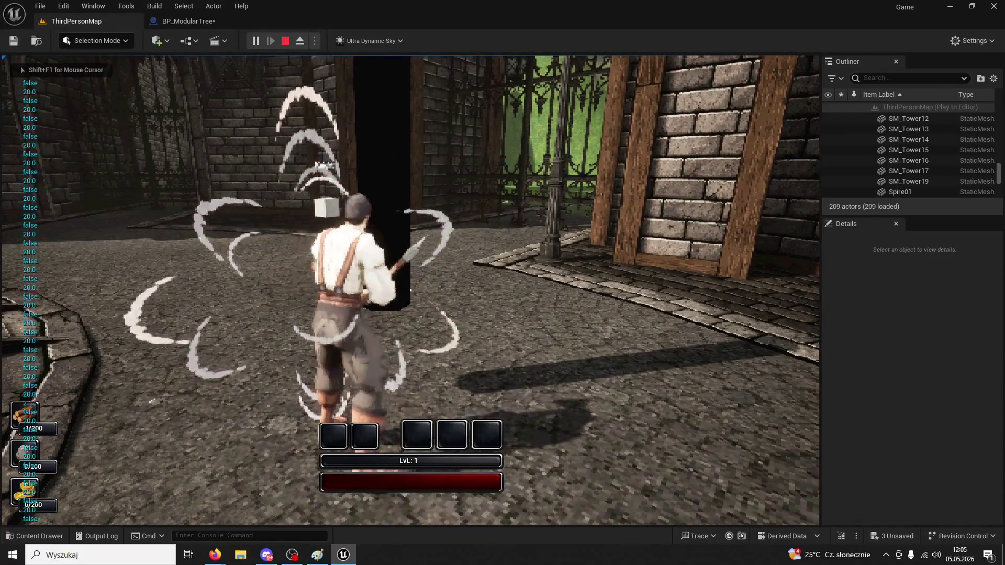
{"action": "left_click", "coordinate": [410, 290]}
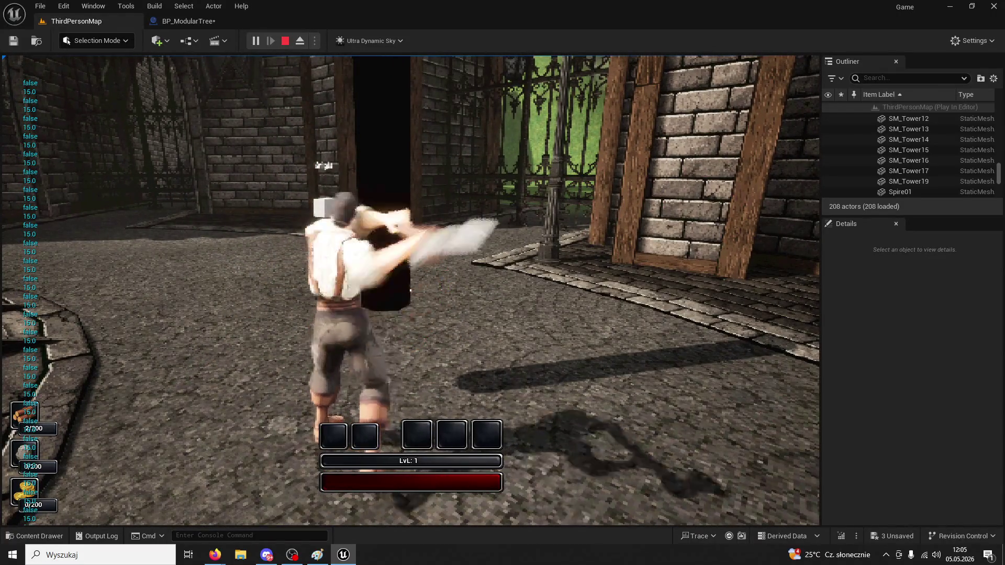
{"action": "left_click", "coordinate": [410, 290]}
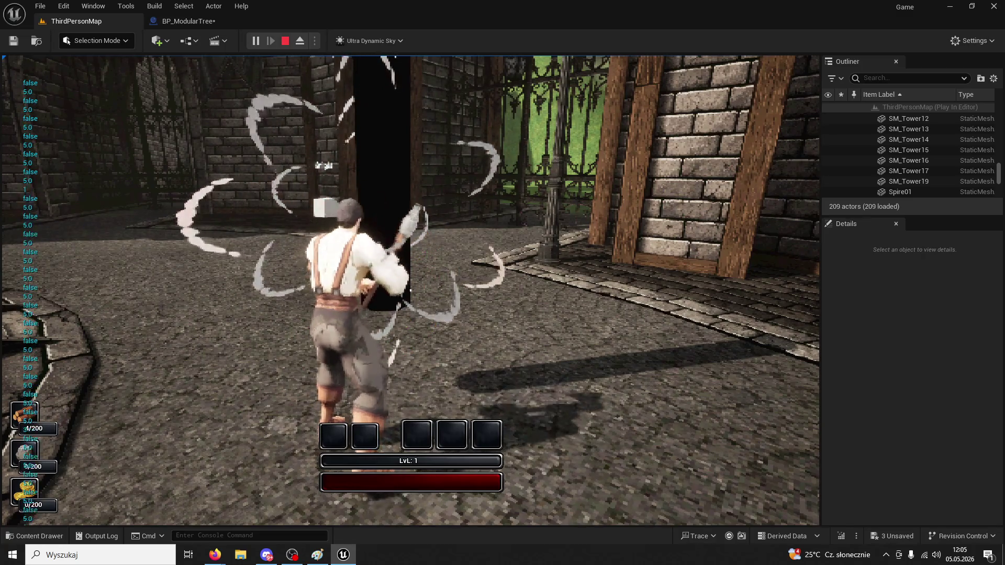
{"action": "left_click", "coordinate": [411, 290]}
{"action": "key", "text": "w"}
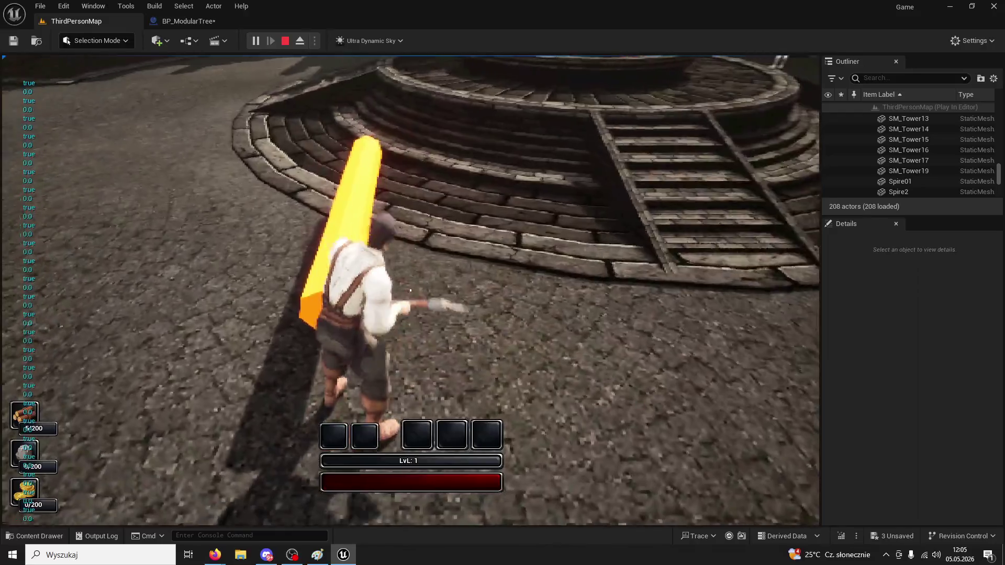
{"action": "left_click", "coordinate": [411, 290]}
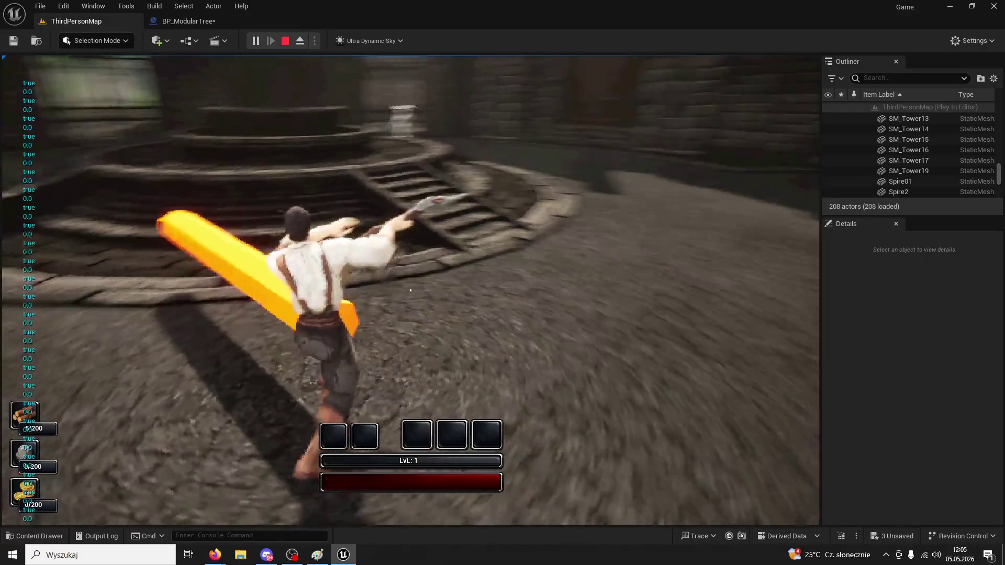
{"action": "key", "text": "Escape"}
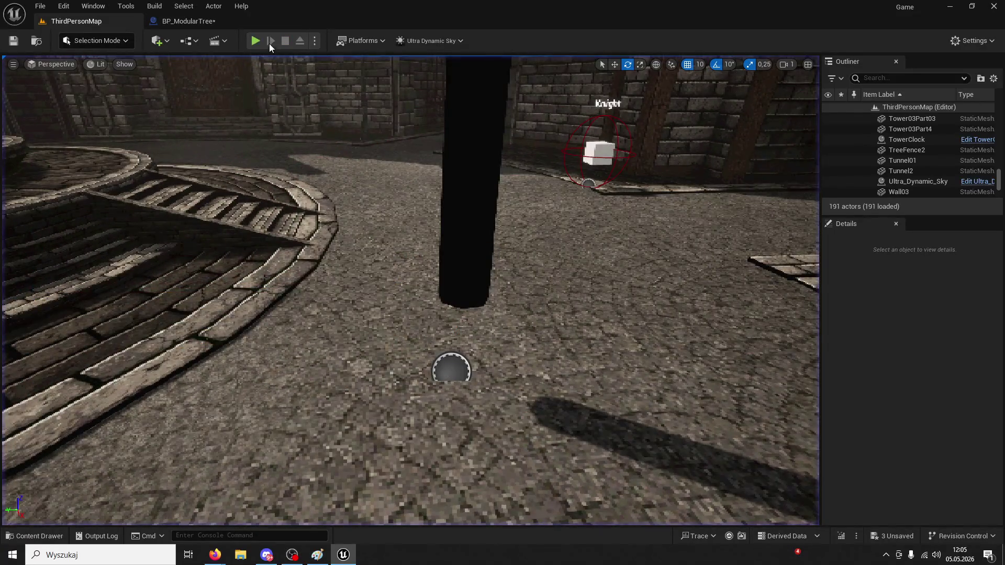
Start a new play session and chop the tree six times until it topples
{"action": "key", "text": "alt+p"}
{"action": "key", "text": "w"}
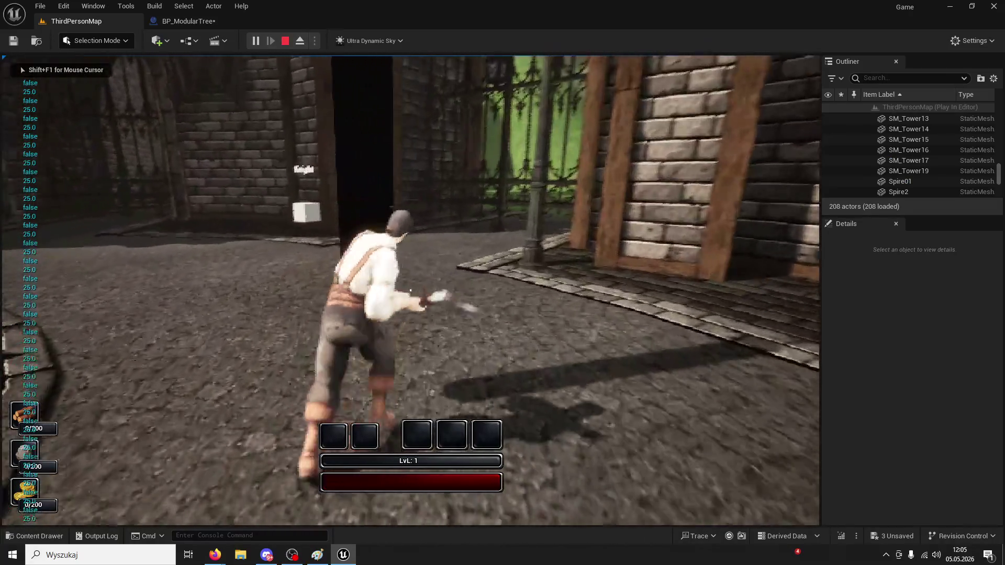
{"action": "left_click", "coordinate": [410, 290]}
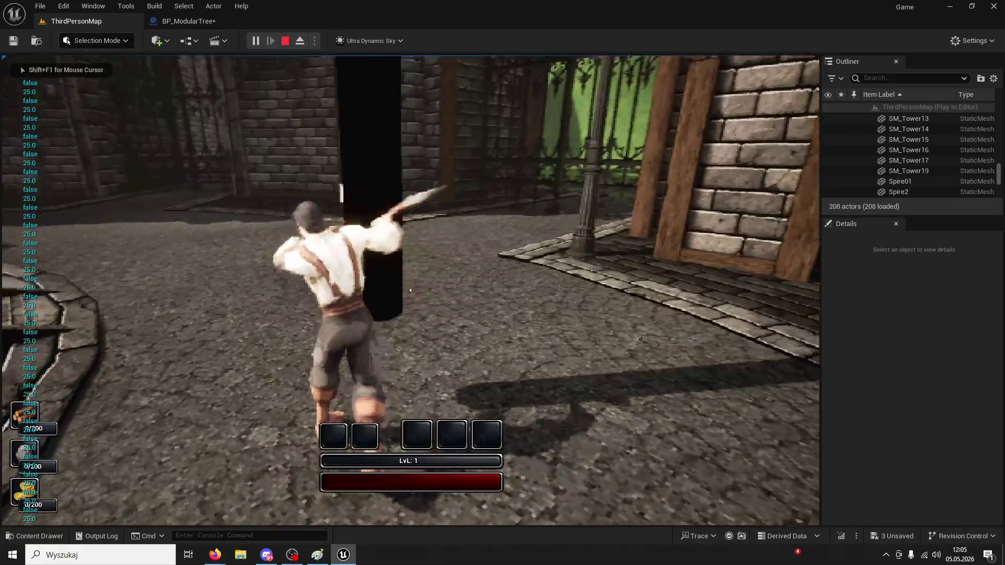
{"action": "left_click", "coordinate": [411, 290]}
{"action": "left_click", "coordinate": [410, 290]}
{"action": "left_click", "coordinate": [410, 290]}
{"action": "left_click", "coordinate": [410, 290]}
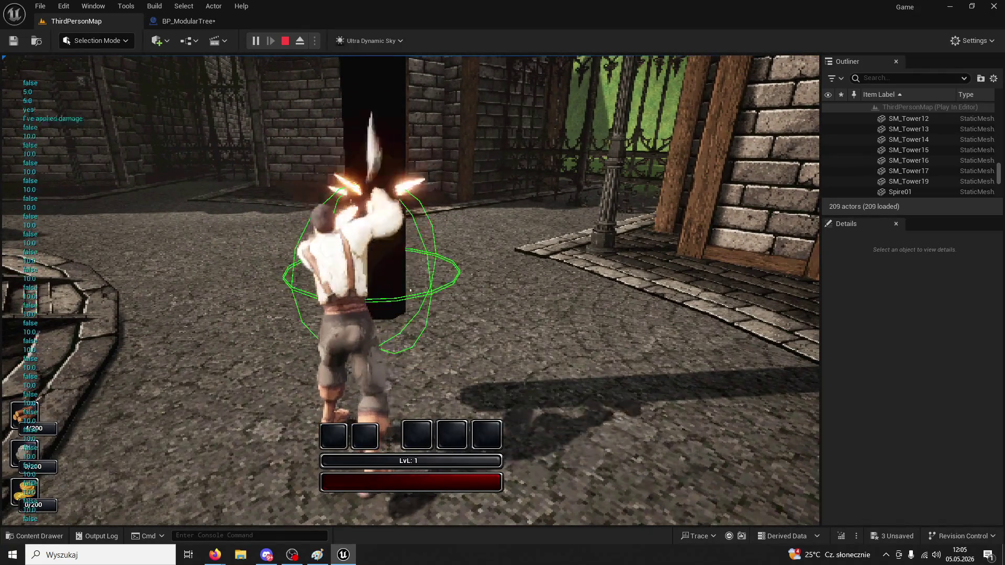
{"action": "left_click", "coordinate": [410, 289]}
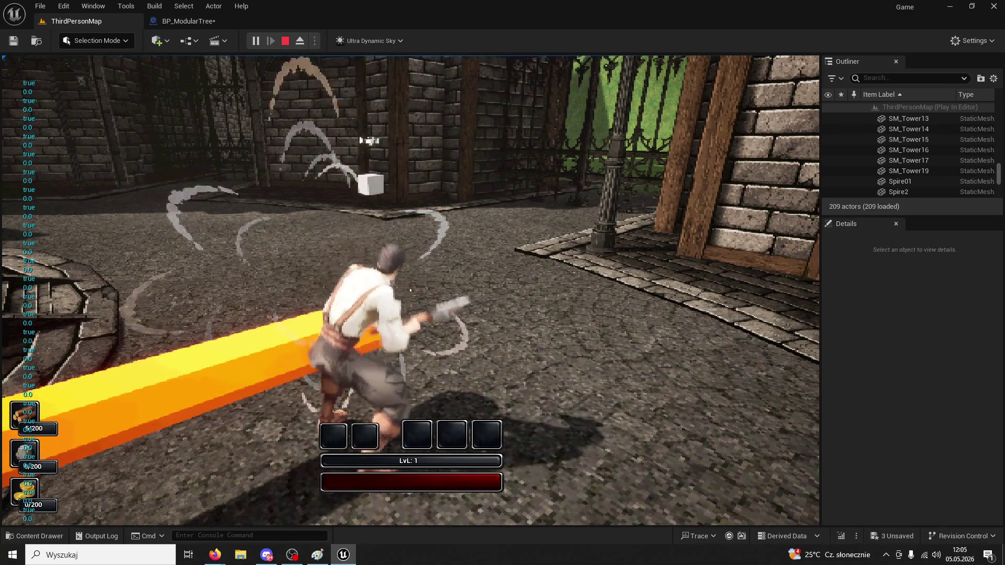
Finish felling the tree, then in BP_ModularTree reposition Add Local Rotation and True Tree nodes
{"action": "left_click", "coordinate": [411, 290]}
{"action": "left_click", "coordinate": [180, 21]}
{"action": "left_click_drag", "start_coordinate": [457, 304], "coordinate": [284, 246]}
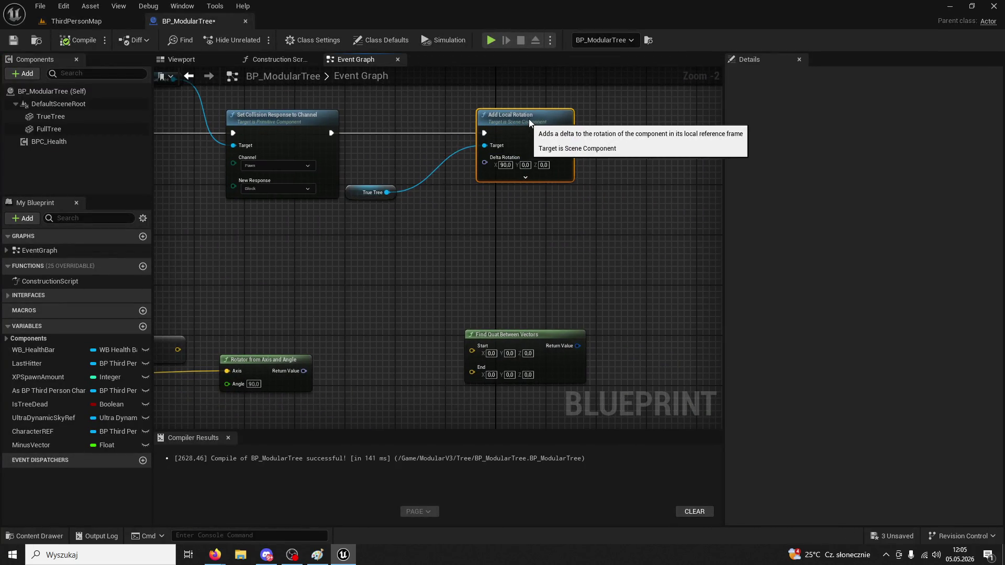
{"action": "left_click_drag", "start_coordinate": [529, 118], "coordinate": [566, 112]}
{"action": "left_click_drag", "start_coordinate": [358, 189], "coordinate": [369, 259]}
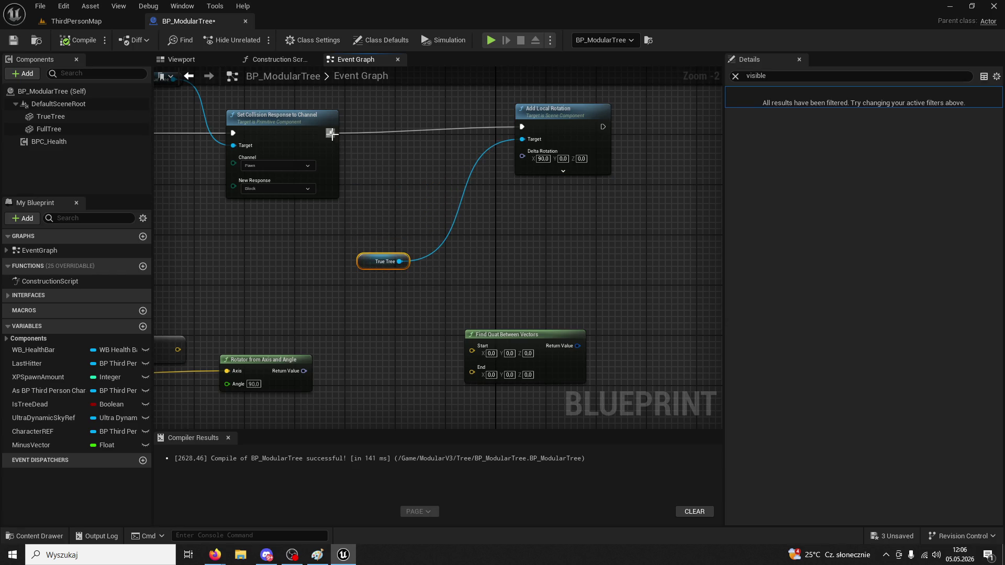
Add a Timeline node named TreeFall from Set Collision Response, placed beside Add Local Rotation
{"action": "left_click_drag", "start_coordinate": [331, 133], "coordinate": [404, 154]}
{"action": "type", "text": "timeline"}
{"action": "key", "text": "Return"}
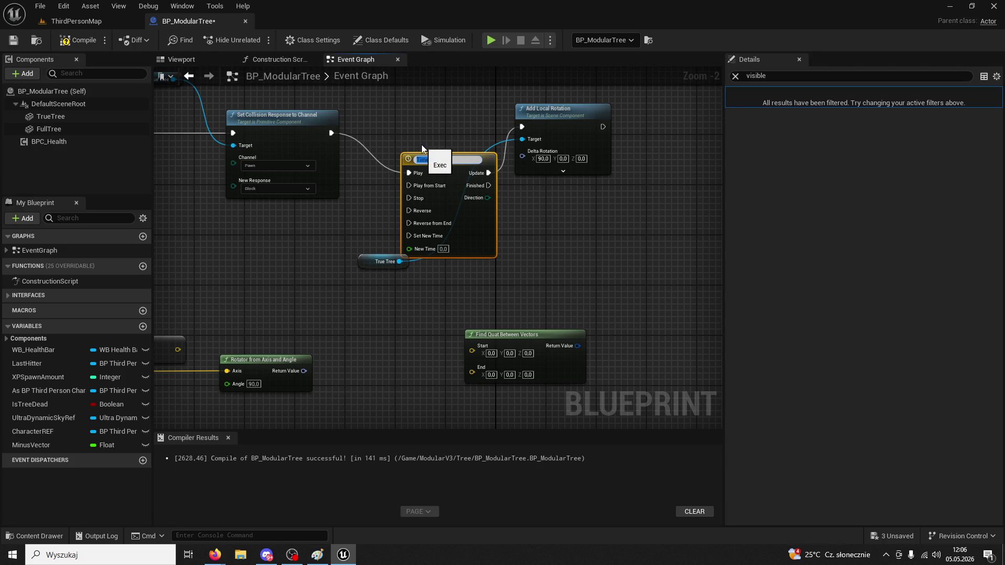
{"action": "type", "text": "TreeFall"}
{"action": "key", "text": "Return"}
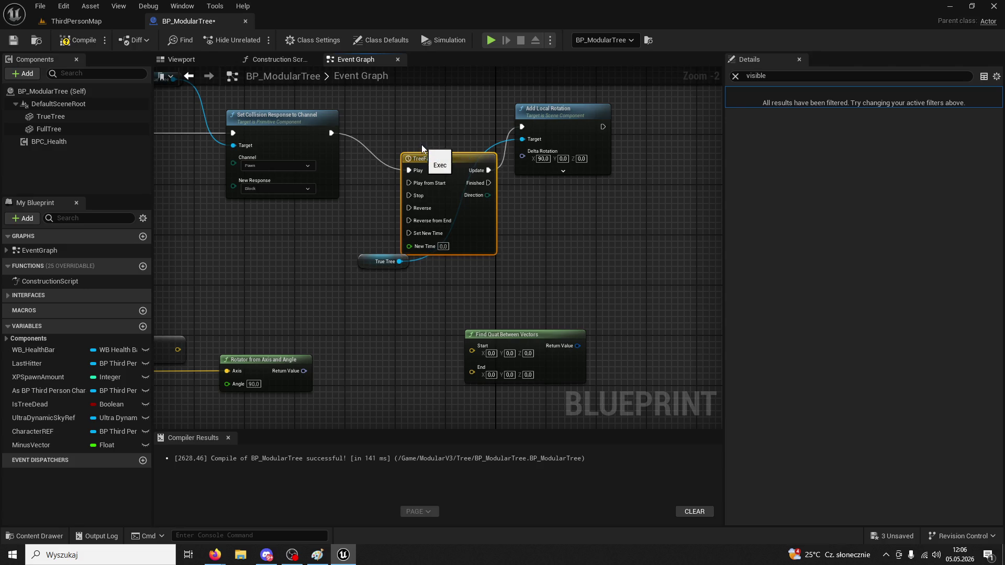
{"action": "mouse_move", "coordinate": [421, 144]}
{"action": "left_mouse_down"}
{"action": "mouse_move", "coordinate": [369, 210]}
{"action": "mouse_move", "coordinate": [657, 207]}
{"action": "mouse_move", "coordinate": [643, 190]}
{"action": "left_mouse_up"}
Break Add Local Rotation's execution link from TreeFall Update and move the node lower
{"action": "right_click", "coordinate": [593, 197]}
{"action": "left_click_drag", "start_coordinate": [515, 191], "coordinate": [503, 268]}
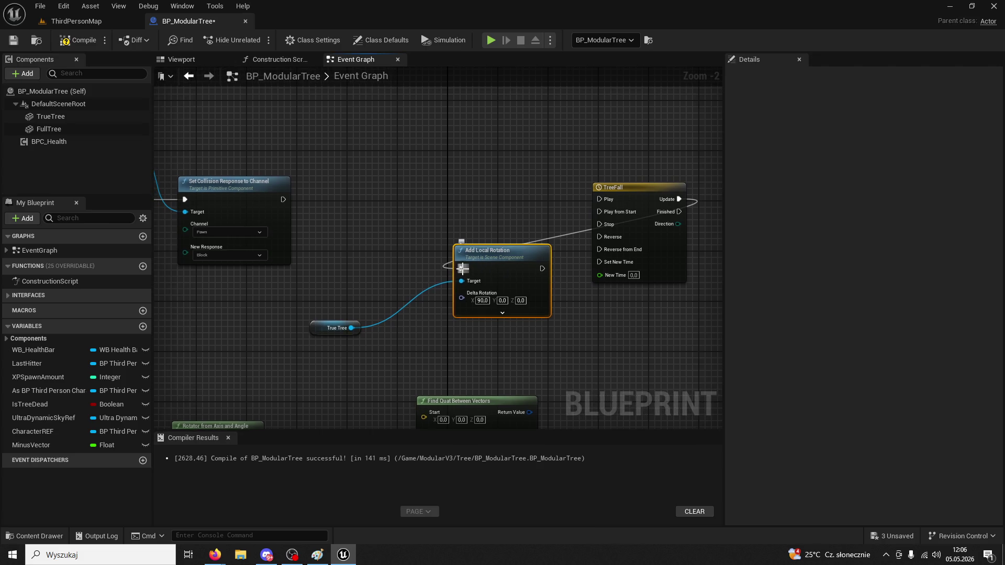
{"action": "right_click", "coordinate": [463, 268]}
{"action": "left_click", "coordinate": [611, 315]}
{"action": "left_click_drag", "start_coordinate": [502, 252], "coordinate": [509, 270]}
Select TreeFall, clear the details filter, and open the TreeFall timeline editor
{"action": "left_click", "coordinate": [613, 188]}
{"action": "left_click_drag", "start_coordinate": [587, 182], "coordinate": [479, 164]}
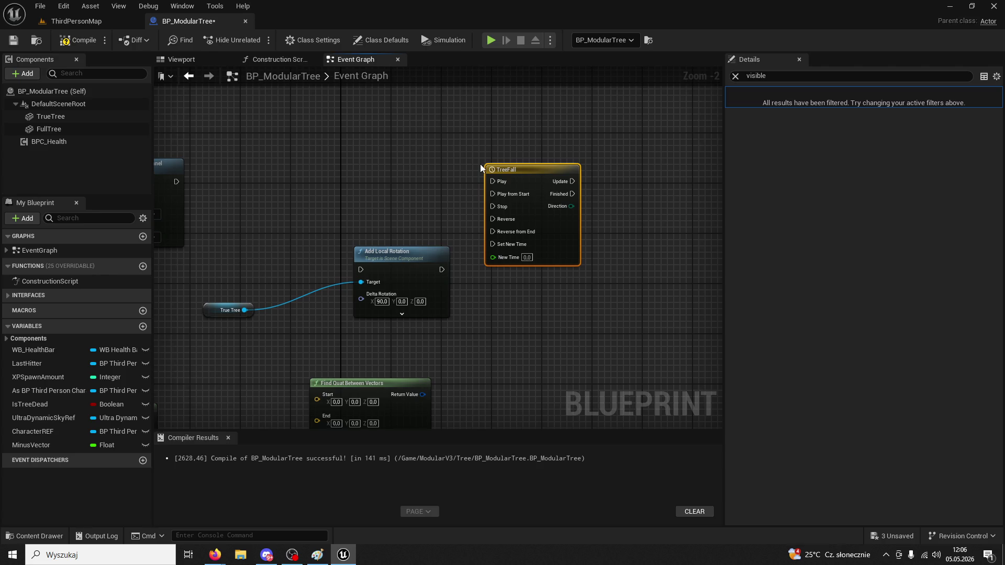
{"action": "left_click", "coordinate": [736, 76]}
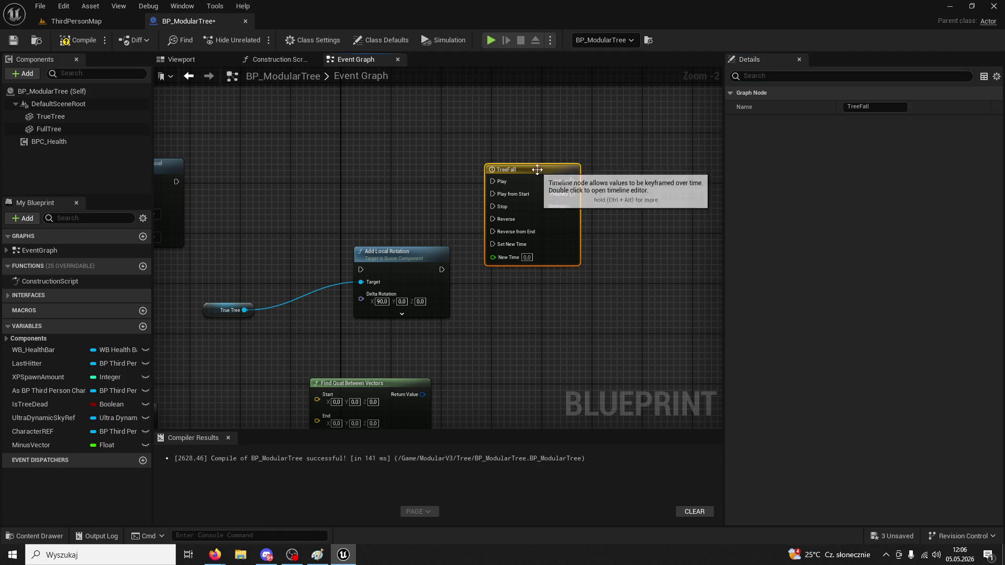
{"action": "double_click", "coordinate": [556, 170]}
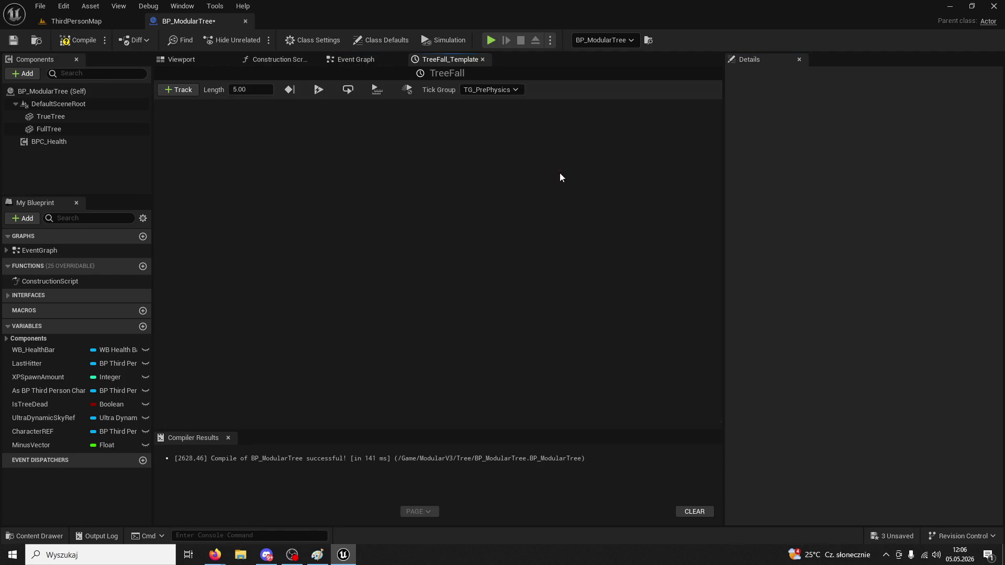
Add a float track to TreeFall with a first key at time 0, value 0
{"action": "left_click", "coordinate": [181, 90]}
{"action": "left_click", "coordinate": [203, 103]}
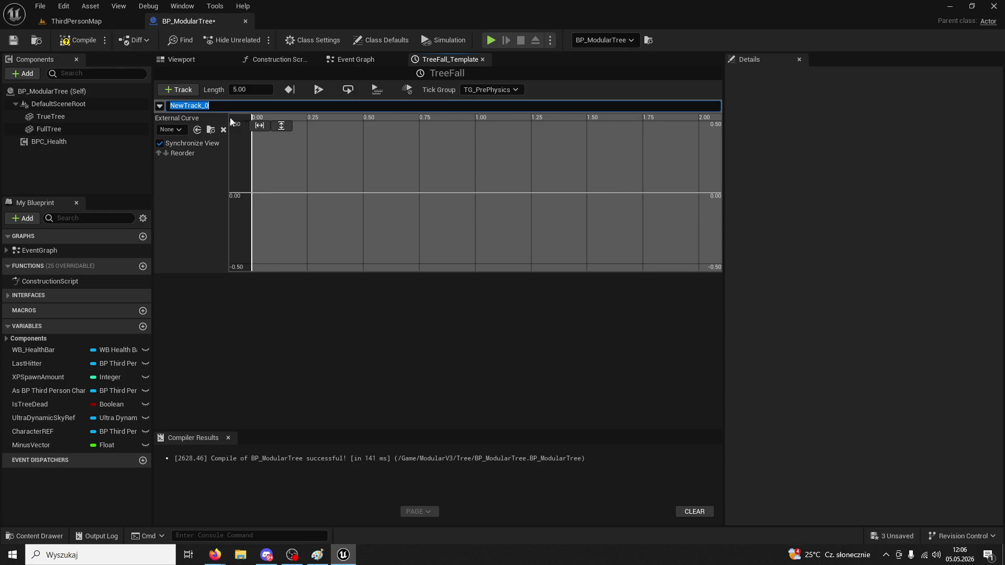
{"action": "right_click", "coordinate": [276, 188]}
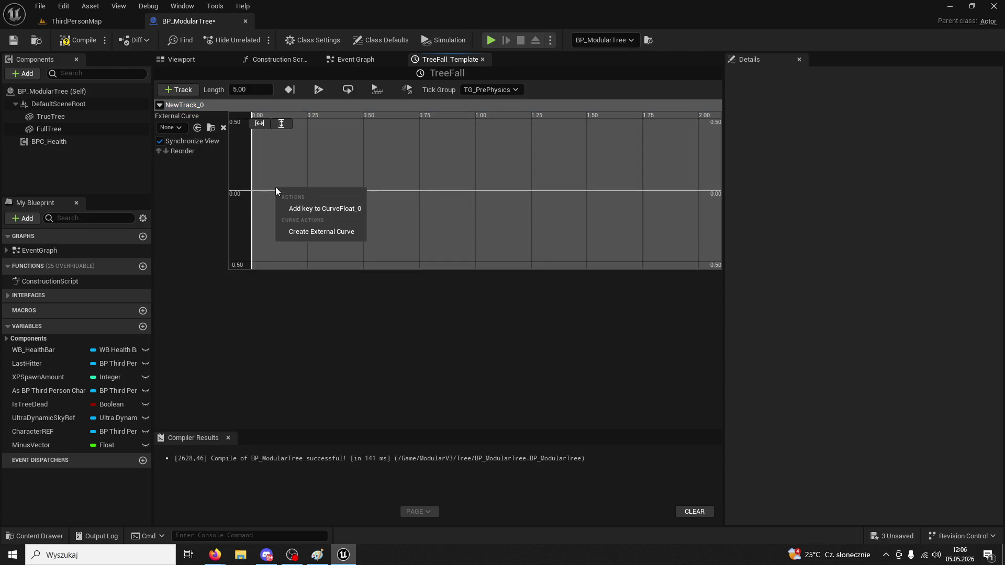
{"action": "left_click", "coordinate": [311, 207]}
{"action": "left_click", "coordinate": [336, 124]}
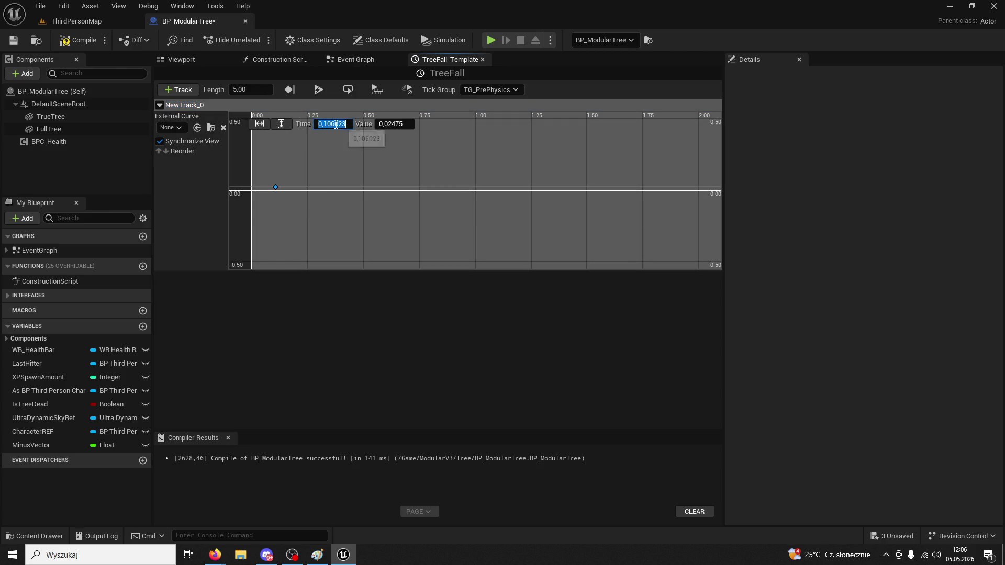
{"action": "left_click", "coordinate": [401, 124]}
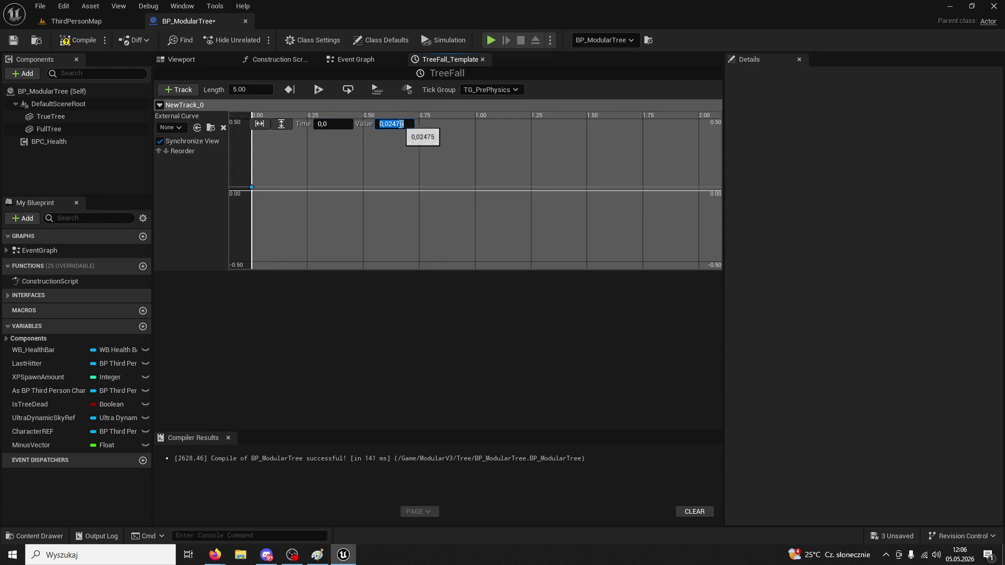
{"action": "type", "text": "0"}
{"action": "key", "text": "Return"}
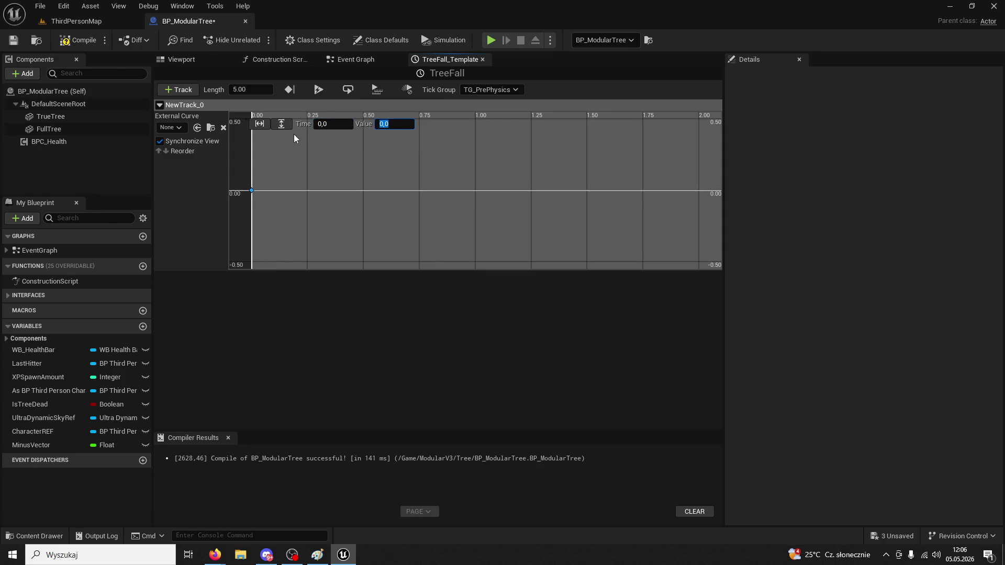
Add a second key at value 1 after one second, fit the curve, and return to the level
{"action": "left_click", "coordinate": [178, 90]}
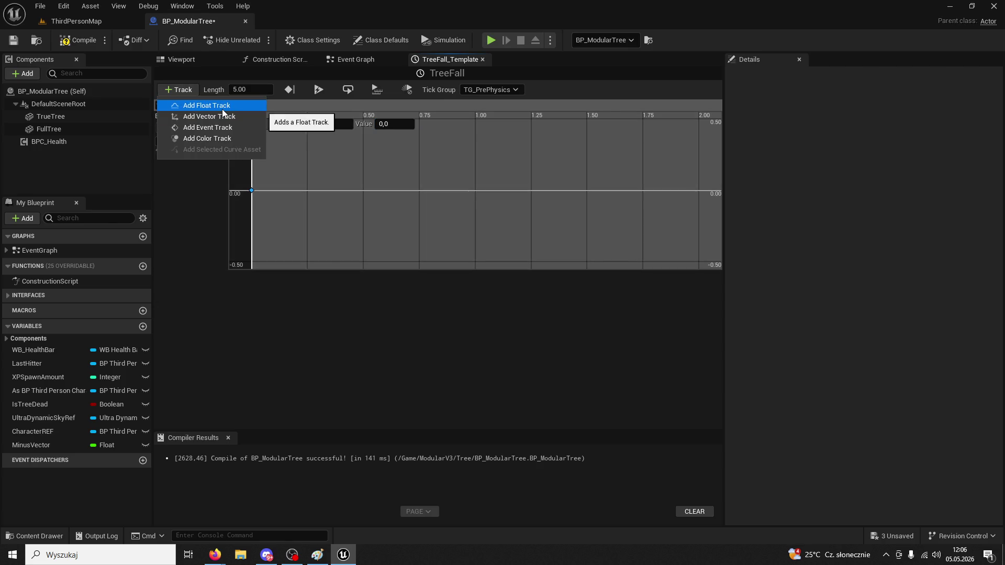
{"action": "left_click", "coordinate": [222, 106]}
{"action": "right_click", "coordinate": [403, 180]}
{"action": "left_click", "coordinate": [424, 202]}
{"action": "left_click", "coordinate": [341, 125]}
{"action": "left_click", "coordinate": [402, 128]}
{"action": "type", "text": "1"}
{"action": "key", "text": "Return"}
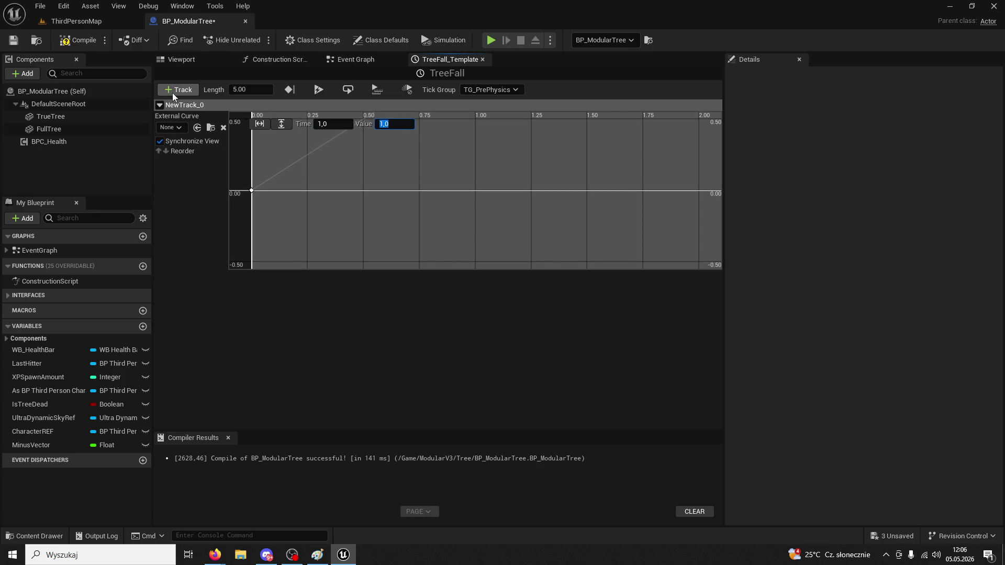
{"action": "left_click", "coordinate": [281, 123]}
{"action": "left_click", "coordinate": [261, 124]}
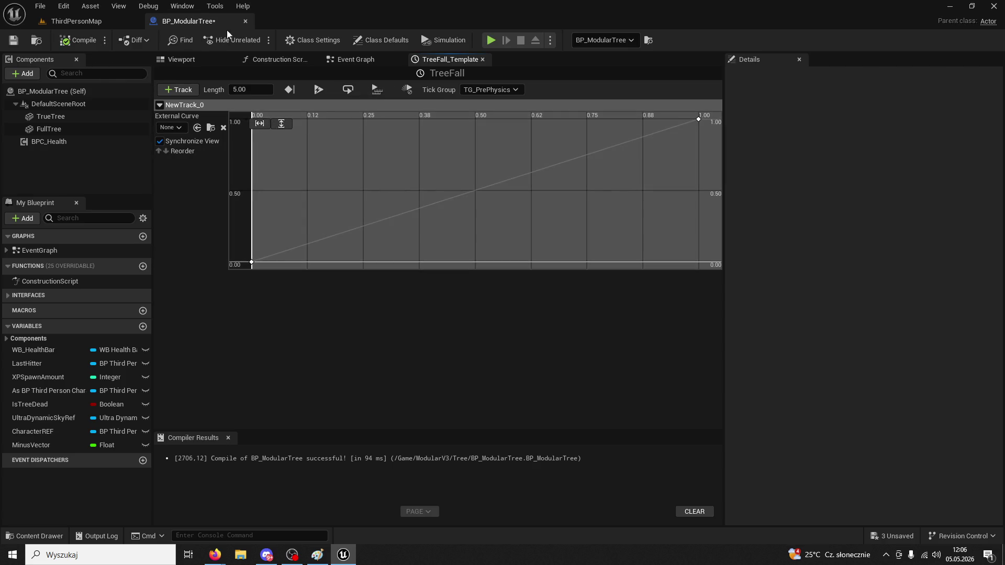
{"action": "left_click", "coordinate": [243, 21]}
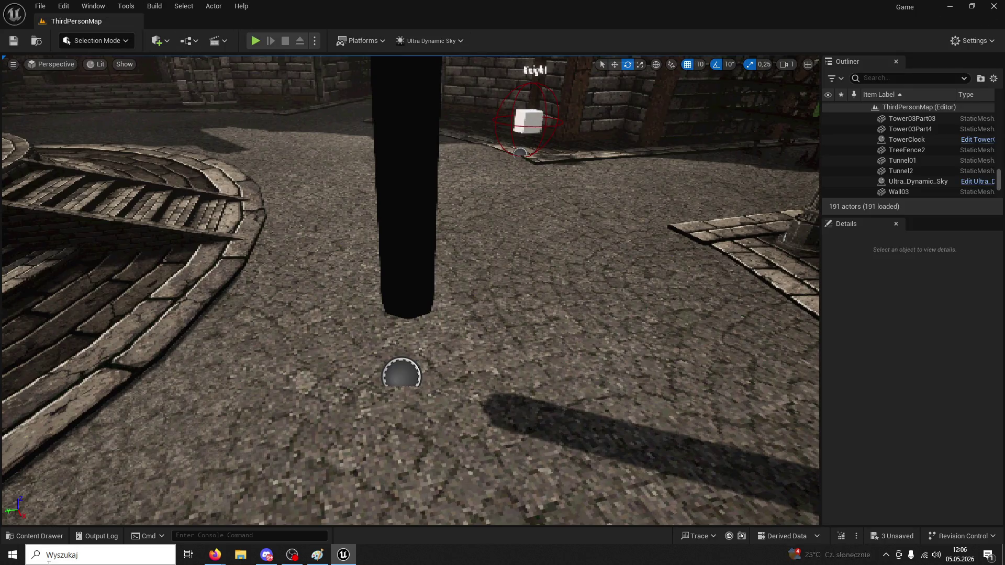
Reopen BP_ModularTree from the Content Drawer and shift the TreeFall node left in the Event Graph
{"action": "left_click", "coordinate": [36, 536]}
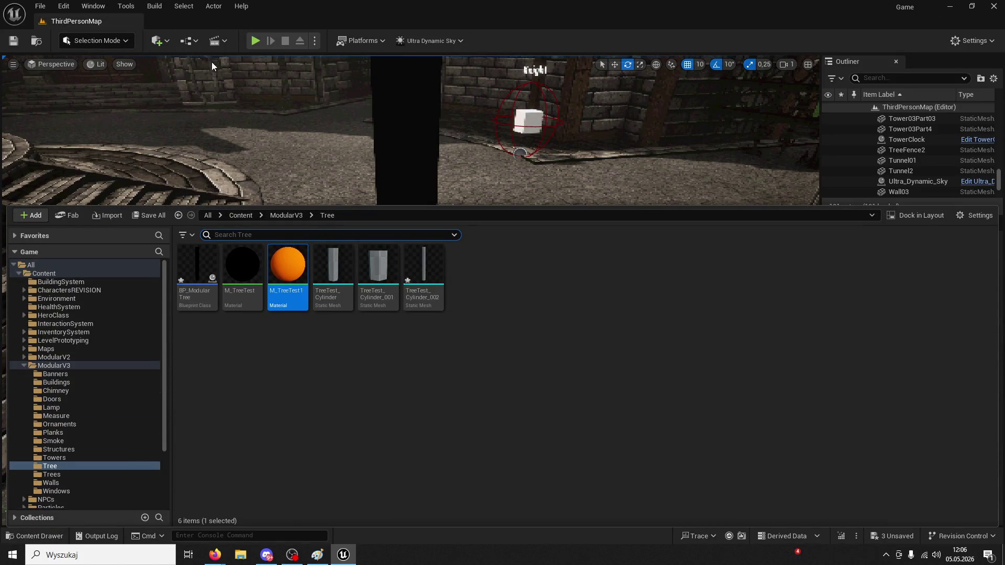
{"action": "double_click", "coordinate": [197, 264]}
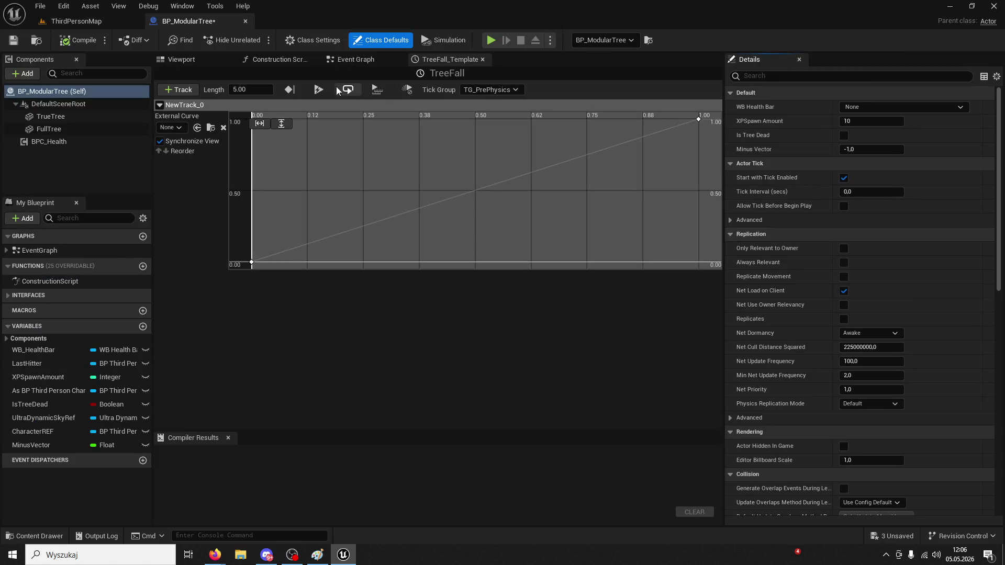
{"action": "left_click", "coordinate": [350, 60]}
{"action": "left_click", "coordinate": [525, 195]}
{"action": "mouse_move", "coordinate": [525, 195]}
{"action": "left_mouse_down"}
{"action": "mouse_move", "coordinate": [432, 177]}
{"action": "mouse_move", "coordinate": [394, 156]}
{"action": "left_mouse_up"}
Wire Set Collision Response into TreeFall's Play, place True Tree under Add Local Rotation, and open TreeFall
{"action": "mouse_move", "coordinate": [287, 169]}
{"action": "left_mouse_down"}
{"action": "mouse_move", "coordinate": [430, 150]}
{"action": "mouse_move", "coordinate": [612, 158]}
{"action": "left_mouse_up"}
{"action": "mouse_move", "coordinate": [505, 212]}
{"action": "left_mouse_down"}
{"action": "mouse_move", "coordinate": [432, 202]}
{"action": "mouse_move", "coordinate": [668, 148]}
{"action": "left_mouse_up"}
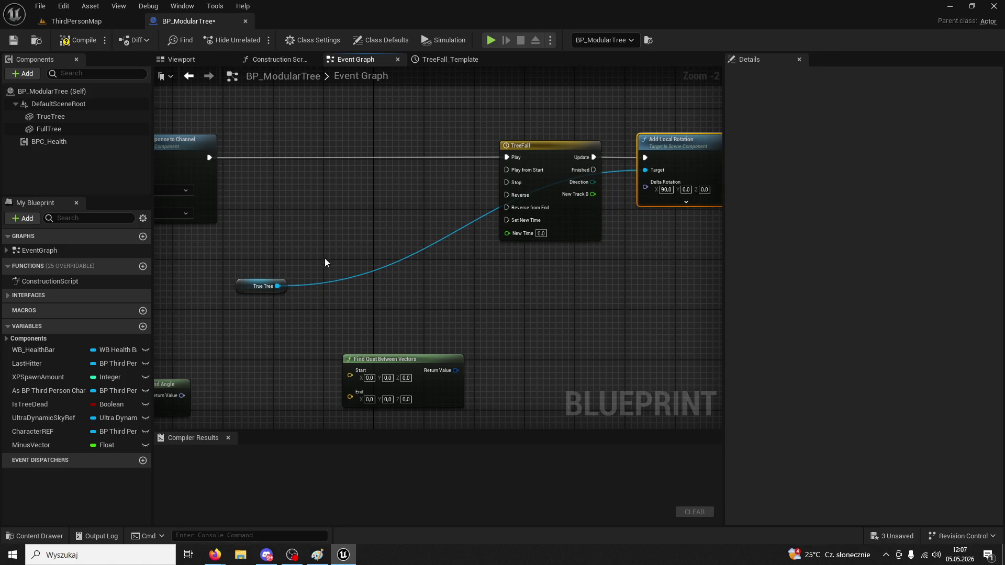
{"action": "left_click_drag", "start_coordinate": [245, 287], "coordinate": [540, 268]}
{"action": "left_click_drag", "start_coordinate": [652, 244], "coordinate": [559, 252]}
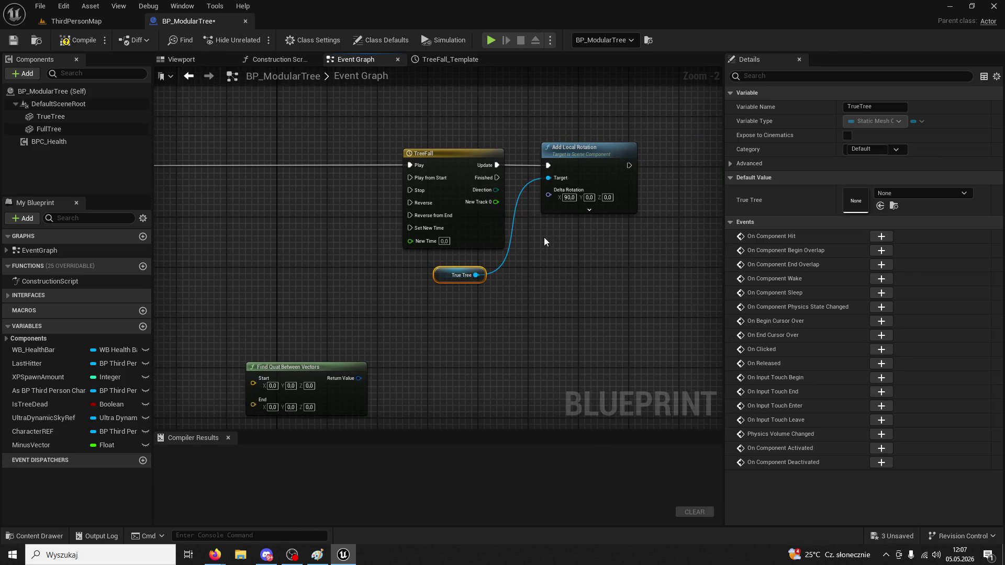
{"action": "mouse_move", "coordinate": [496, 202]}
{"action": "left_mouse_down"}
{"action": "mouse_move", "coordinate": [554, 198]}
{"action": "mouse_move", "coordinate": [527, 242]}
{"action": "mouse_move", "coordinate": [485, 238]}
{"action": "left_mouse_up"}
{"action": "double_click", "coordinate": [450, 158]}
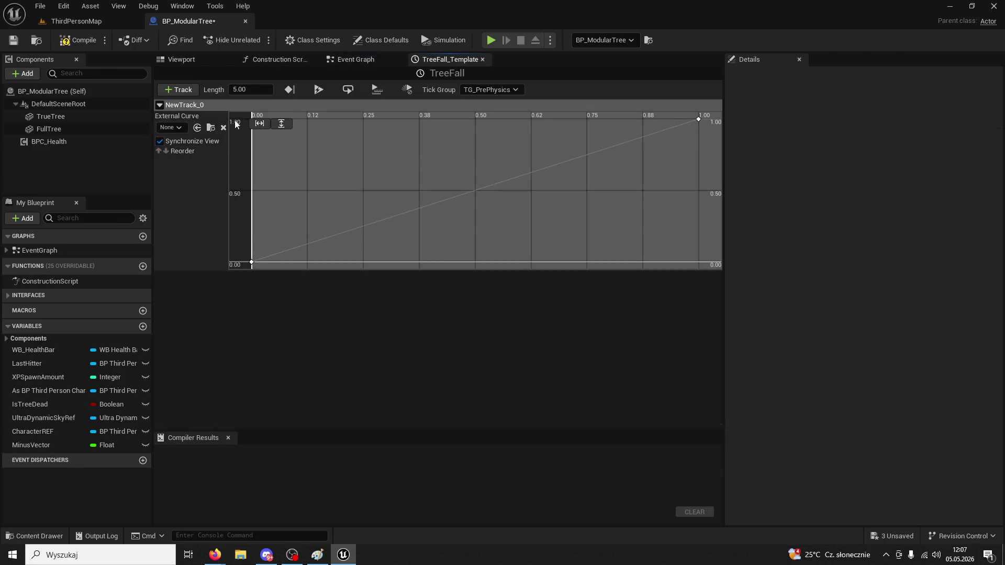
Add a vector track NewTrack_2 to TreeFall, redoing a first discarded attempt
{"action": "left_click", "coordinate": [184, 93]}
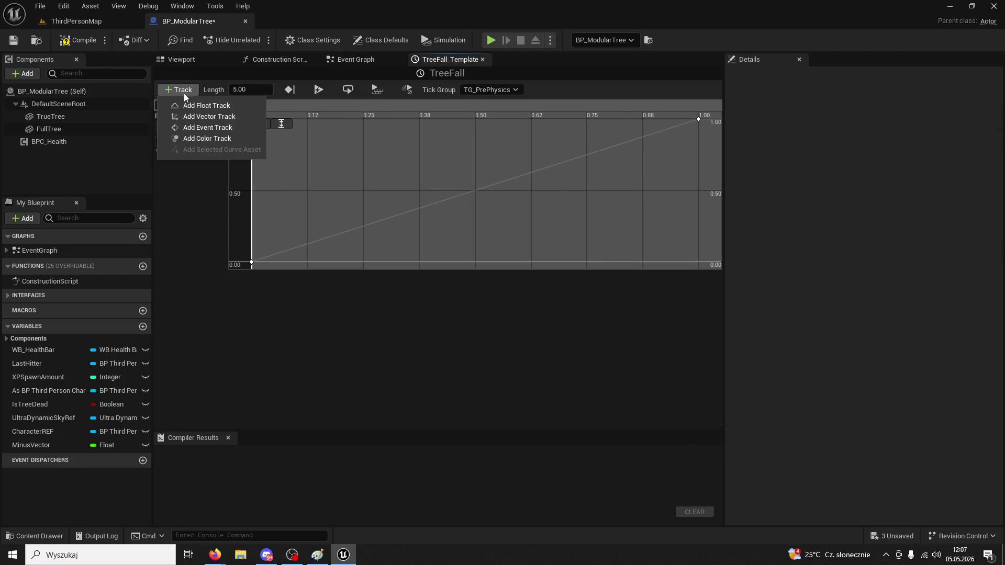
{"action": "left_click", "coordinate": [231, 120]}
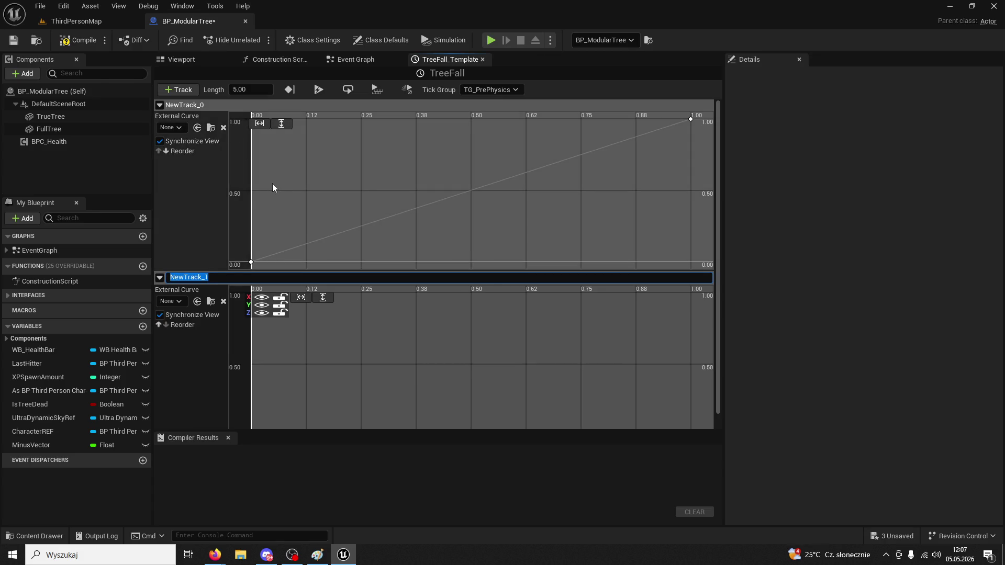
{"action": "left_click", "coordinate": [202, 197]}
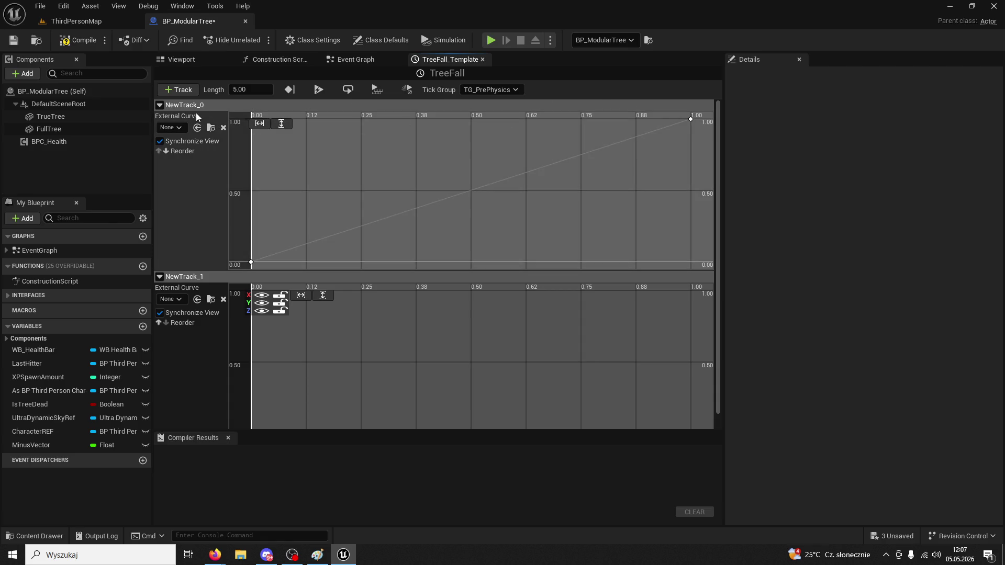
{"action": "key", "text": "ctrl+z"}
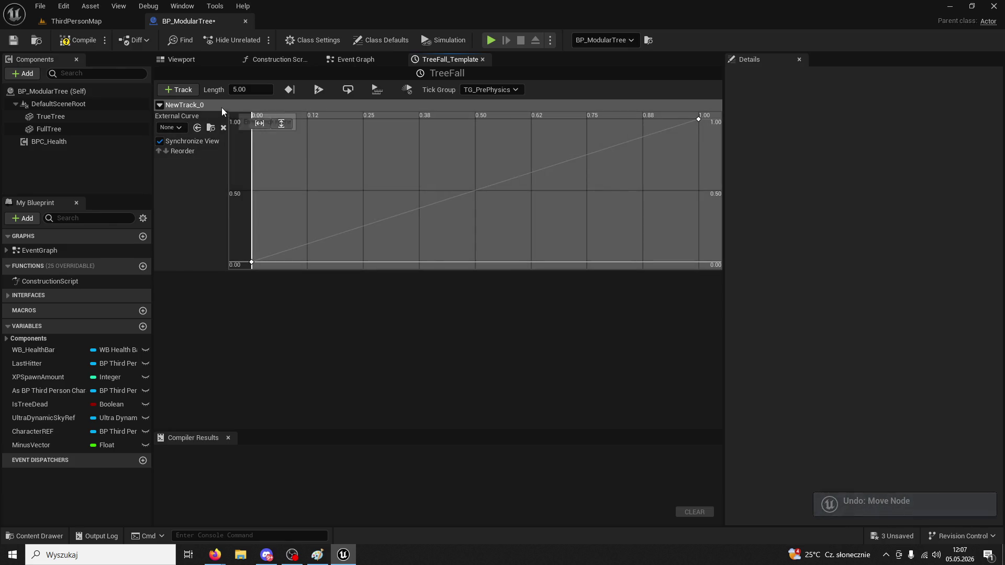
{"action": "left_click", "coordinate": [187, 88]}
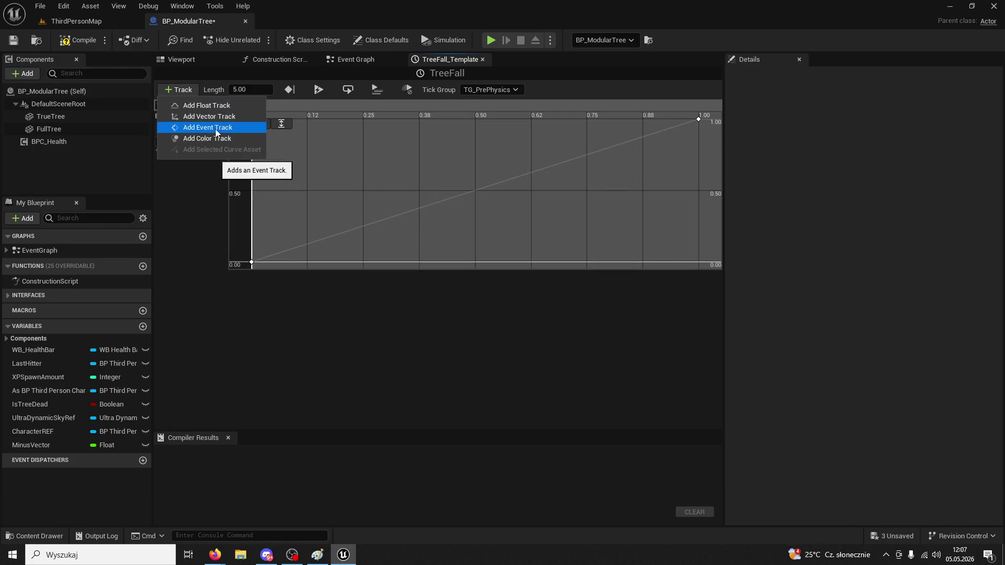
{"action": "left_click", "coordinate": [209, 116]}
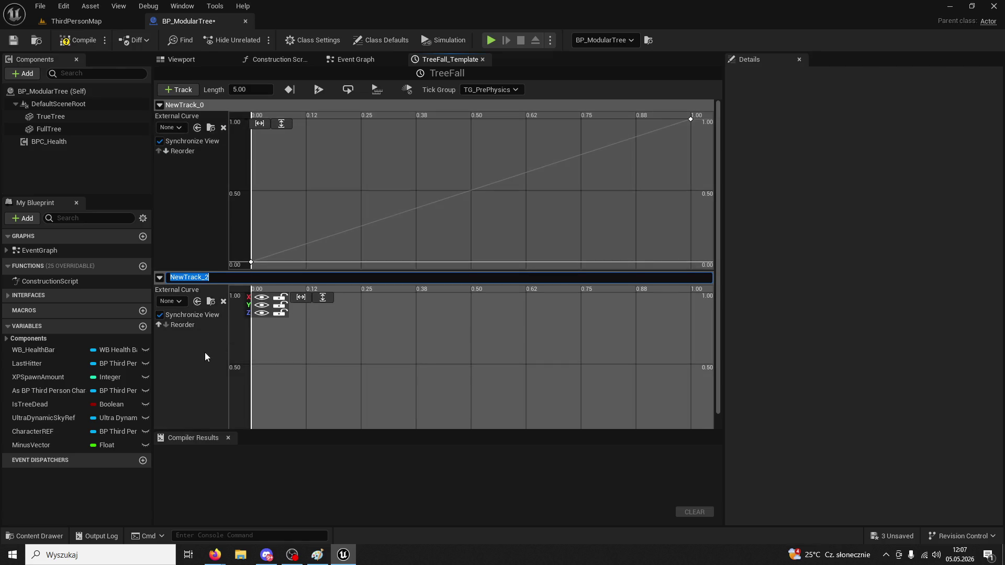
Key all NewTrack_2 curves at time 0, value 0, and fit the view
{"action": "right_click", "coordinate": [291, 358]}
{"action": "left_click", "coordinate": [323, 382]}
{"action": "left_click", "coordinate": [378, 297]}
{"action": "left_click", "coordinate": [433, 295]}
{"action": "type", "text": "1"}
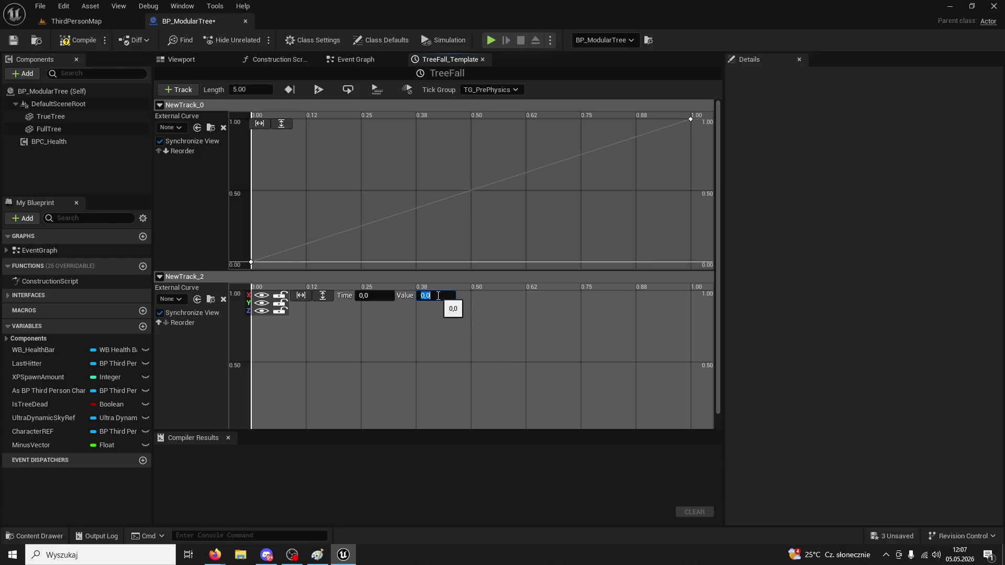
{"action": "left_click", "coordinate": [428, 340]}
{"action": "left_click", "coordinate": [301, 295]}
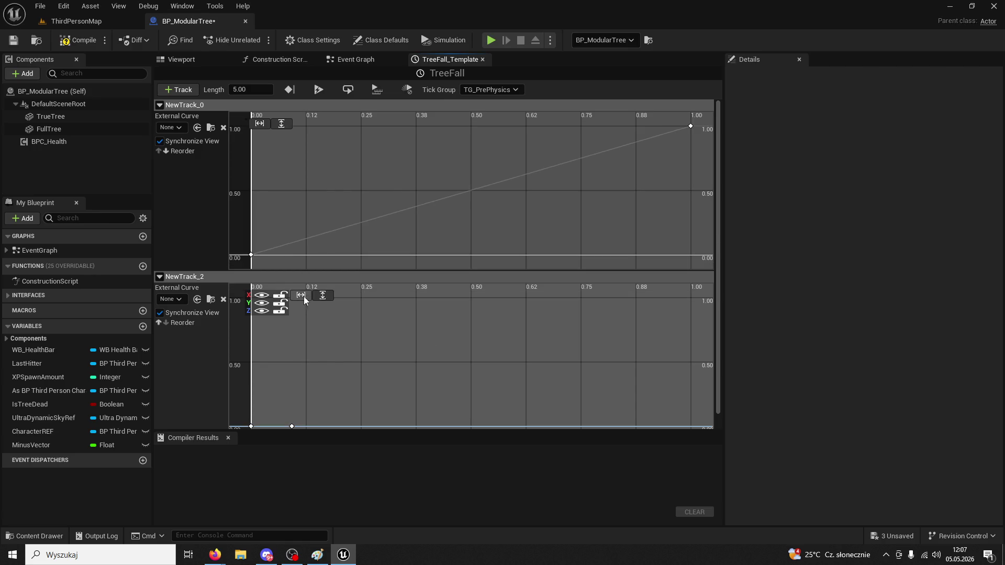
Add a second key at time 1, value 1, fit the curves, compile, and close the editor
{"action": "right_click", "coordinate": [387, 357]}
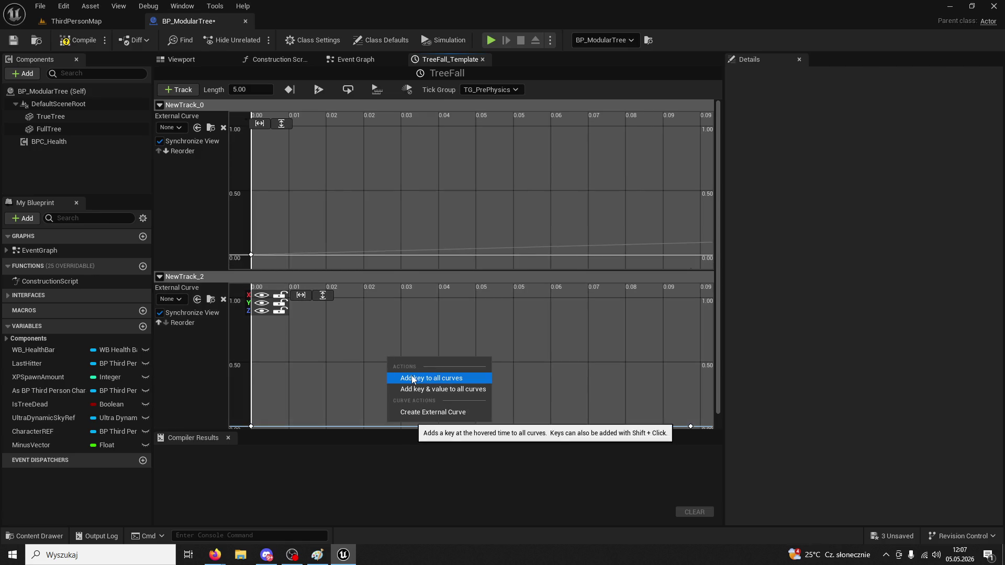
{"action": "left_click", "coordinate": [428, 379]}
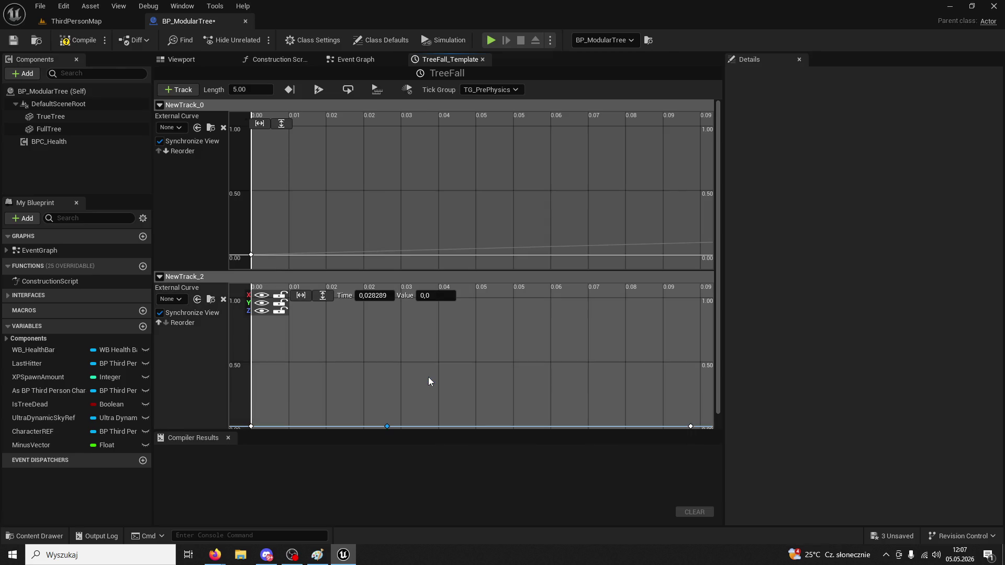
{"action": "left_click", "coordinate": [376, 294]}
{"action": "type", "text": "0"}
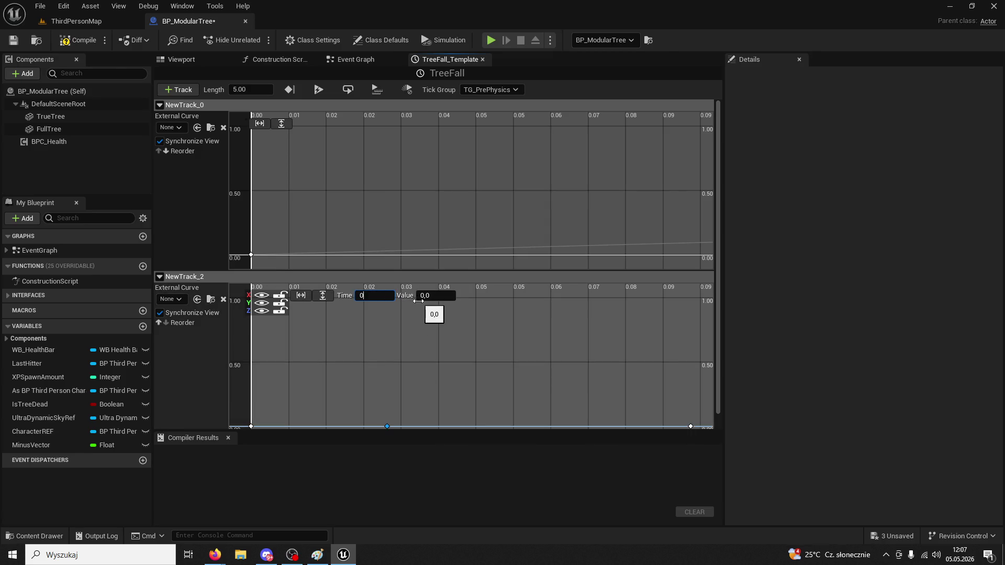
{"action": "type", "text": "1"}
{"action": "key", "text": "Return"}
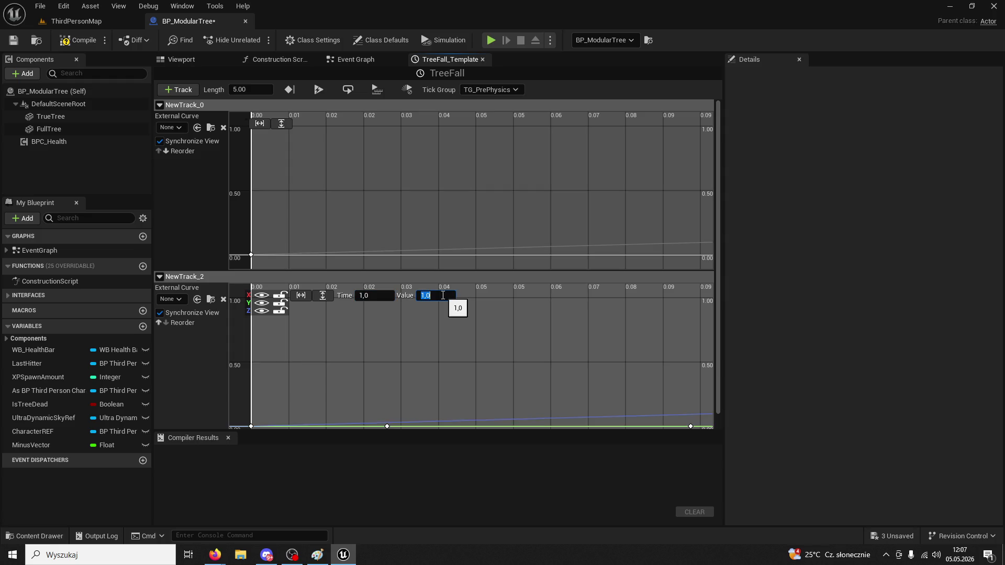
{"action": "scroll", "coordinate": [652, 365], "scroll_direction": "down", "scroll_amount": 5}
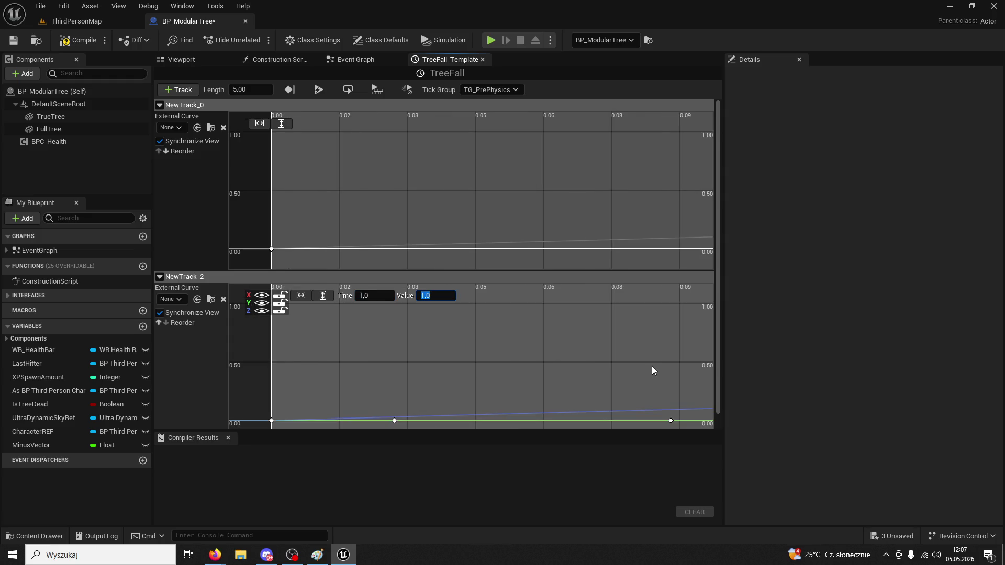
{"action": "left_click", "coordinate": [322, 296]}
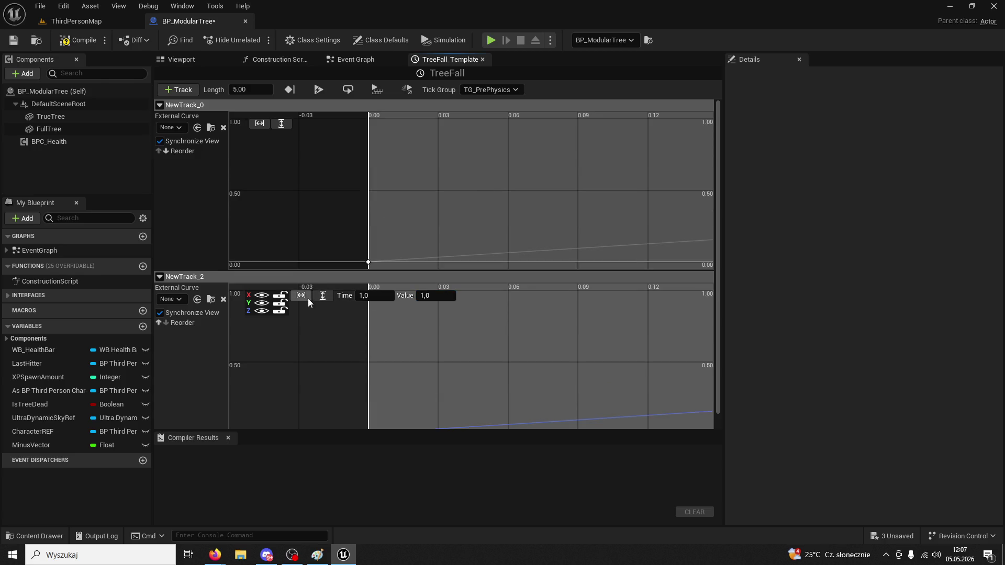
{"action": "left_click", "coordinate": [302, 296]}
{"action": "left_click", "coordinate": [78, 40]}
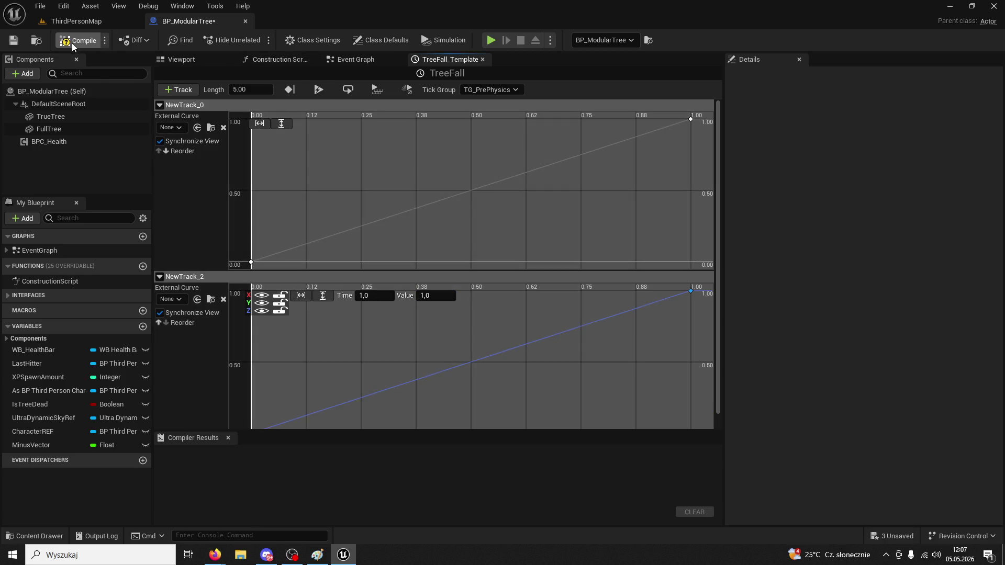
{"action": "left_click", "coordinate": [246, 22]}
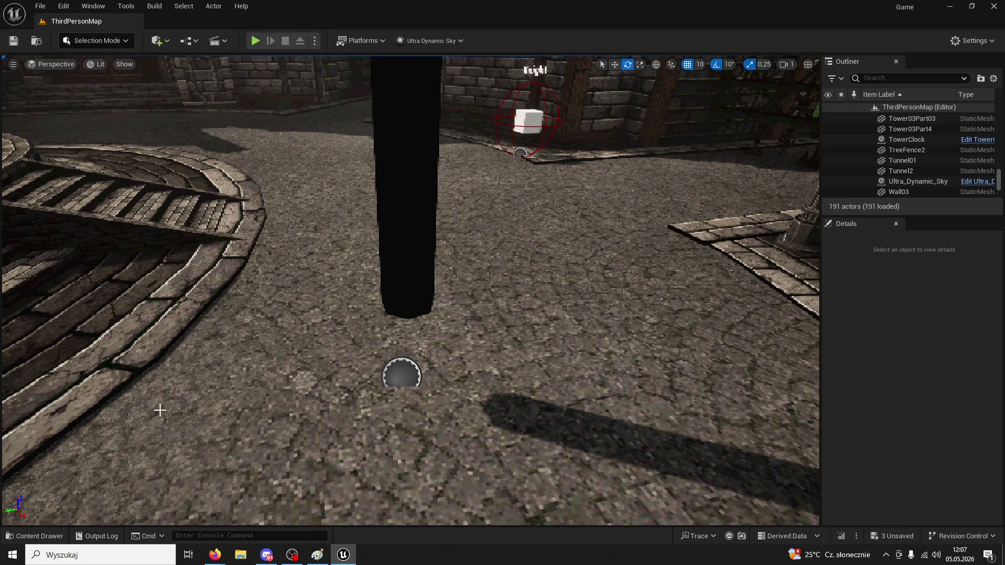
Reopen BP_ModularTree and delete the float track NewTrack_0 from TreeFall
{"action": "left_click", "coordinate": [44, 536]}
{"action": "double_click", "coordinate": [195, 295]}
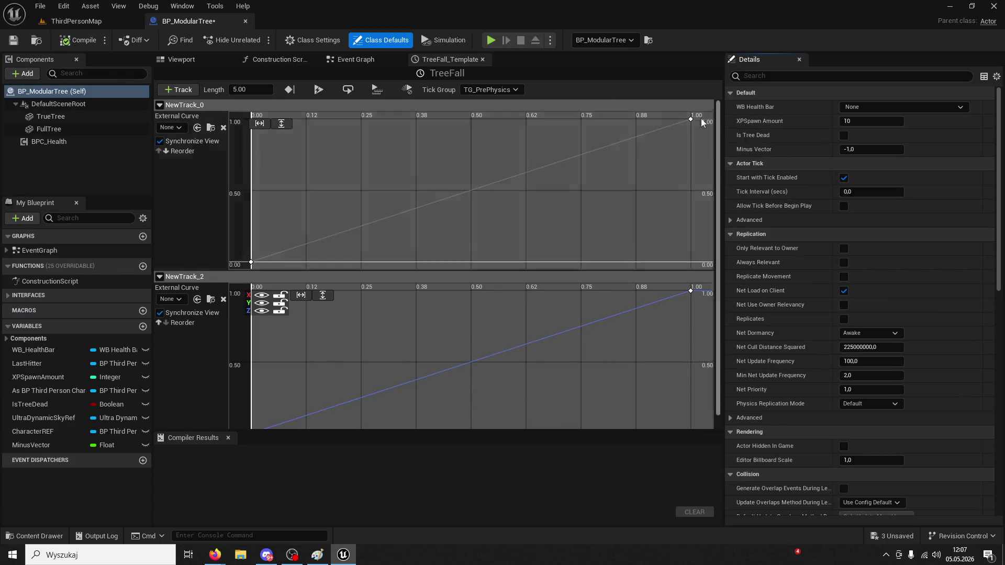
{"action": "left_click", "coordinate": [160, 105]}
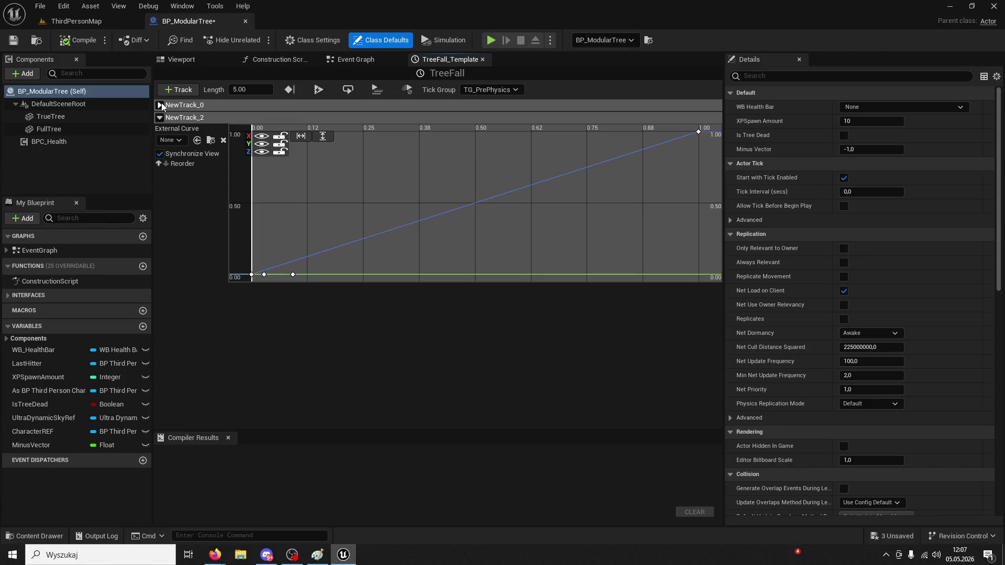
{"action": "left_click", "coordinate": [160, 105]}
{"action": "right_click", "coordinate": [177, 105]}
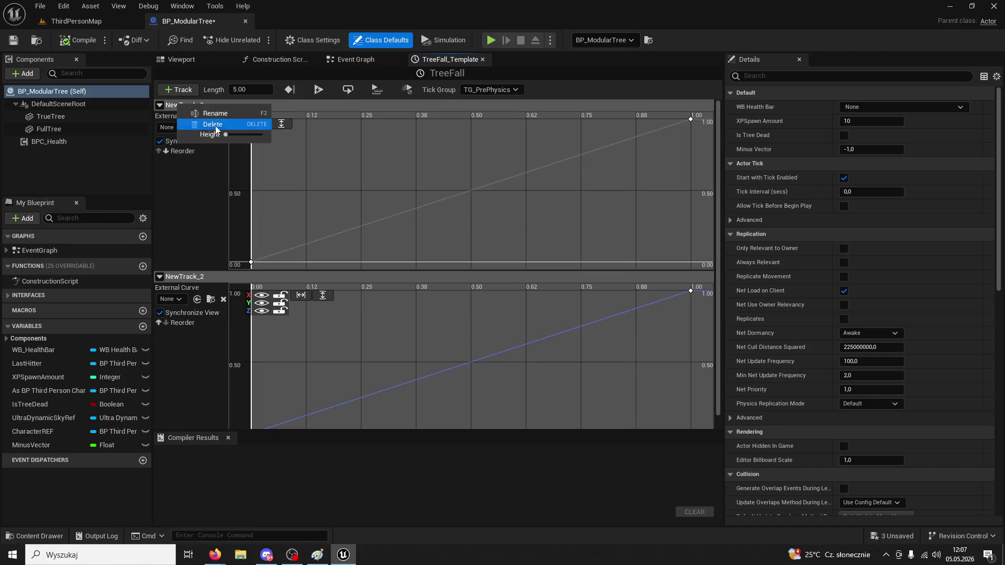
{"action": "left_click", "coordinate": [212, 124]}
Compile the blueprint and adjust the TreeFall node in the Event Graph
{"action": "left_click", "coordinate": [68, 40]}
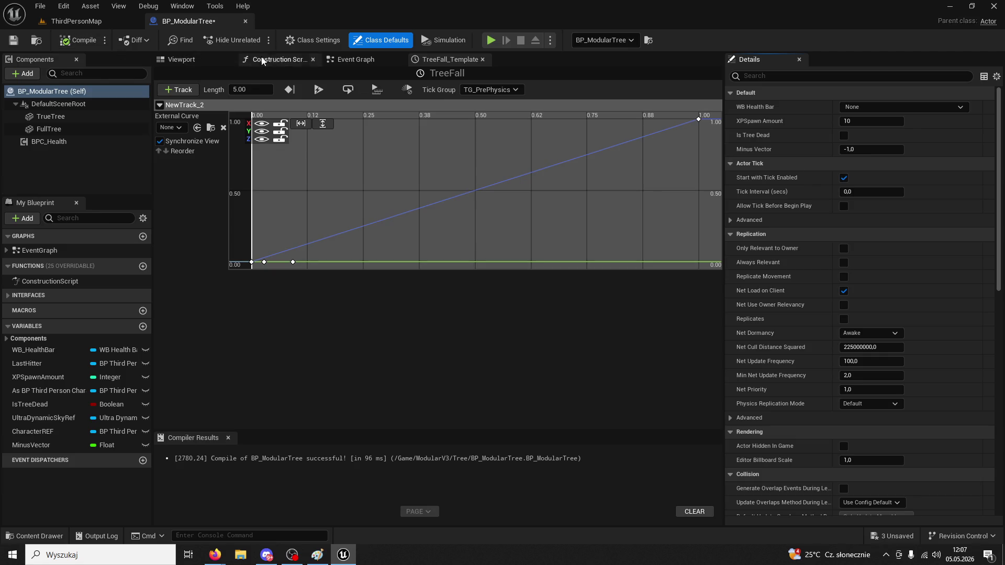
{"action": "left_click", "coordinate": [344, 60]}
{"action": "left_click_drag", "start_coordinate": [464, 162], "coordinate": [458, 188]}
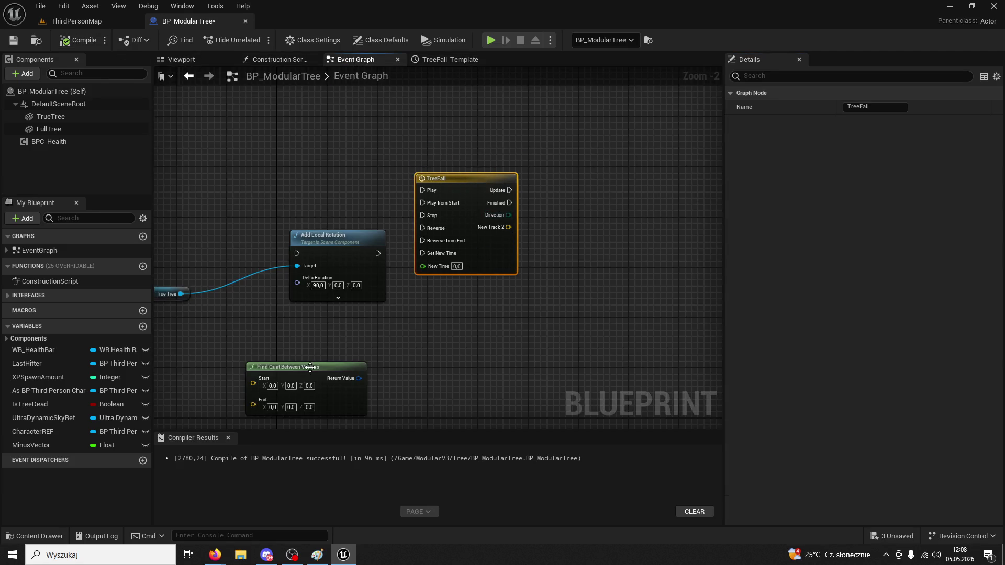
Delete the Find Quat Between Vectors node and clear space around TreeFall
{"action": "mouse_move", "coordinate": [310, 367]}
{"action": "left_mouse_down"}
{"action": "mouse_move", "coordinate": [452, 246]}
{"action": "mouse_move", "coordinate": [518, 295]}
{"action": "mouse_move", "coordinate": [573, 265]}
{"action": "left_mouse_up"}
{"action": "mouse_move", "coordinate": [420, 278]}
{"action": "left_mouse_down"}
{"action": "mouse_move", "coordinate": [576, 227]}
{"action": "mouse_move", "coordinate": [545, 281]}
{"action": "mouse_move", "coordinate": [462, 278]}
{"action": "mouse_move", "coordinate": [636, 206]}
{"action": "left_mouse_up"}
{"action": "scroll", "coordinate": [636, 206], "scroll_direction": "down", "scroll_amount": 1}
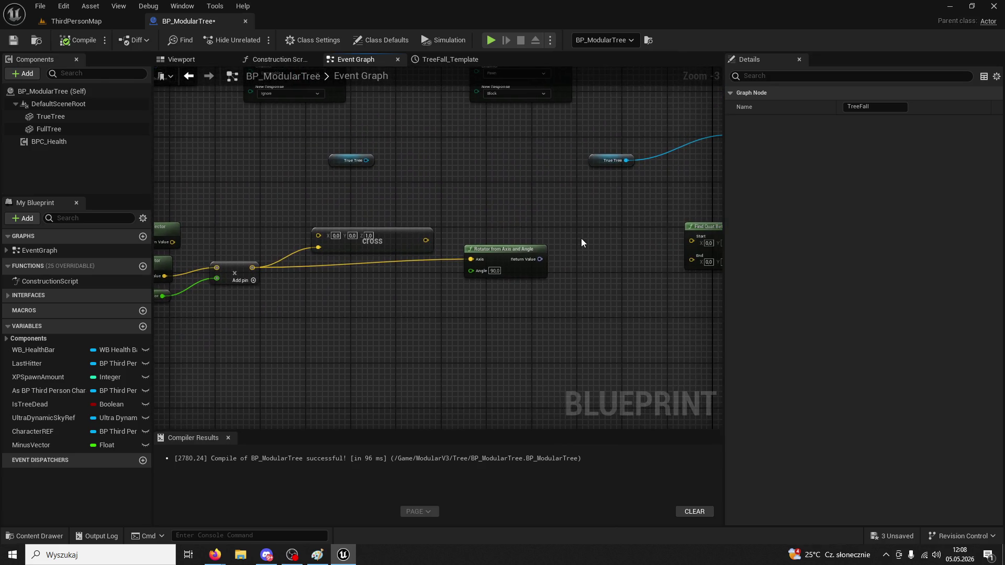
{"action": "left_click_drag", "start_coordinate": [581, 242], "coordinate": [561, 247]}
{"action": "left_click", "coordinate": [686, 233]}
{"action": "key", "text": "Delete"}
{"action": "mouse_move", "coordinate": [225, 283]}
{"action": "left_mouse_down"}
{"action": "mouse_move", "coordinate": [556, 191]}
{"action": "mouse_move", "coordinate": [10, 267]}
{"action": "left_mouse_up"}
{"action": "mouse_move", "coordinate": [473, 273]}
{"action": "left_mouse_down"}
{"action": "mouse_move", "coordinate": [388, 223]}
{"action": "mouse_move", "coordinate": [250, 259]}
{"action": "mouse_move", "coordinate": [293, 235]}
{"action": "left_mouse_up"}
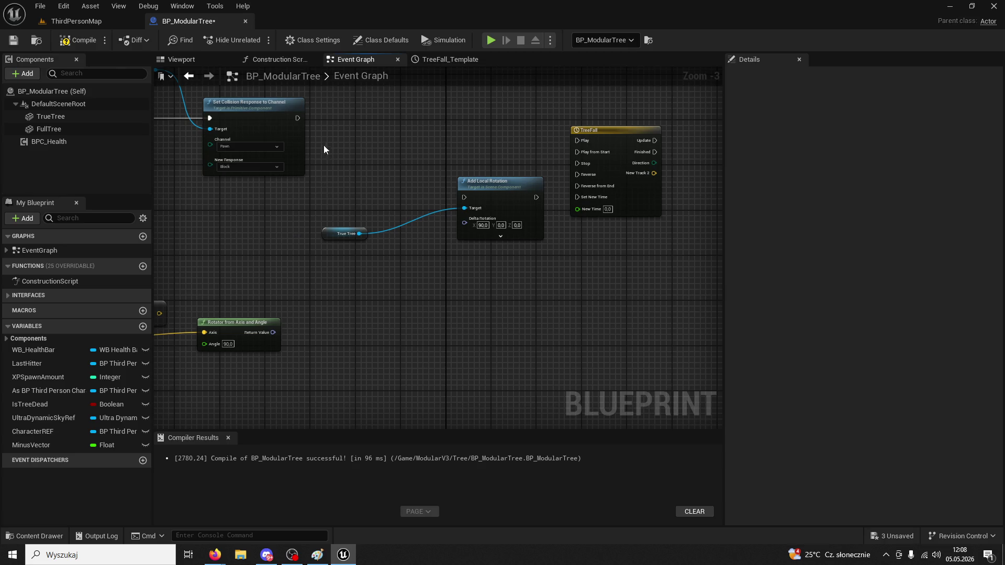
Wire Set Collision Response to TreeFall Play, Update to Add Local Rotation, and NewTrack_2 via Rotation From X Vector
{"action": "mouse_move", "coordinate": [297, 117]}
{"action": "left_mouse_down"}
{"action": "mouse_move", "coordinate": [551, 128]}
{"action": "mouse_move", "coordinate": [576, 139]}
{"action": "left_mouse_up"}
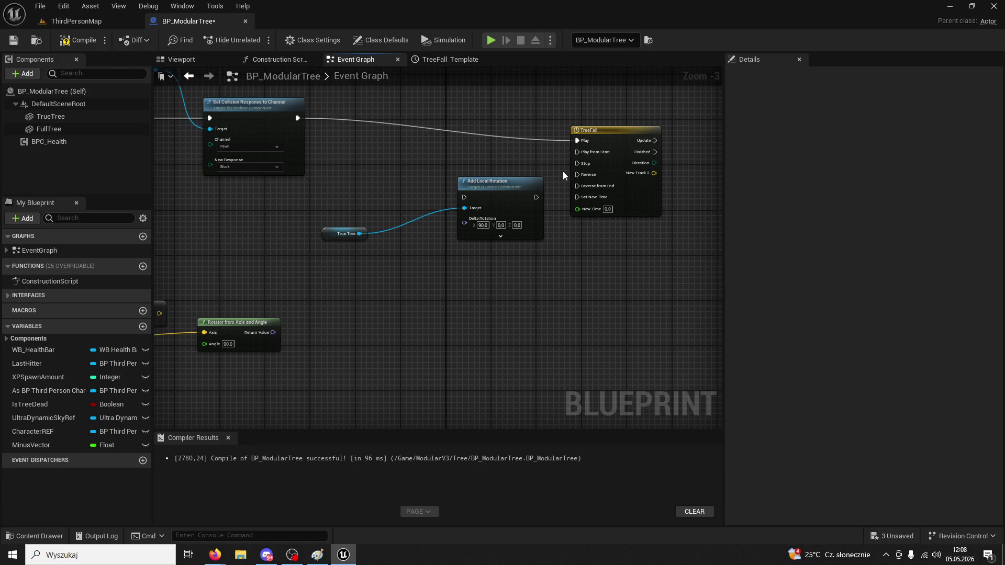
{"action": "mouse_move", "coordinate": [513, 174]}
{"action": "left_mouse_down"}
{"action": "mouse_move", "coordinate": [475, 159]}
{"action": "mouse_move", "coordinate": [449, 164]}
{"action": "left_mouse_up"}
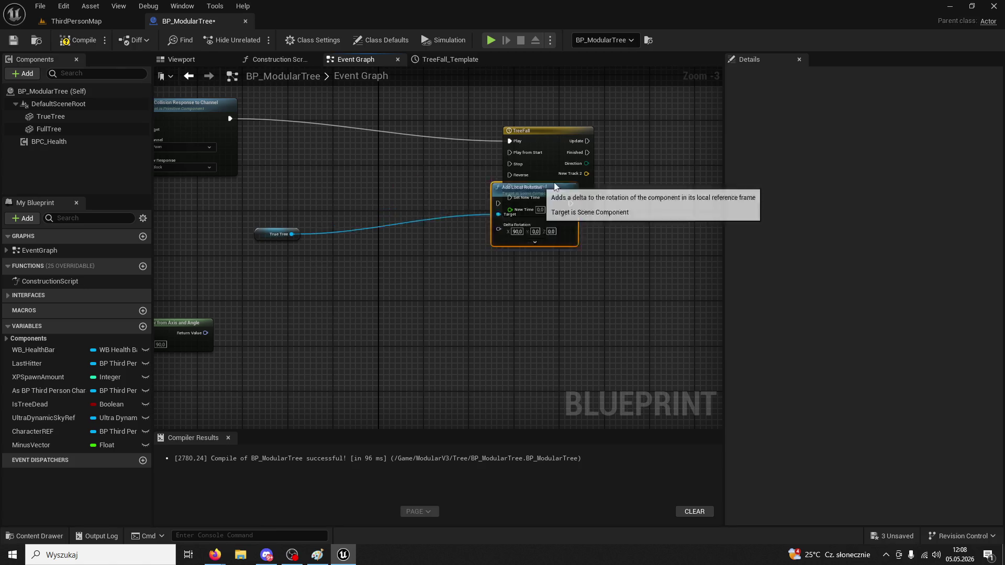
{"action": "left_click_drag", "start_coordinate": [424, 184], "coordinate": [606, 142]}
{"action": "left_click_drag", "start_coordinate": [540, 141], "coordinate": [565, 146]}
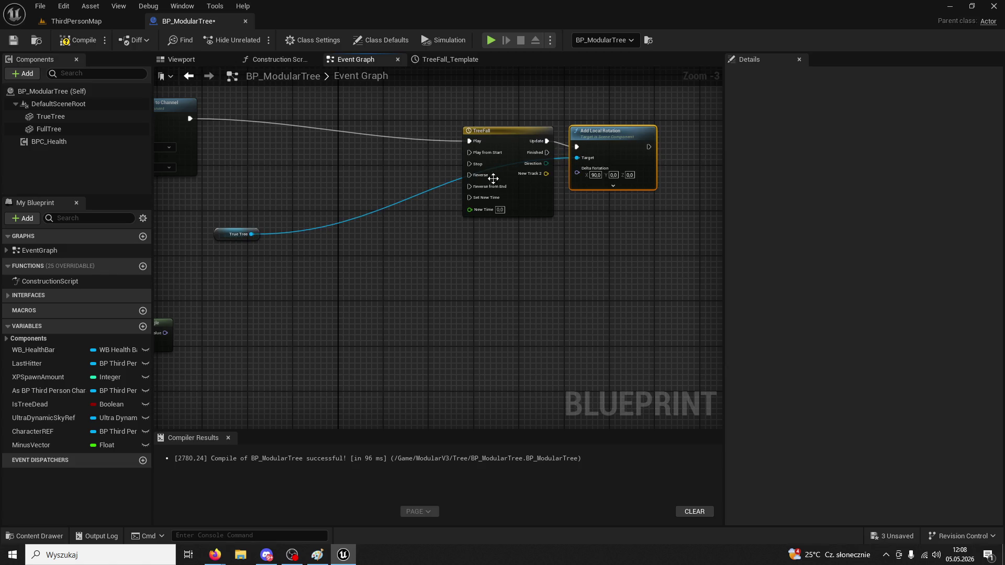
{"action": "left_click_drag", "start_coordinate": [224, 237], "coordinate": [465, 268]}
{"action": "left_click_drag", "start_coordinate": [619, 137], "coordinate": [692, 126]}
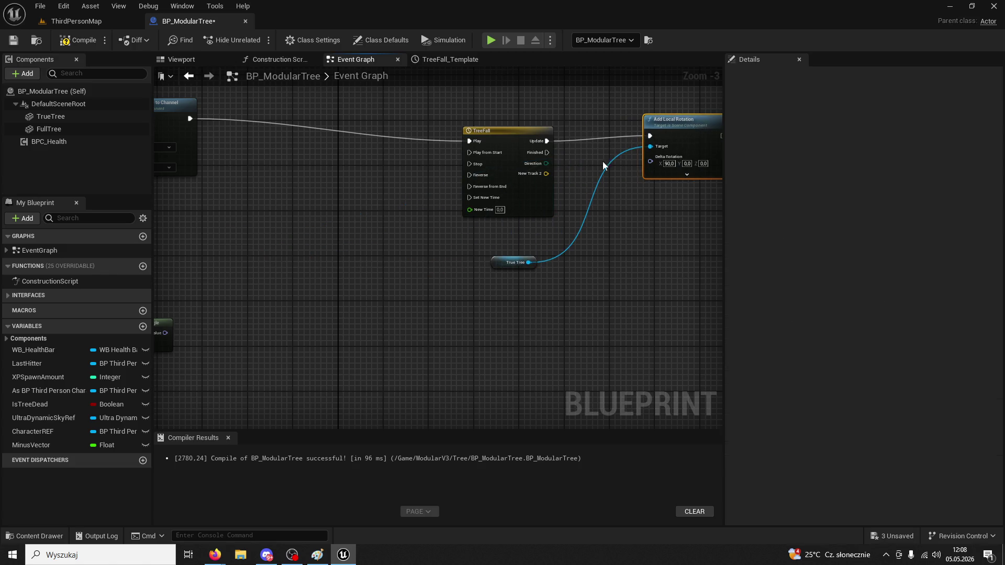
{"action": "left_click_drag", "start_coordinate": [544, 173], "coordinate": [652, 162]}
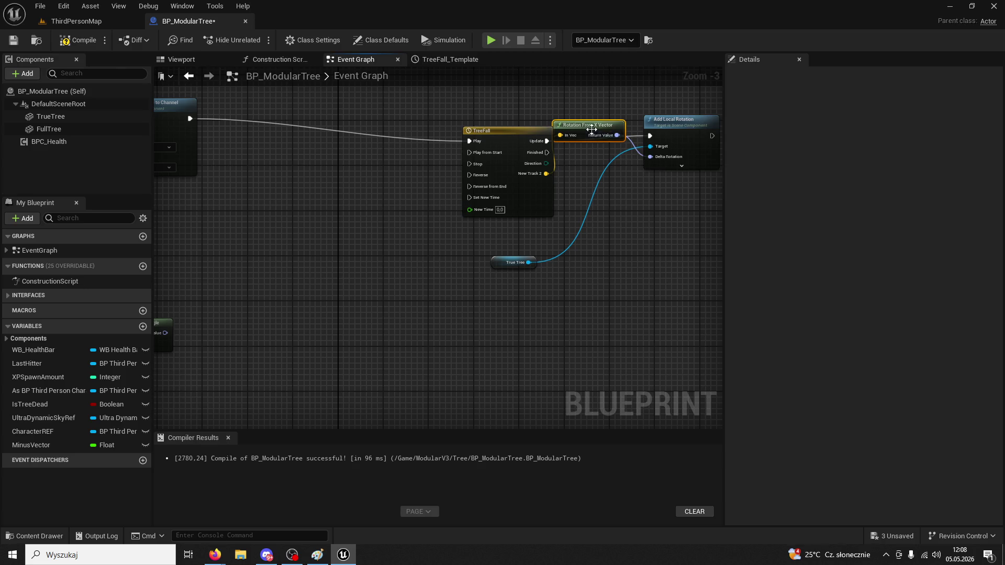
{"action": "left_click", "coordinate": [76, 21]}
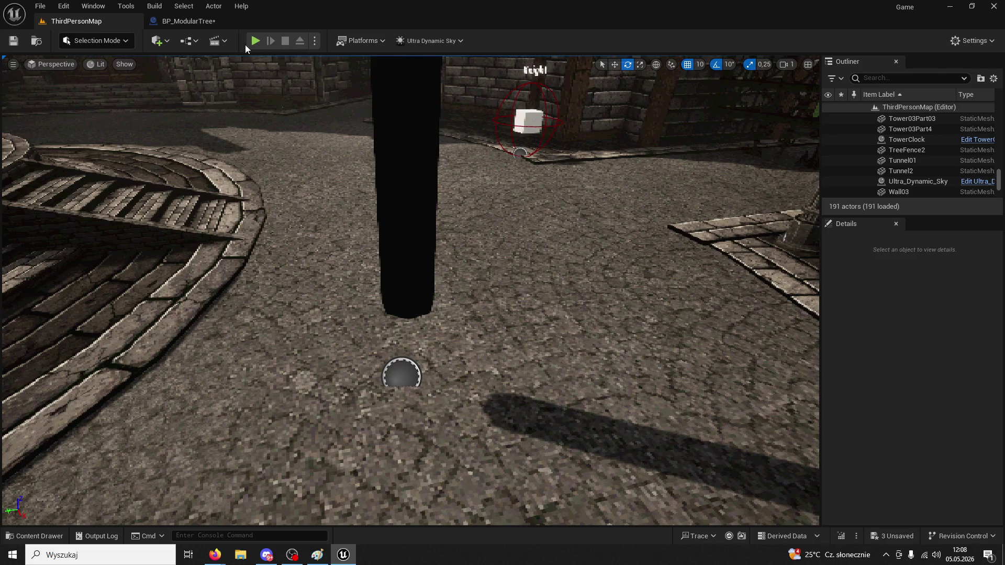
Play the level, chop the tree three times until it falls, and circle the fallen trunk
{"action": "left_click", "coordinate": [249, 39]}
{"action": "key", "text": "w"}
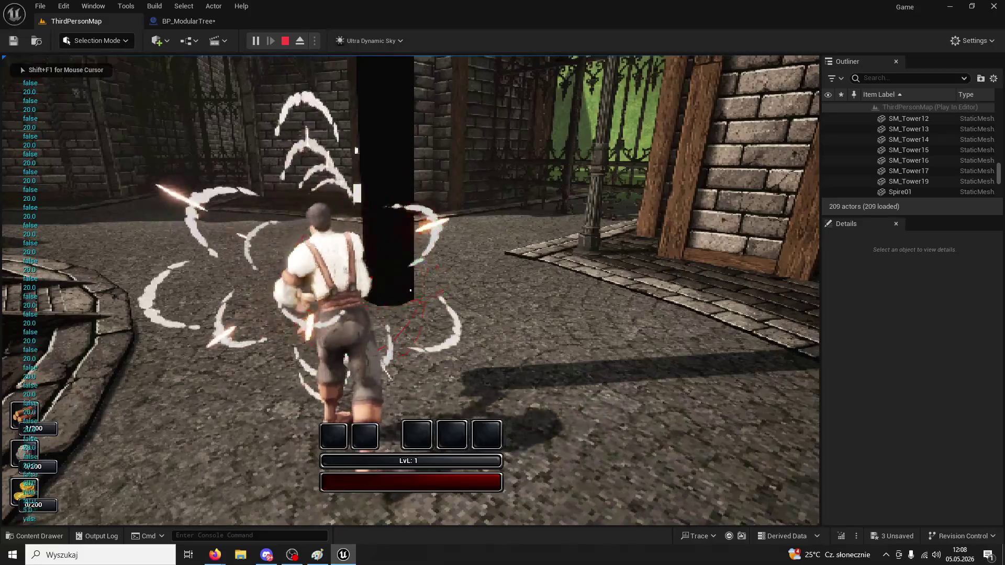
{"action": "left_click", "coordinate": [410, 291]}
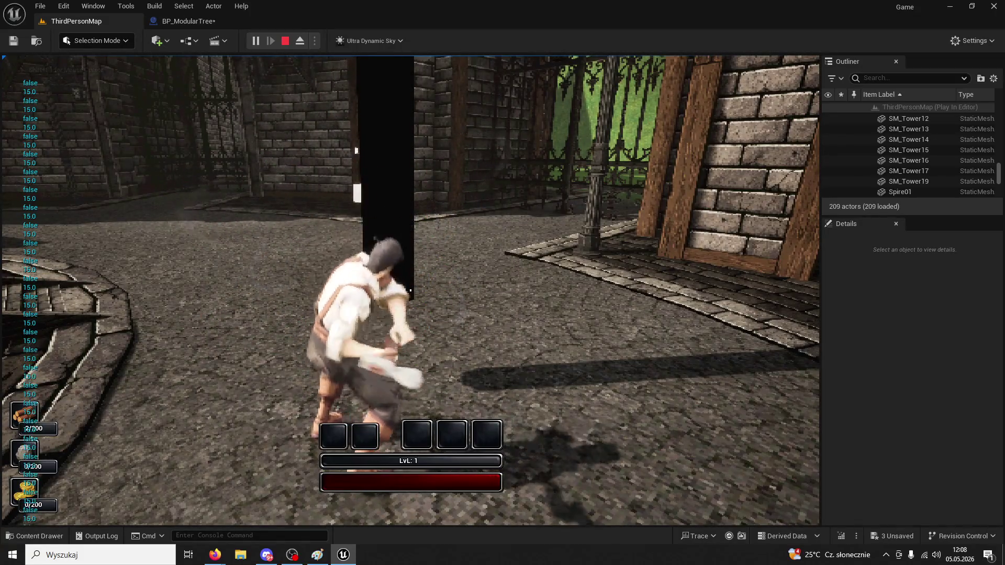
{"action": "left_click", "coordinate": [411, 291]}
{"action": "left_click", "coordinate": [411, 291]}
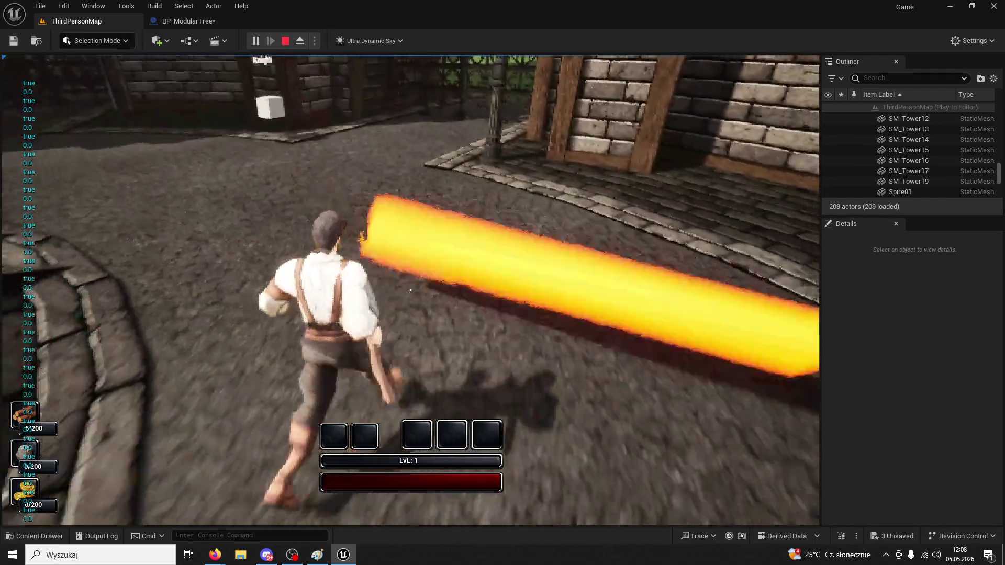
{"action": "key", "text": "w"}
{"action": "key", "text": "w"}
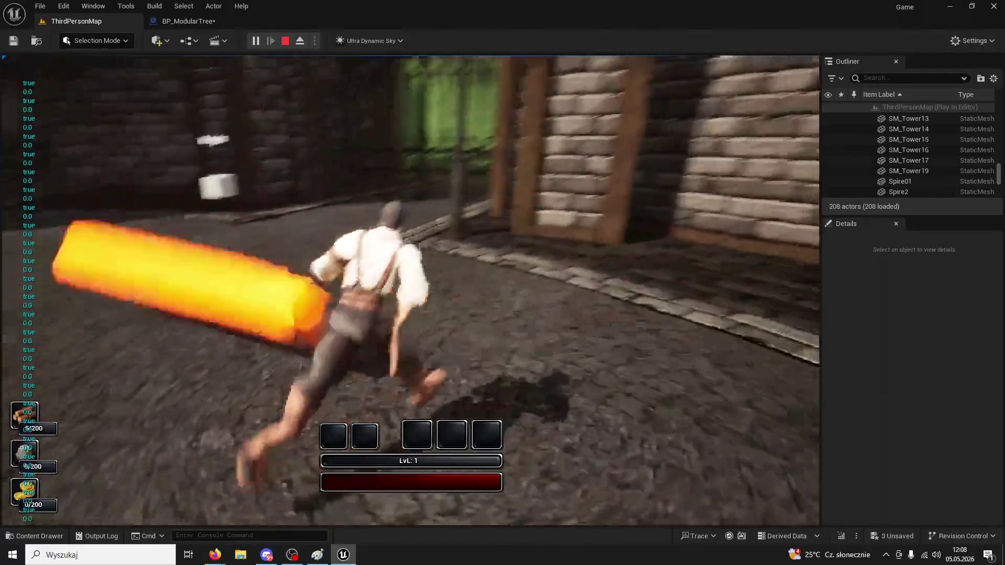
{"action": "key", "text": "w"}
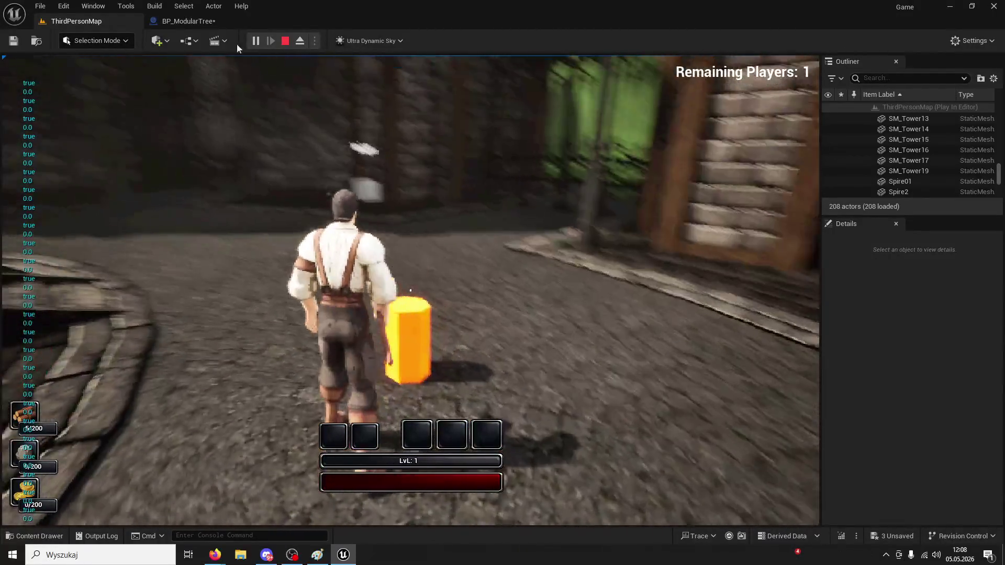
{"action": "key", "text": "Escape"}
Back in BP_ModularTree, move Add Local Rotation aside and select the FullTree component
{"action": "left_click", "coordinate": [188, 21]}
{"action": "left_click_drag", "start_coordinate": [651, 121], "coordinate": [702, 140]}
{"action": "left_click", "coordinate": [36, 128]}
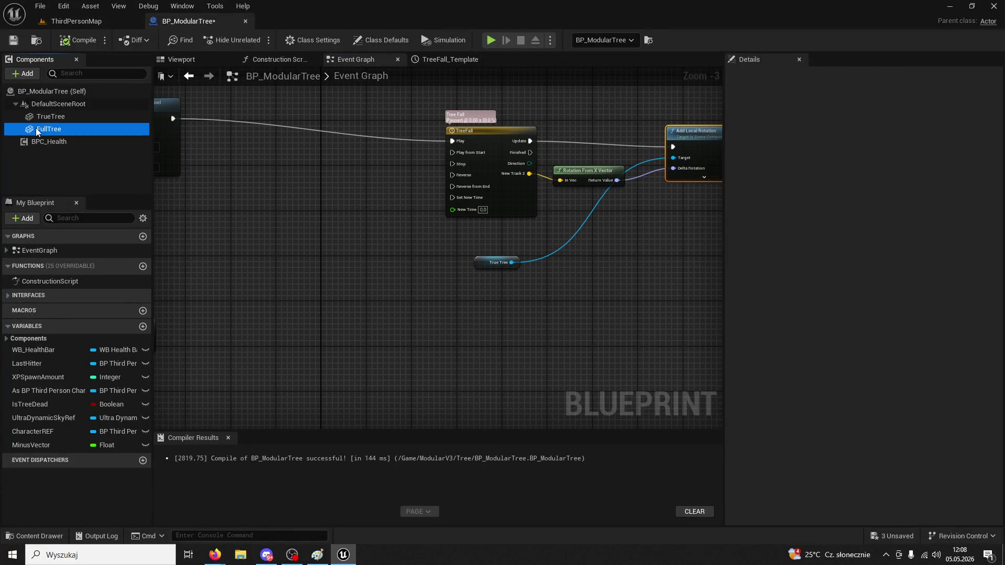
Nudge Rotation From X Vector right, inspect TreeFall's NewTrack_2 curve (0 to 1), then return to ThirdPersonMap
{"action": "scroll", "coordinate": [349, 217], "scroll_direction": "up", "scroll_amount": 2}
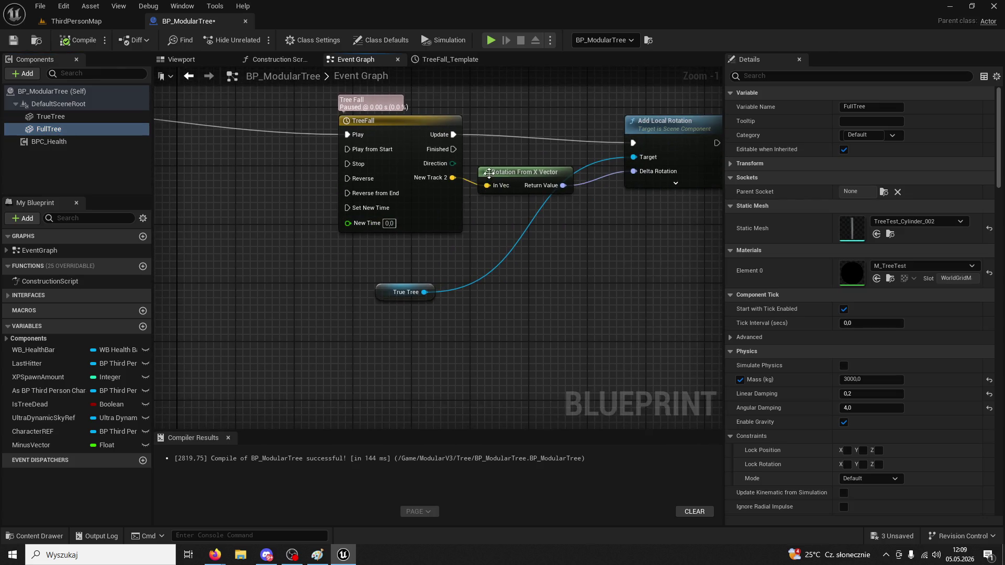
{"action": "left_click_drag", "start_coordinate": [482, 174], "coordinate": [504, 181]}
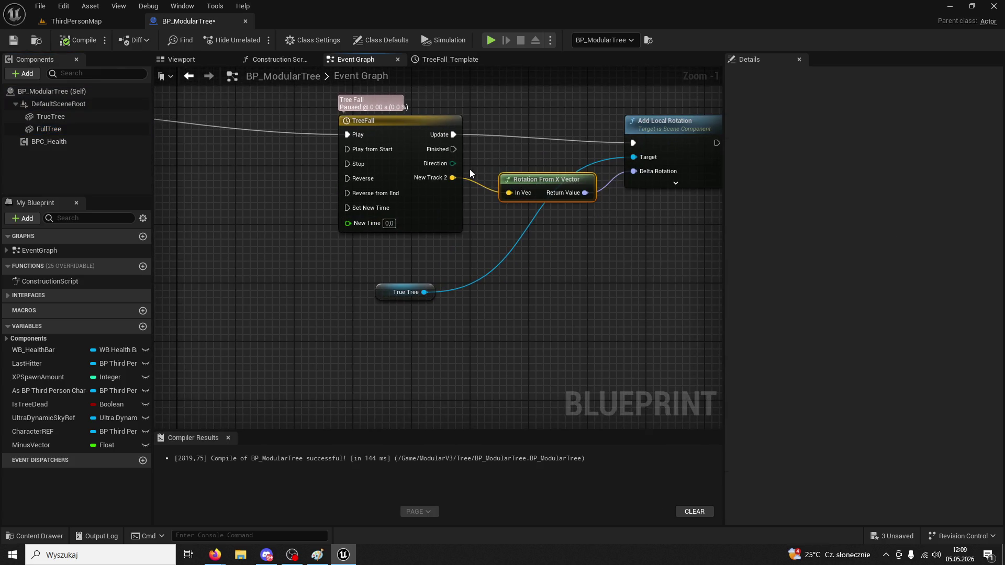
{"action": "double_click", "coordinate": [404, 125]}
{"action": "scroll", "coordinate": [496, 214], "scroll_direction": "up", "scroll_amount": 3}
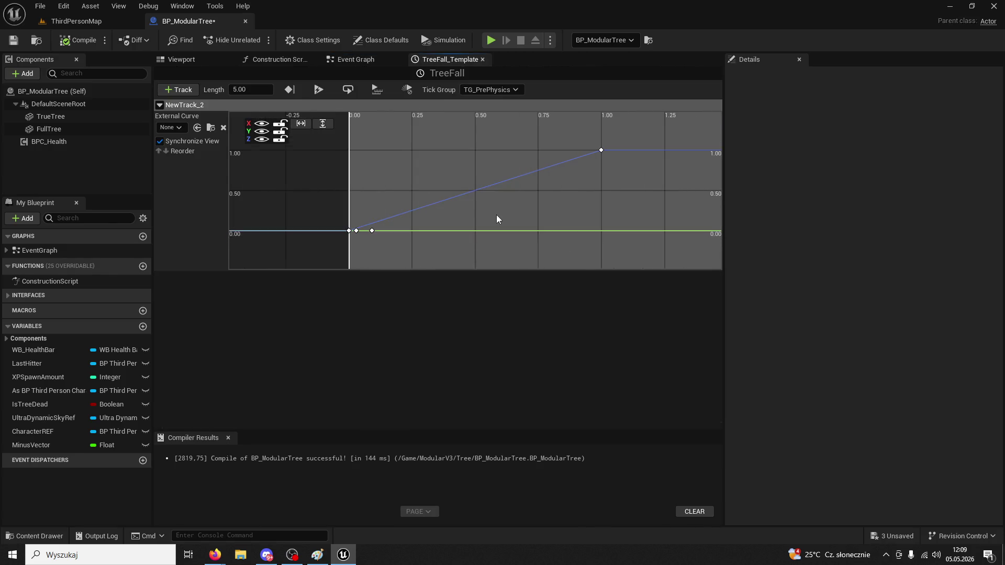
{"action": "scroll", "coordinate": [496, 214], "scroll_direction": "down", "scroll_amount": 3}
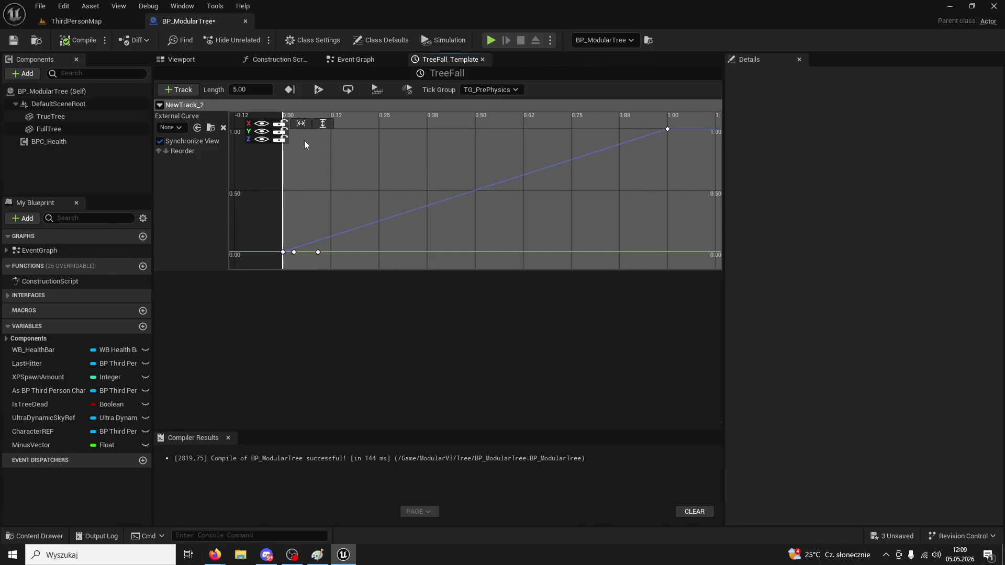
{"action": "left_click", "coordinate": [71, 23]}
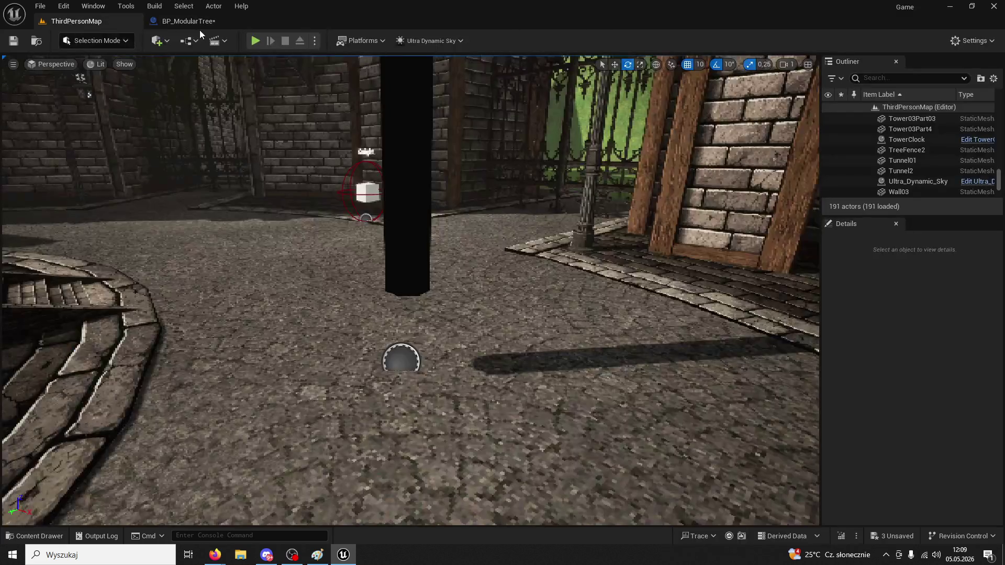
Play the level, swing the axe repeatedly until the tree falls over, then stop the session
{"action": "left_click", "coordinate": [254, 41]}
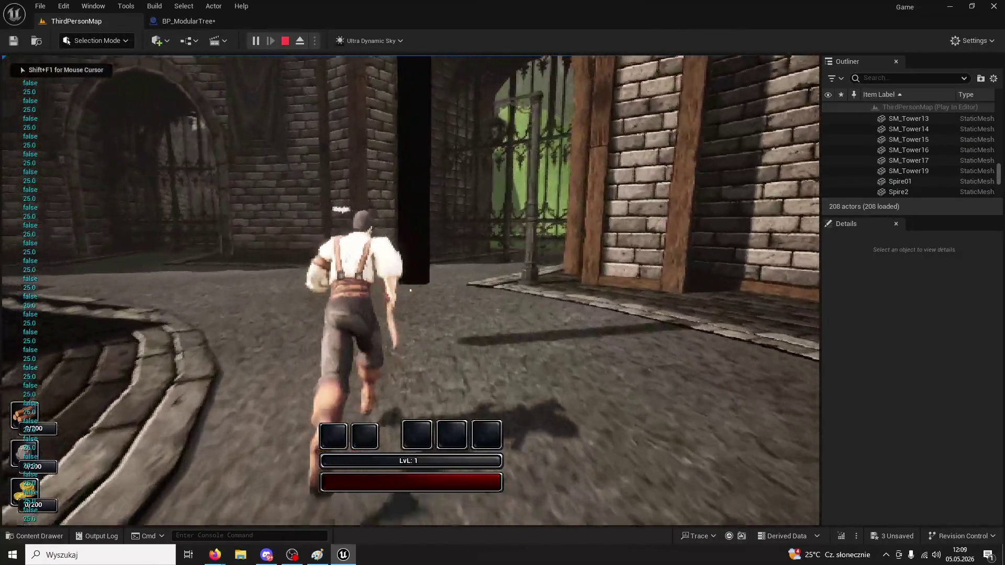
{"action": "left_click", "coordinate": [411, 290]}
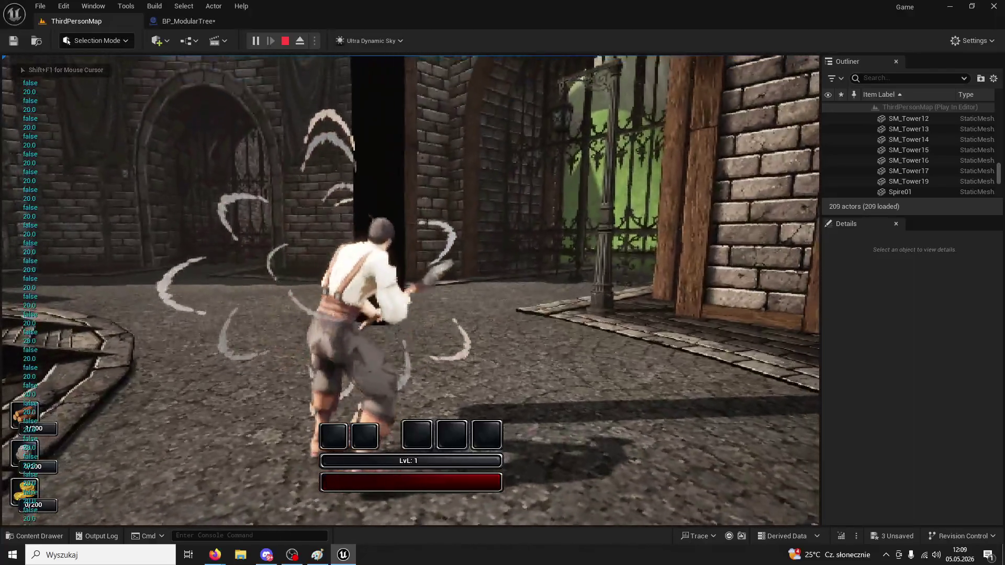
{"action": "left_click", "coordinate": [410, 290]}
{"action": "left_click", "coordinate": [411, 291]}
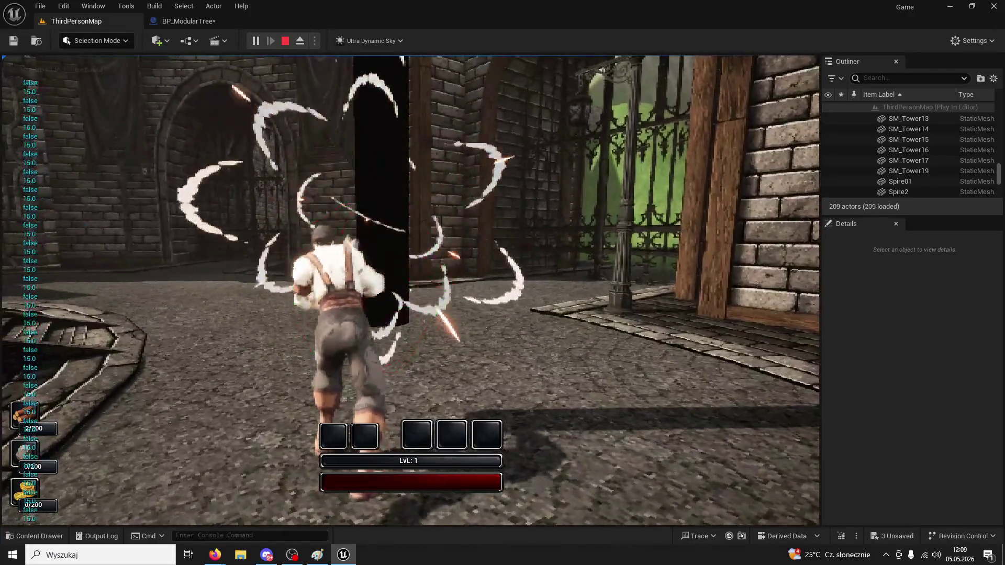
{"action": "left_click", "coordinate": [410, 290]}
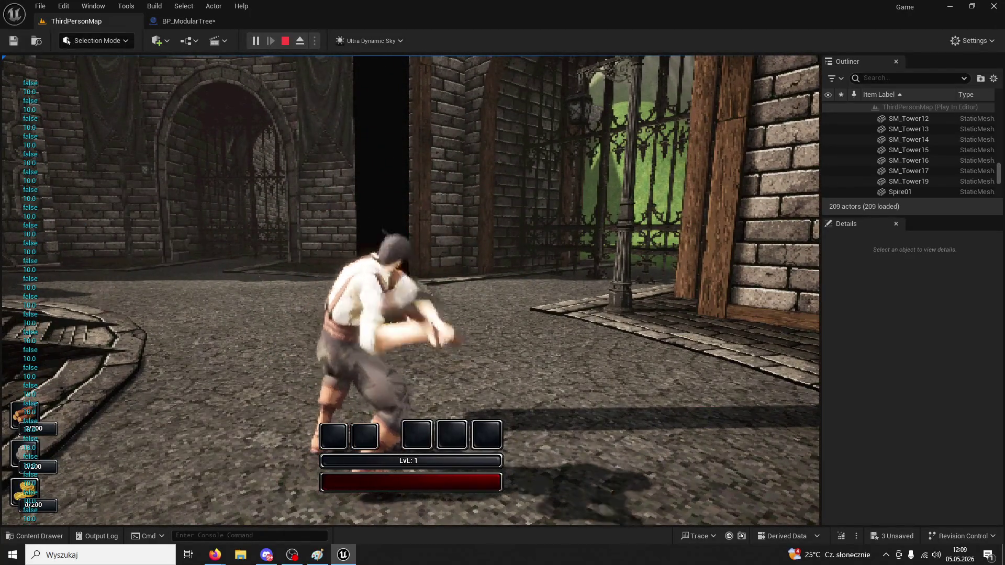
{"action": "left_click", "coordinate": [410, 290]}
{"action": "left_click", "coordinate": [410, 290]}
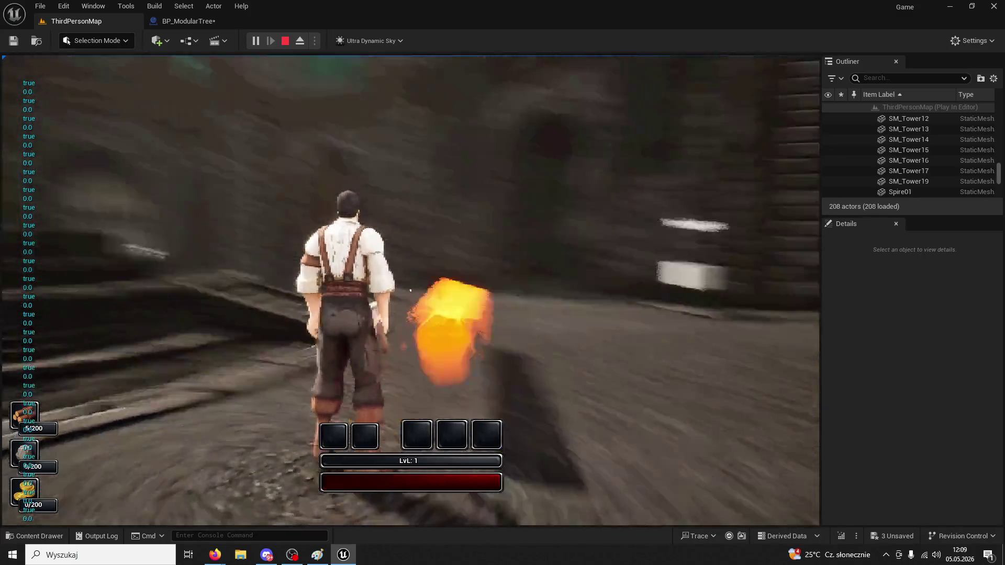
{"action": "left_click", "coordinate": [410, 291]}
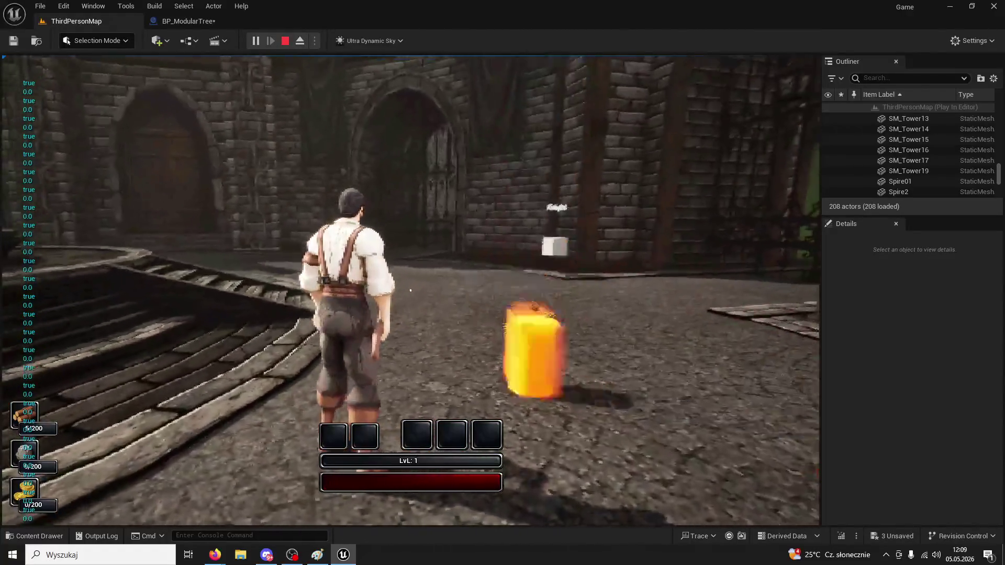
{"action": "left_click", "coordinate": [410, 290]}
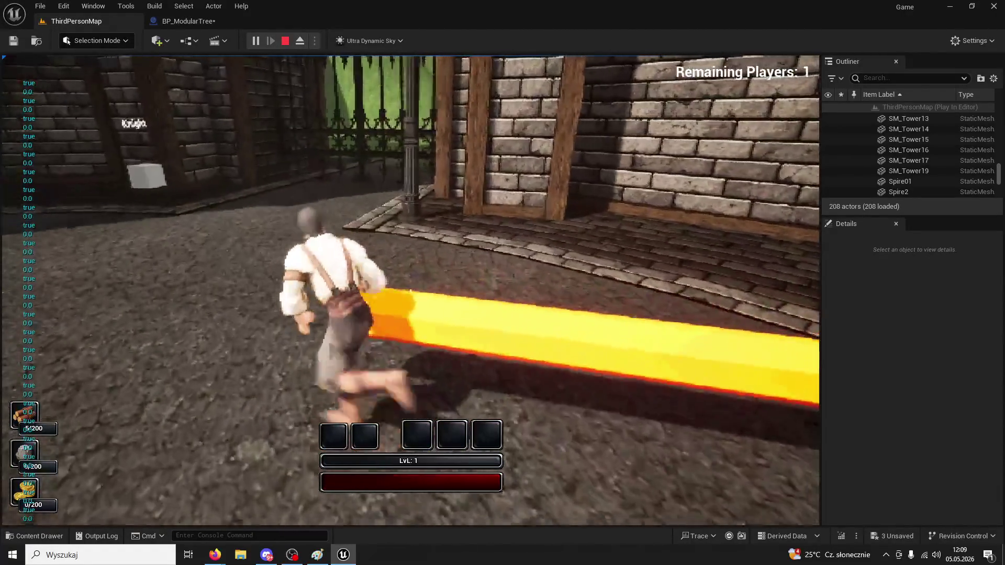
{"action": "key", "text": "Escape"}
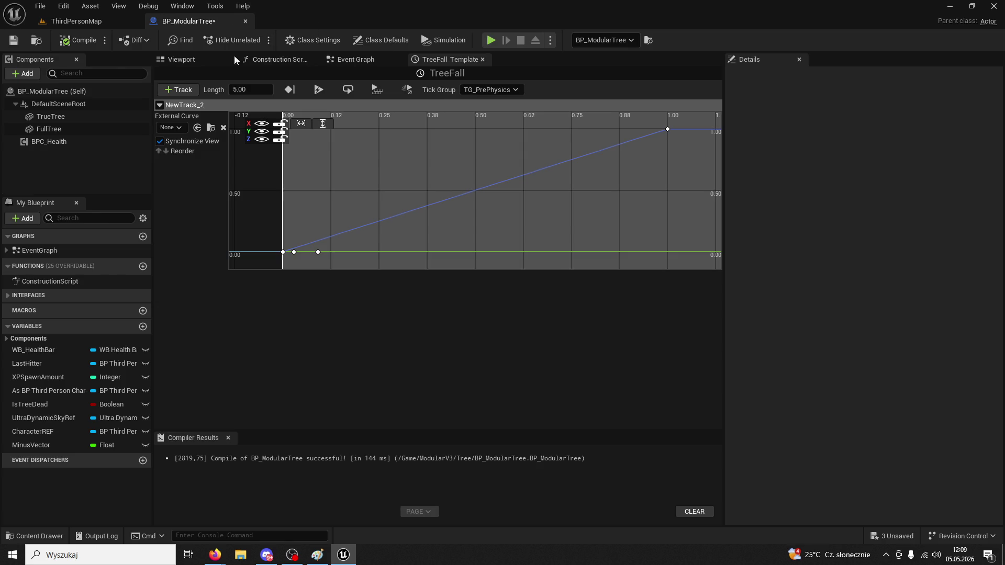
Unhide the Y curve in the TreeFall timeline and close the BP_ModularTree Blueprint
{"action": "mouse_move", "coordinate": [319, 253]}
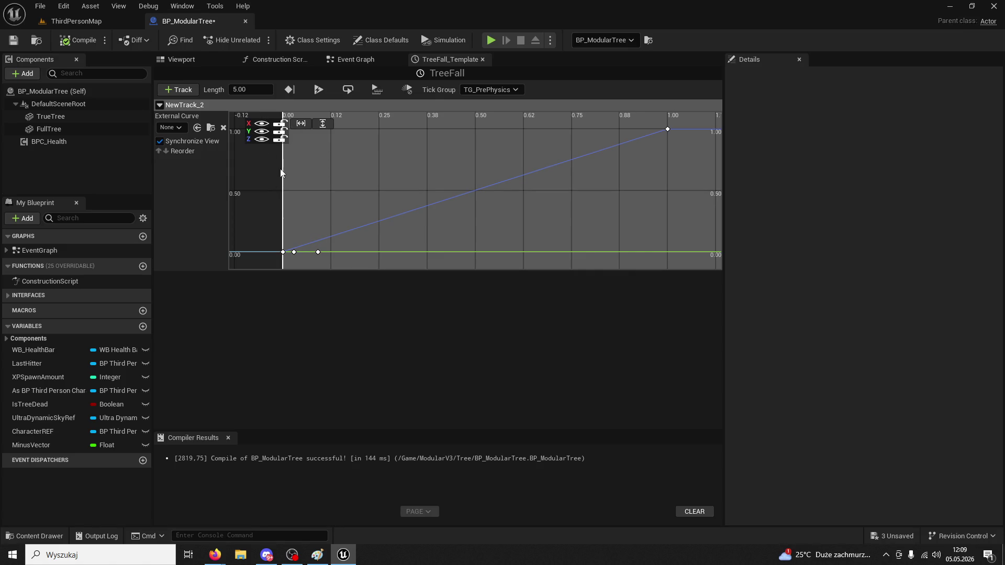
{"action": "left_click", "coordinate": [255, 145]}
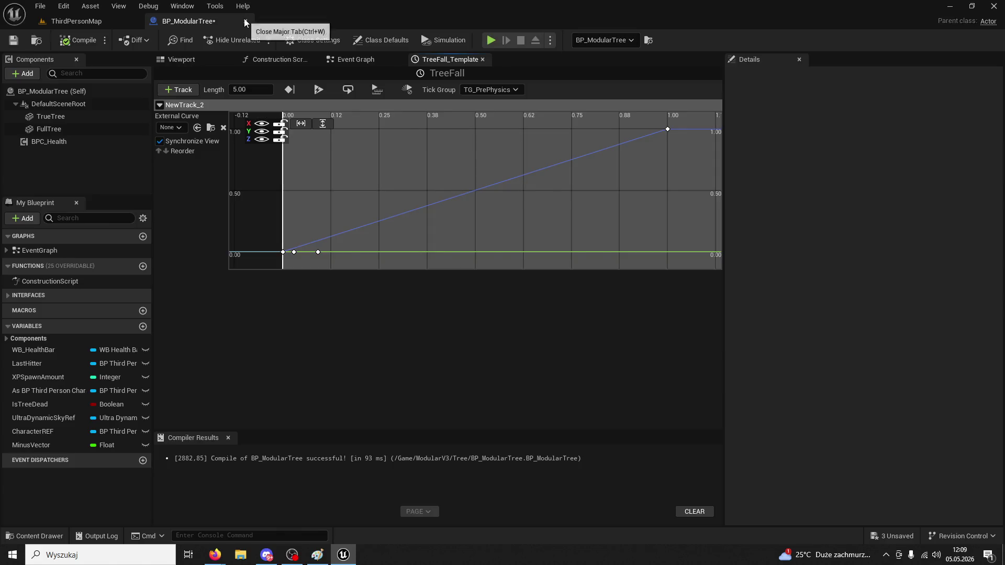
{"action": "left_click", "coordinate": [244, 20]}
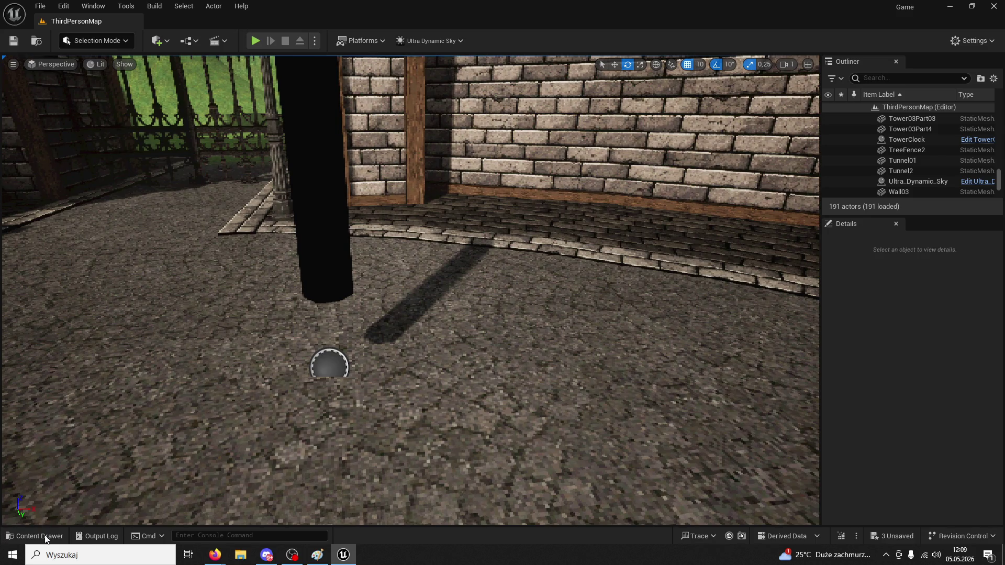
Reopen BP_ModularTree from the Content Drawer and arrange its Event Graph around Add Local Rotation
{"action": "left_click", "coordinate": [44, 534]}
{"action": "double_click", "coordinate": [198, 272]}
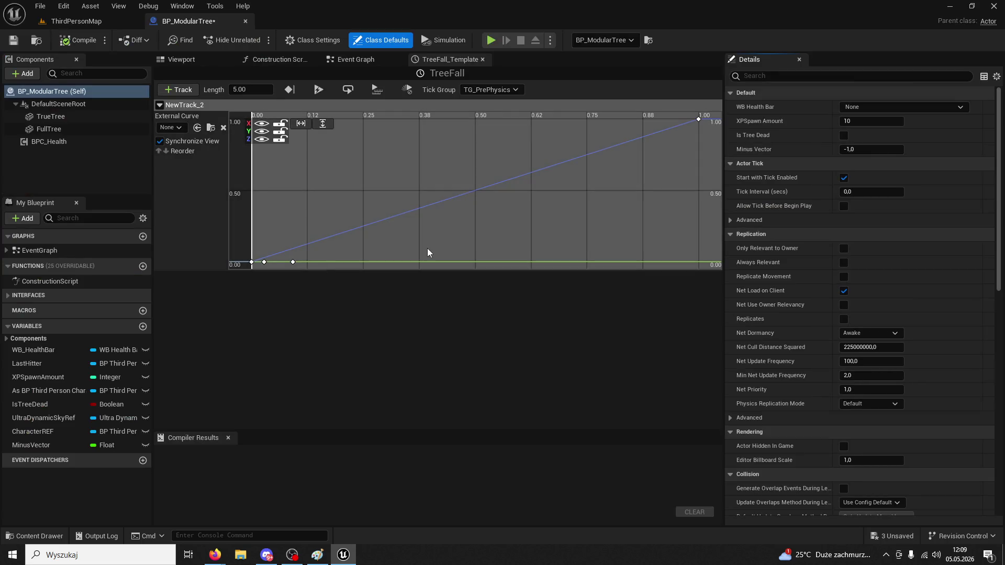
{"action": "left_click", "coordinate": [380, 59]}
{"action": "left_click_drag", "start_coordinate": [555, 251], "coordinate": [489, 341]}
{"action": "left_click_drag", "start_coordinate": [595, 215], "coordinate": [608, 205]}
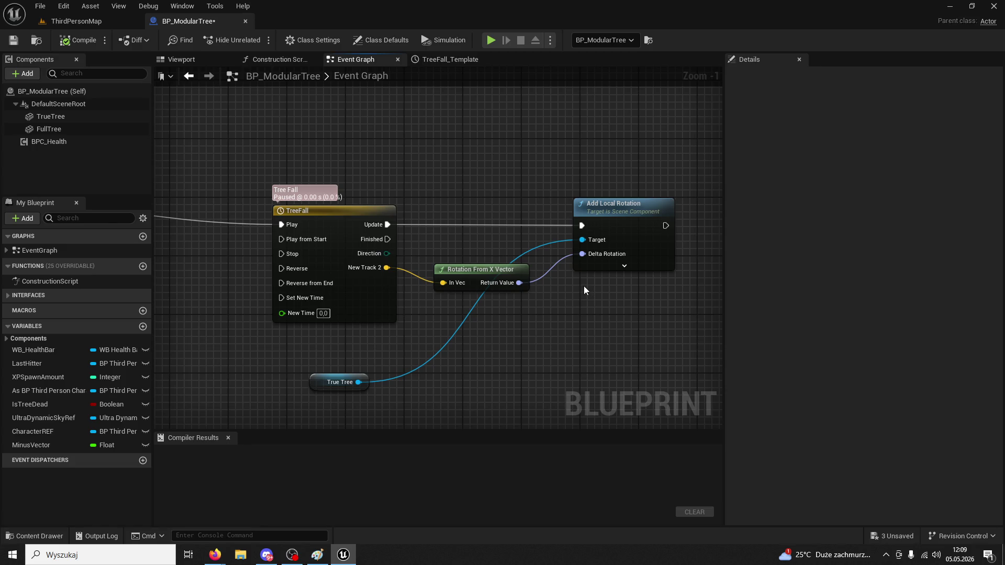
Break TreeFall's Update and Play wires and the Return Value to Delta Rotation link
{"action": "left_click_drag", "start_coordinate": [323, 386], "coordinate": [445, 364]}
{"action": "left_click_drag", "start_coordinate": [300, 359], "coordinate": [351, 347]}
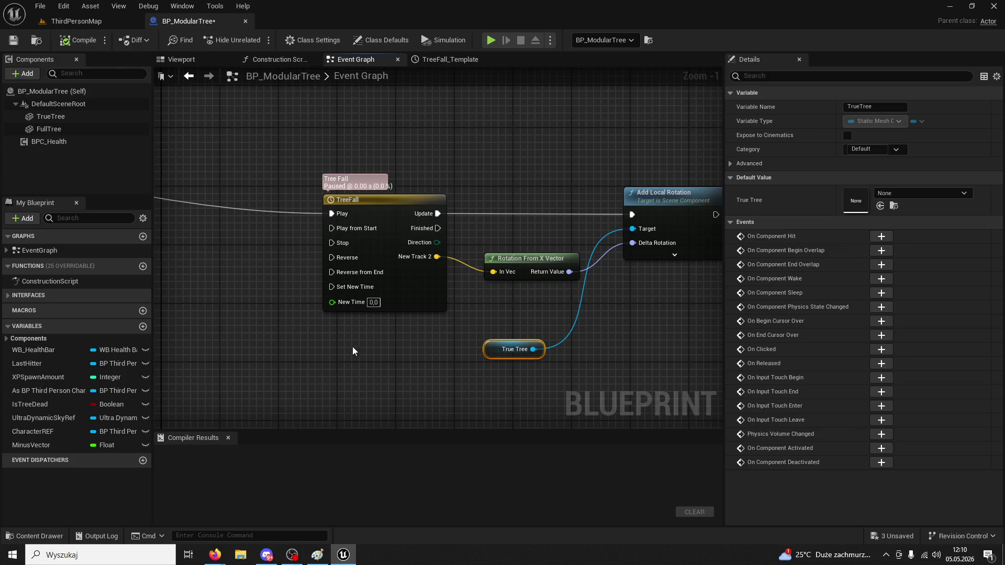
{"action": "right_click", "coordinate": [438, 214]}
{"action": "left_click", "coordinate": [555, 263]}
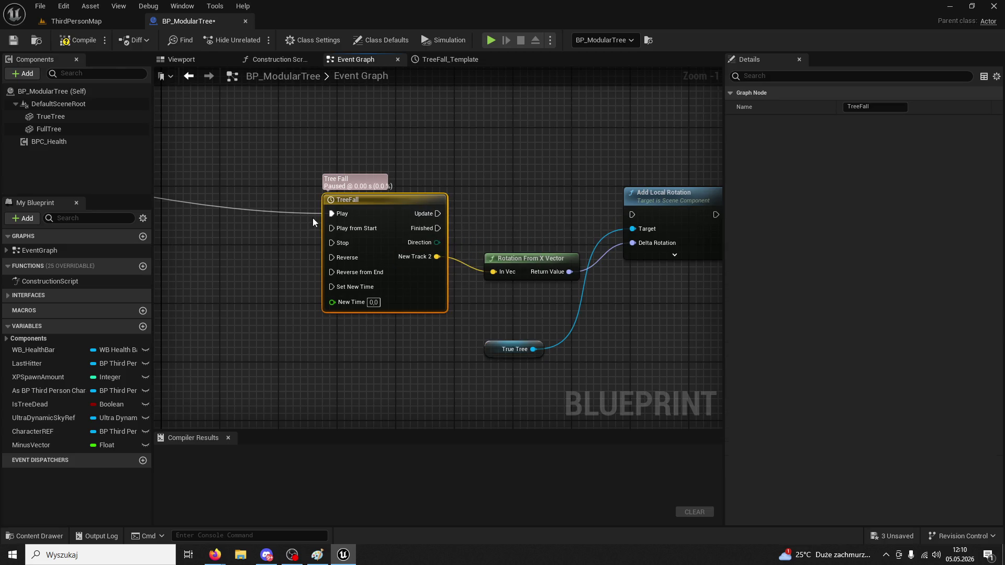
{"action": "right_click", "coordinate": [332, 212]}
{"action": "left_click", "coordinate": [502, 318]}
{"action": "right_click", "coordinate": [561, 272]}
{"action": "left_click", "coordinate": [591, 297]}
{"action": "left_click", "coordinate": [633, 215]}
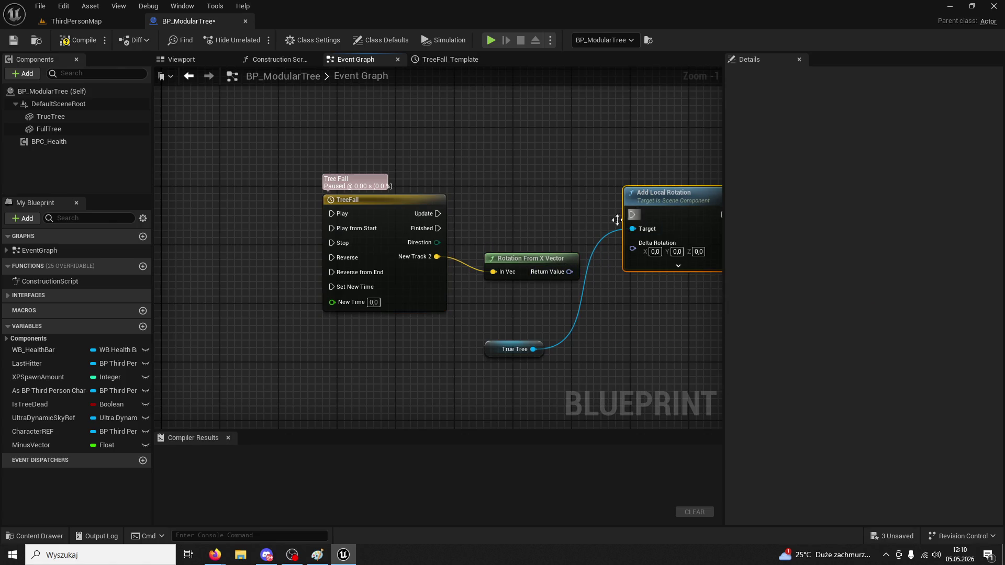
Move Add Local Rotation and True Tree away from TreeFall and wire Set Collision Response's execution onward
{"action": "left_click", "coordinate": [491, 347], "text": "ctrl"}
{"action": "mouse_move", "coordinate": [491, 347]}
{"action": "left_mouse_down"}
{"action": "mouse_move", "coordinate": [234, 385]}
{"action": "mouse_move", "coordinate": [337, 280]}
{"action": "left_mouse_up"}
{"action": "mouse_move", "coordinate": [494, 151]}
{"action": "left_mouse_down"}
{"action": "mouse_move", "coordinate": [401, 184]}
{"action": "mouse_move", "coordinate": [495, 170]}
{"action": "left_mouse_up"}
{"action": "scroll", "coordinate": [401, 184], "scroll_direction": "down", "scroll_amount": 4}
{"action": "scroll", "coordinate": [414, 181], "scroll_direction": "up", "scroll_amount": 2}
{"action": "left_click", "coordinate": [426, 134]}
{"action": "scroll", "coordinate": [433, 221], "scroll_direction": "up", "scroll_amount": 2}
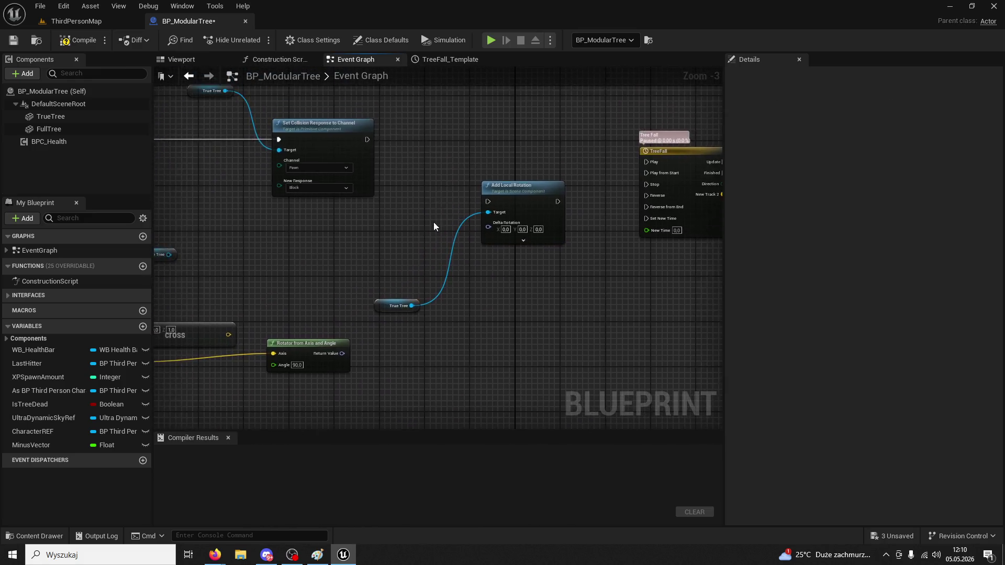
{"action": "left_click_drag", "start_coordinate": [348, 116], "coordinate": [505, 196]}
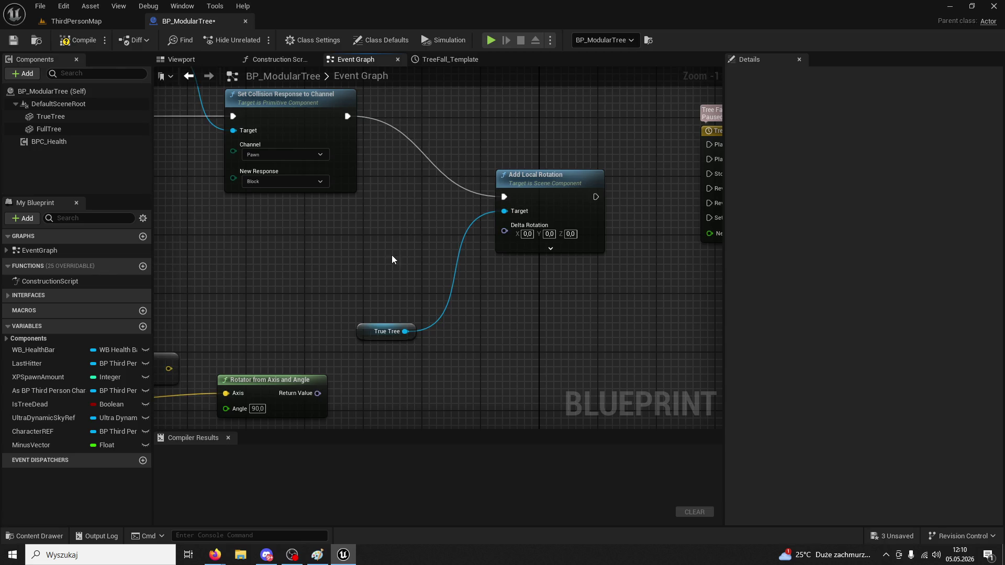
Connect Rotator from Axis and Angle's Return Value to Delta Rotation and compile
{"action": "left_click_drag", "start_coordinate": [375, 315], "coordinate": [353, 256]}
{"action": "left_click", "coordinate": [371, 326]}
{"action": "mouse_move", "coordinate": [372, 326]}
{"action": "left_mouse_down"}
{"action": "mouse_move", "coordinate": [526, 232]}
{"action": "mouse_move", "coordinate": [477, 268]}
{"action": "left_mouse_up"}
{"action": "mouse_move", "coordinate": [448, 306]}
{"action": "left_mouse_down"}
{"action": "mouse_move", "coordinate": [627, 153]}
{"action": "mouse_move", "coordinate": [794, 84]}
{"action": "left_mouse_up"}
{"action": "left_click_drag", "start_coordinate": [470, 212], "coordinate": [599, 209]}
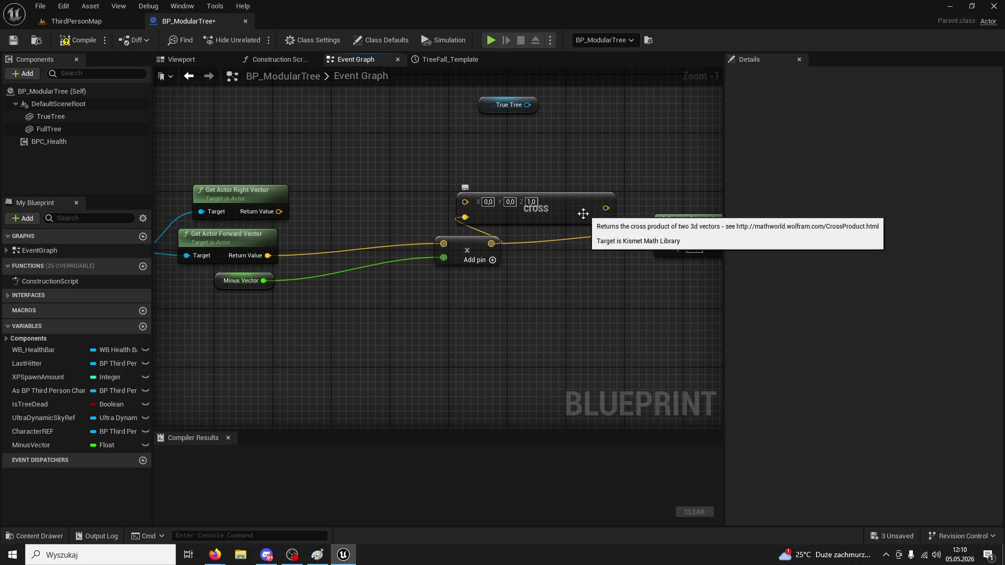
{"action": "left_click", "coordinate": [99, 43]}
{"action": "left_click", "coordinate": [93, 22]}
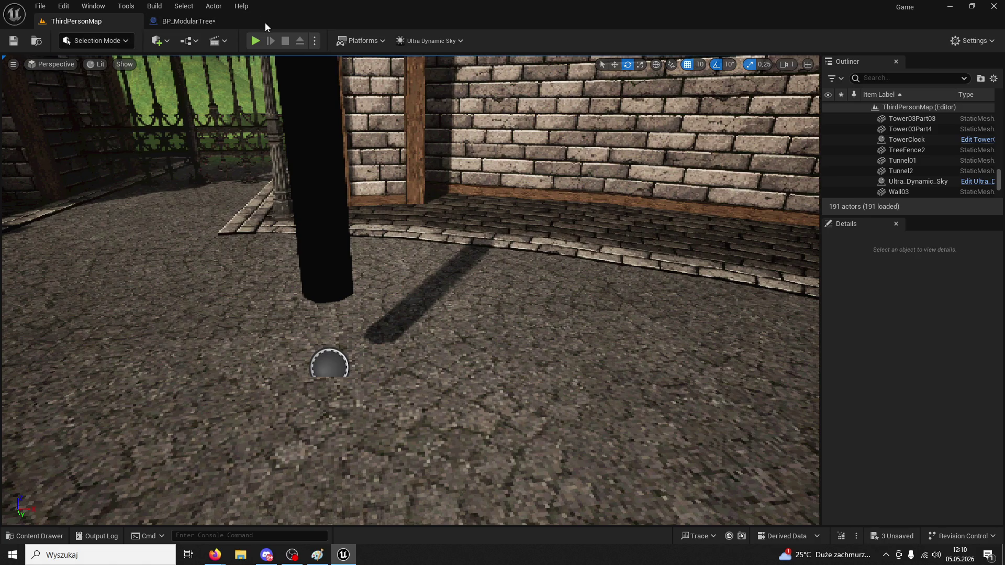
Play-test chopping the tree seven times; it turns orange but stays upright, then stop
{"action": "left_click", "coordinate": [255, 41]}
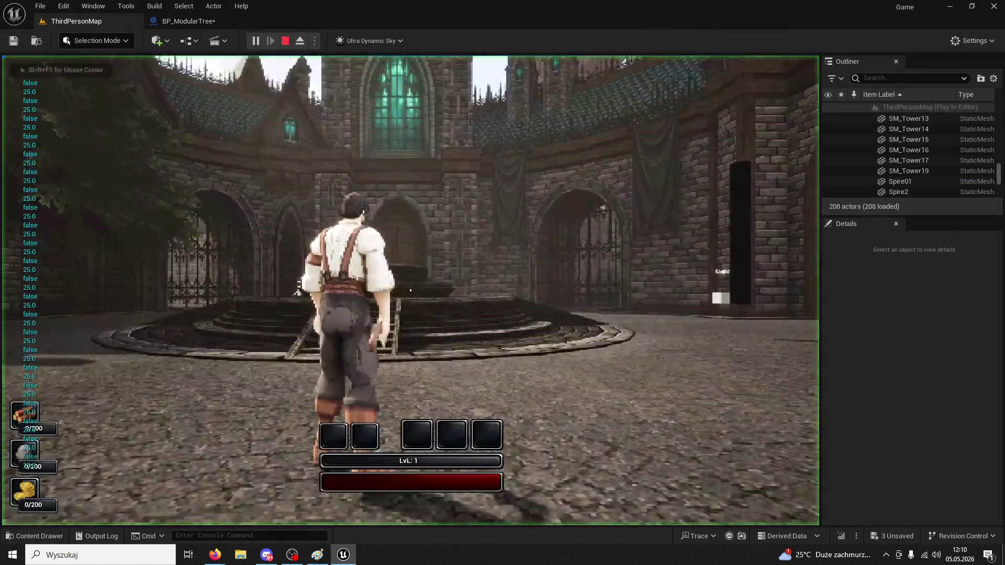
{"action": "key", "text": "w"}
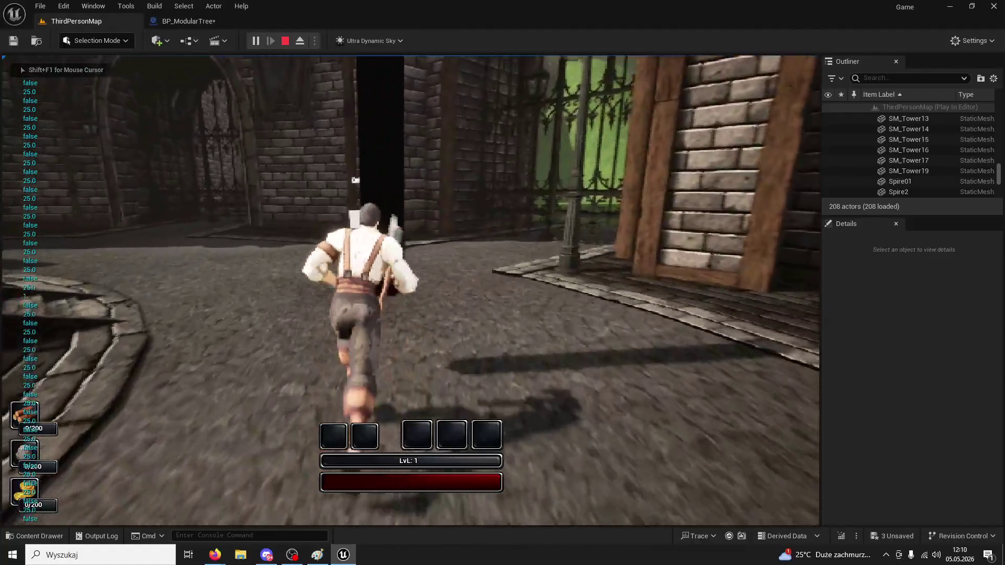
{"action": "left_click", "coordinate": [410, 290]}
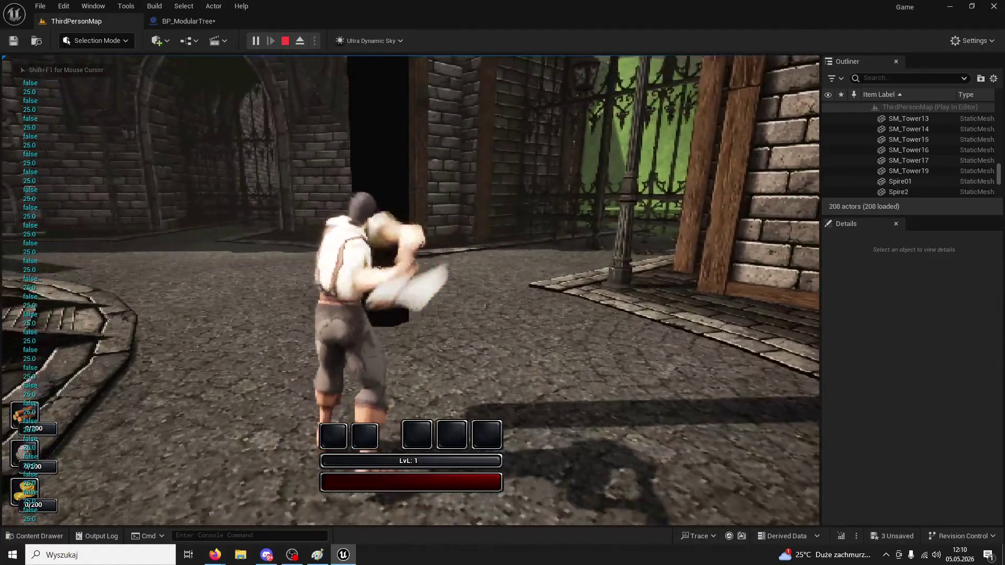
{"action": "left_click", "coordinate": [410, 290]}
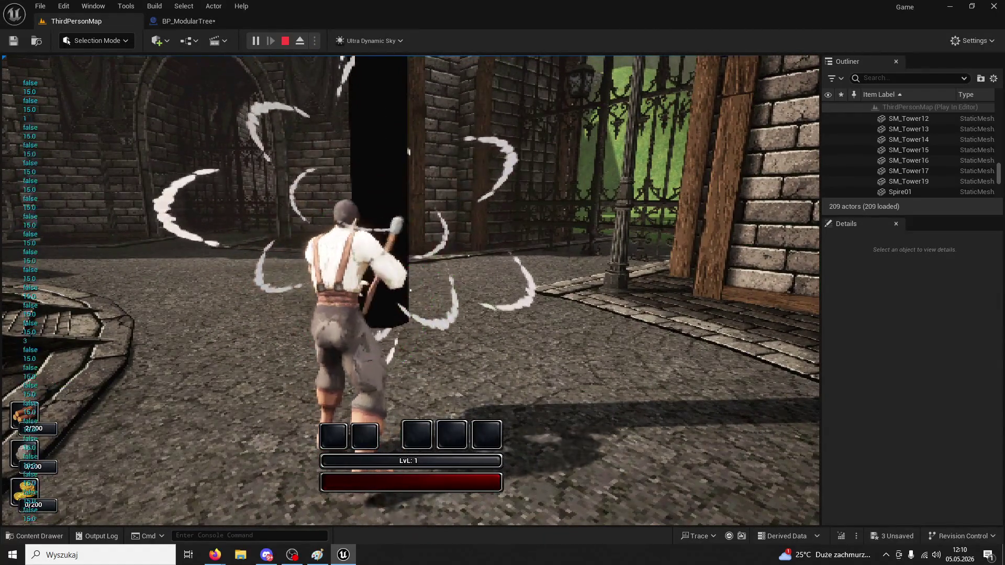
{"action": "left_click", "coordinate": [410, 290]}
{"action": "left_click", "coordinate": [411, 290]}
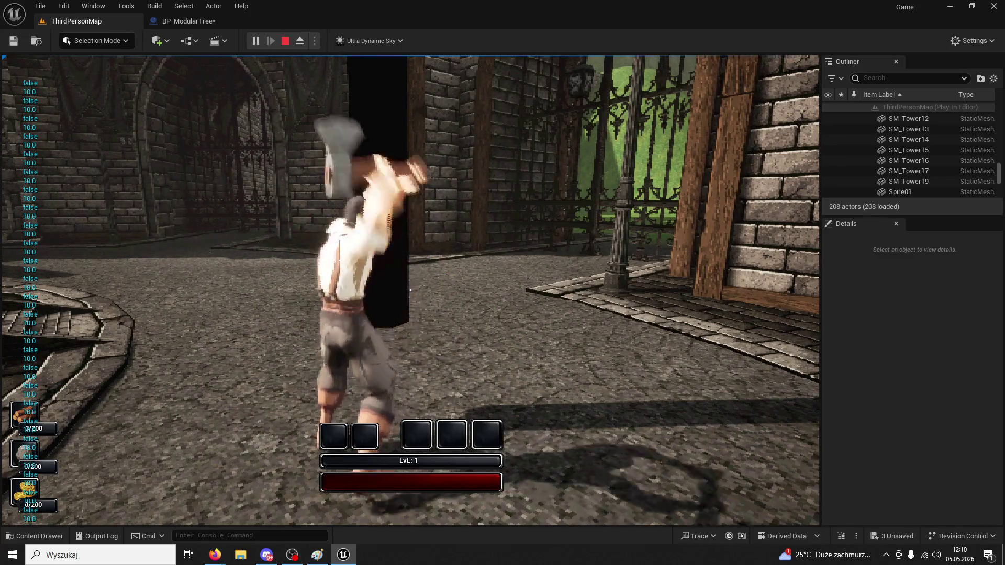
{"action": "left_click", "coordinate": [410, 291]}
{"action": "left_click", "coordinate": [410, 290]}
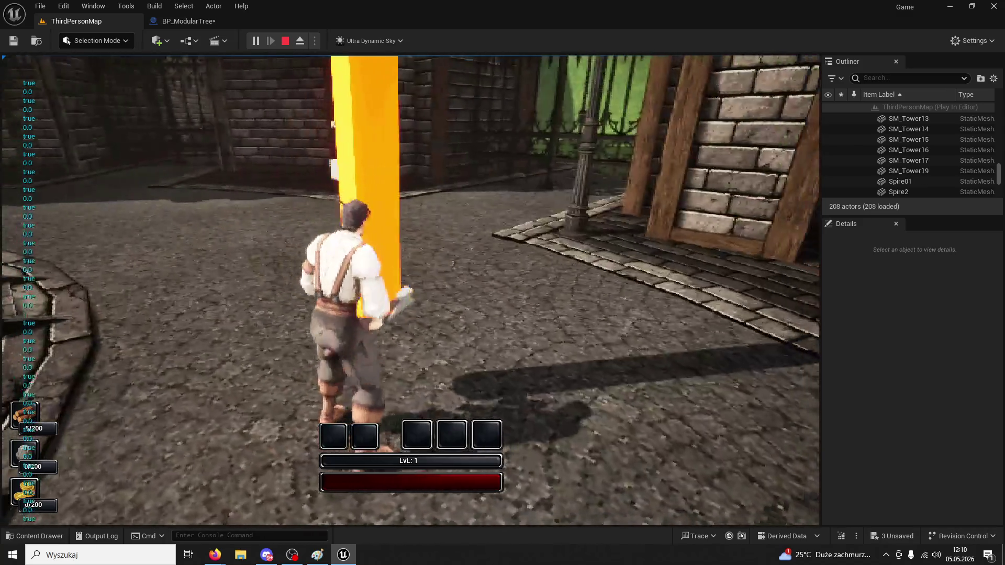
{"action": "left_click", "coordinate": [410, 291]}
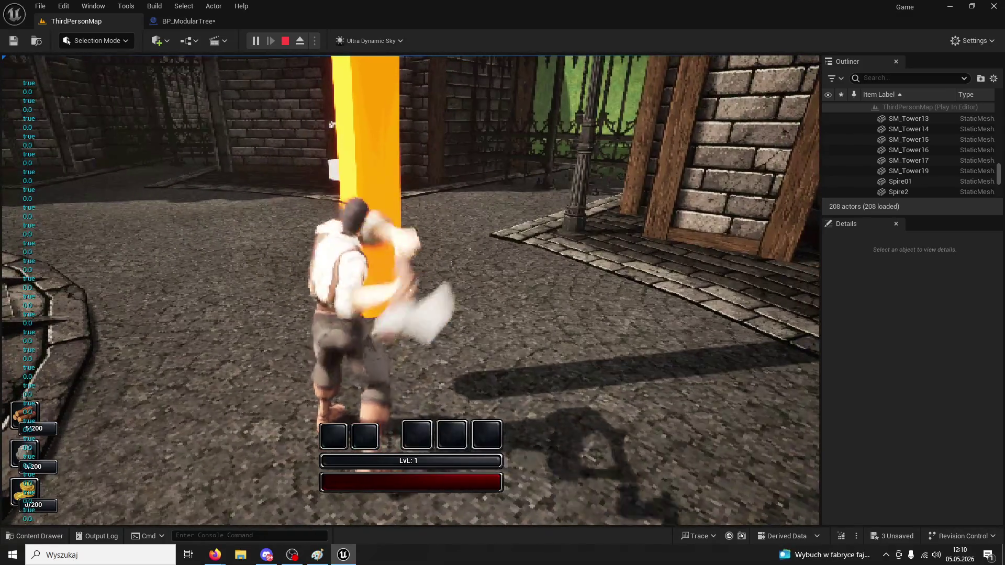
{"action": "key", "text": "Escape"}
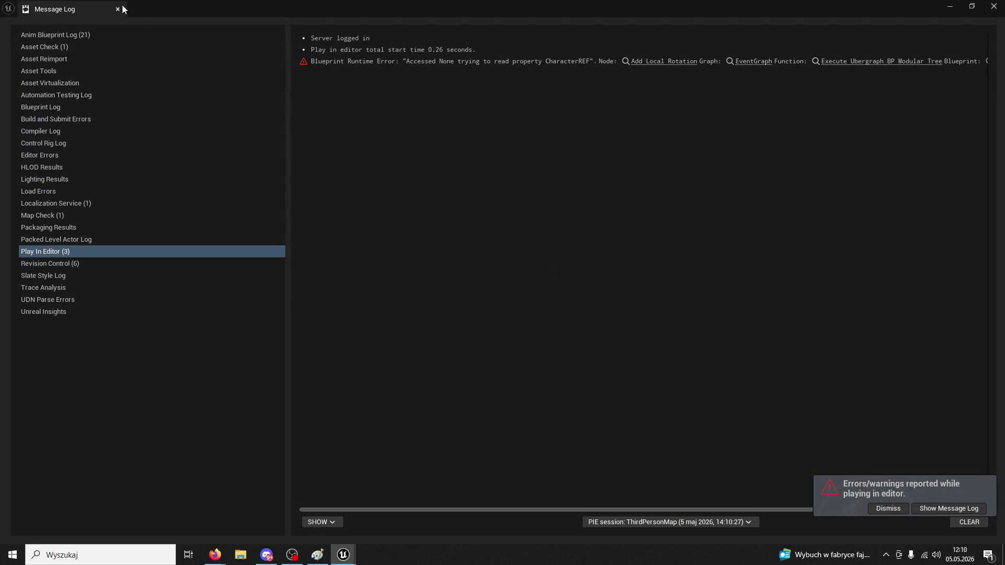
Close the Message Log and wire the Cross node's output into the rotator's Axis pin in BP_ModularTree
{"action": "left_click", "coordinate": [120, 8]}
{"action": "left_click", "coordinate": [203, 23]}
{"action": "left_click_drag", "start_coordinate": [403, 230], "coordinate": [315, 217]}
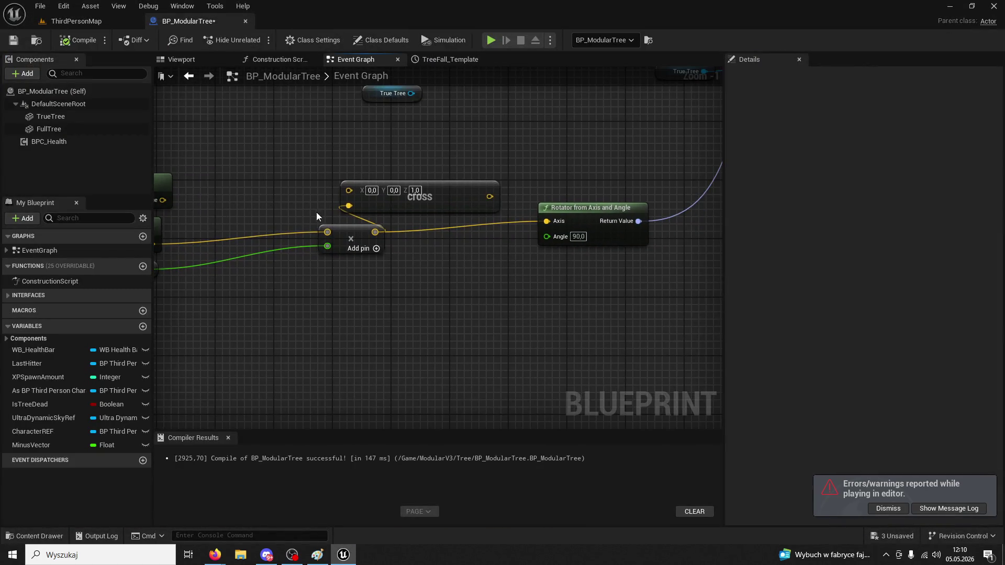
{"action": "mouse_move", "coordinate": [436, 195]}
{"action": "left_mouse_down"}
{"action": "mouse_move", "coordinate": [501, 296]}
{"action": "mouse_move", "coordinate": [578, 262]}
{"action": "mouse_move", "coordinate": [547, 222]}
{"action": "left_mouse_up"}
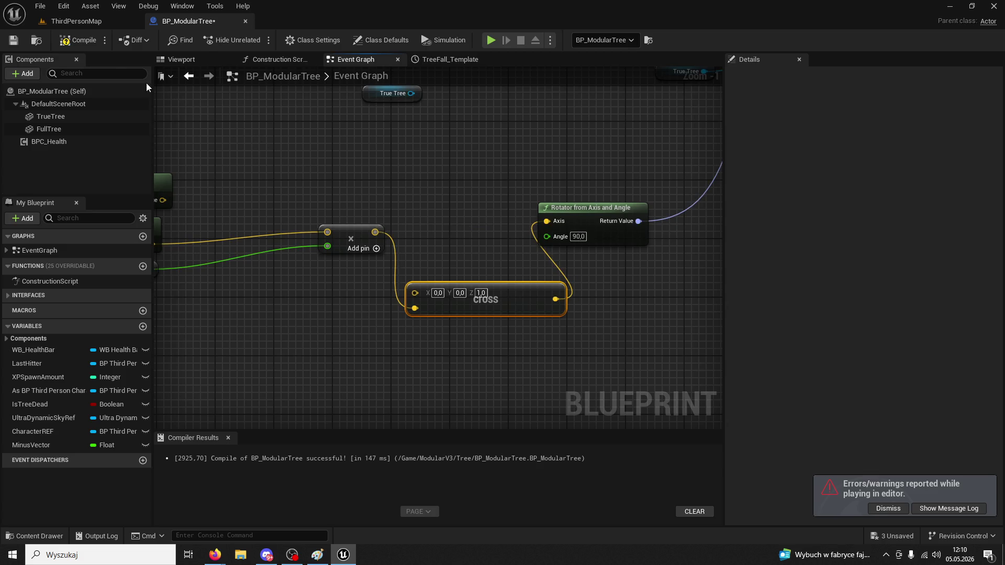
{"action": "left_click", "coordinate": [90, 23]}
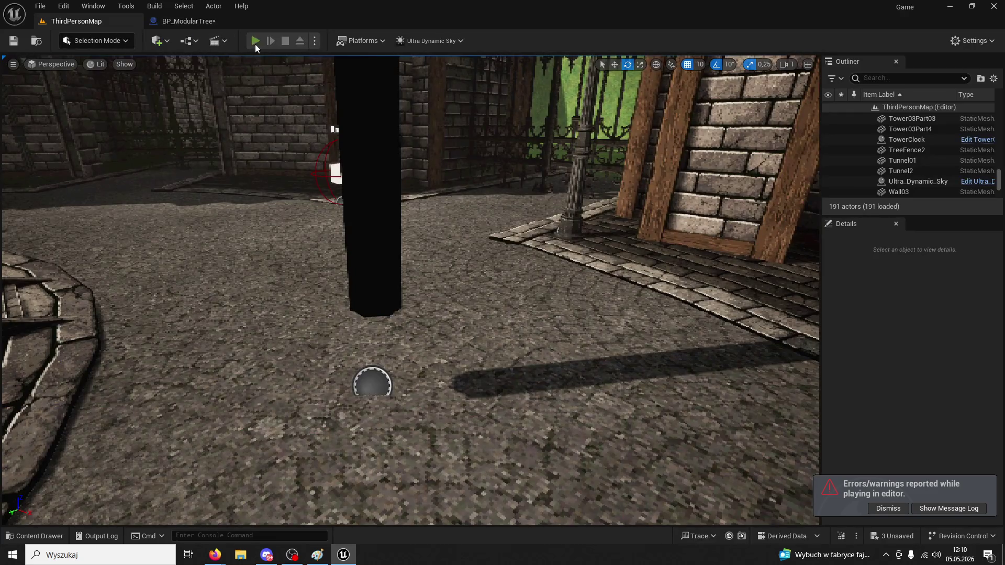
Run to the tree and chop it five times; it changes colour but keeps standing
{"action": "left_click", "coordinate": [255, 41]}
{"action": "key", "text": "w"}
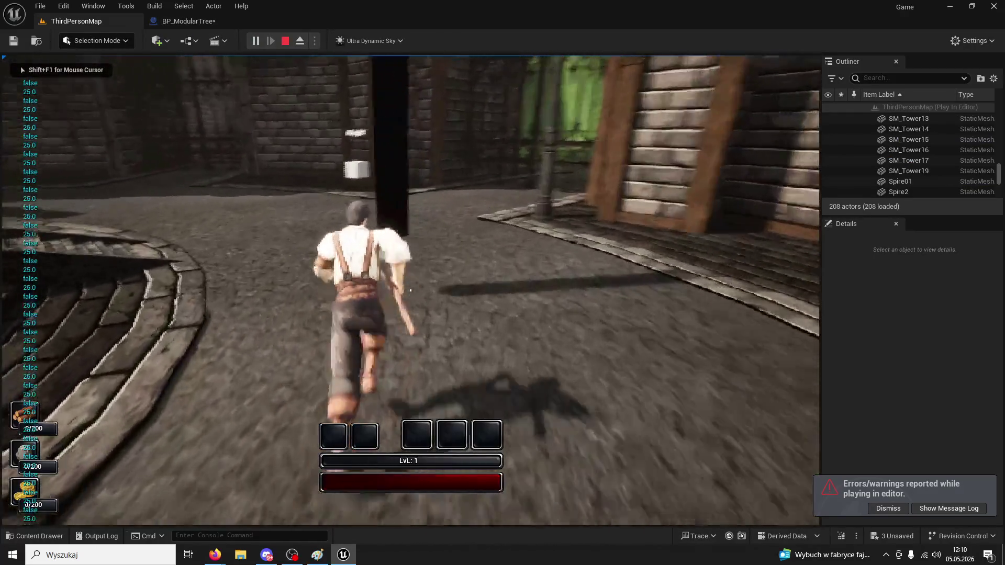
{"action": "left_click", "coordinate": [411, 290]}
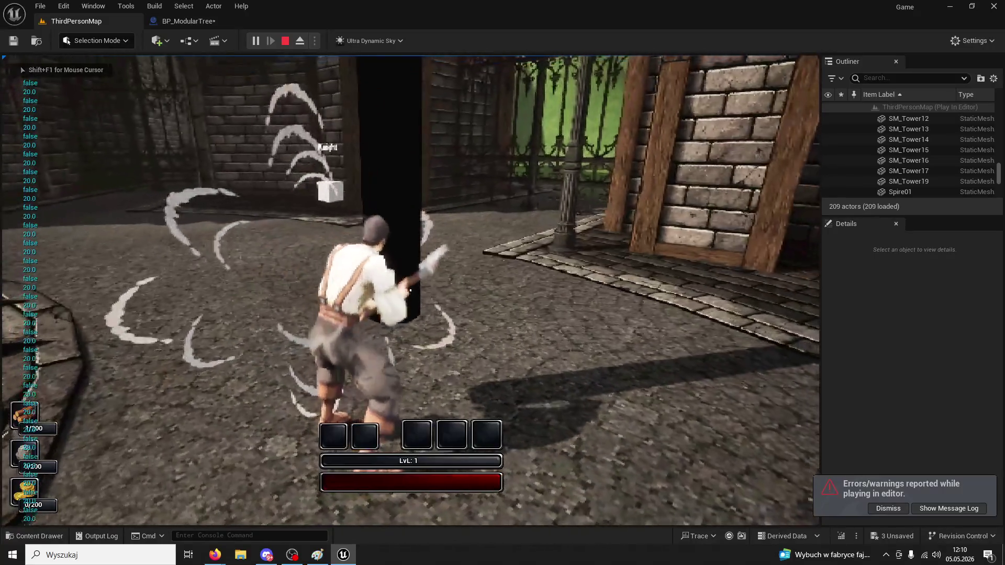
{"action": "left_click", "coordinate": [410, 290]}
{"action": "left_click", "coordinate": [410, 290]}
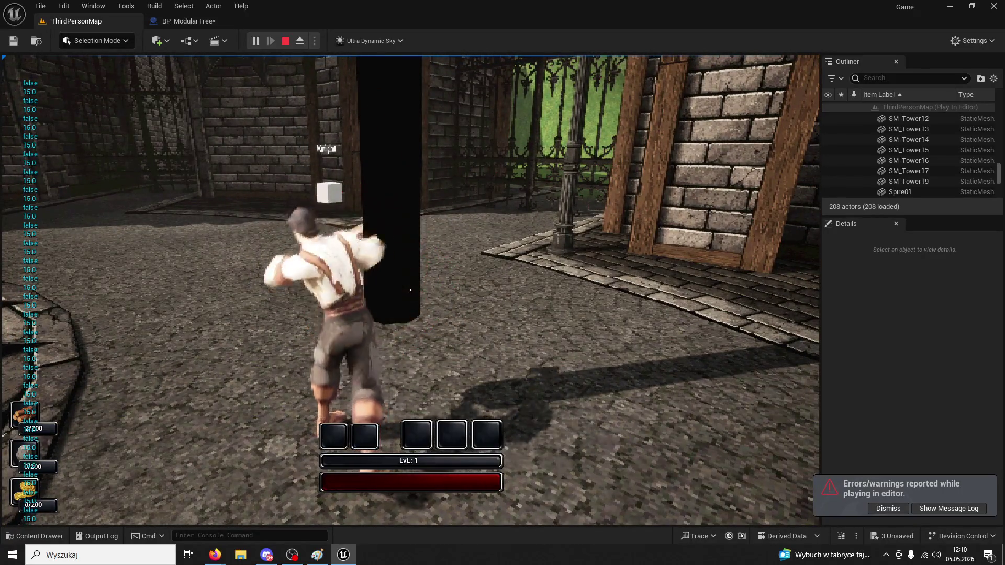
{"action": "left_click", "coordinate": [411, 290]}
{"action": "left_click", "coordinate": [411, 290]}
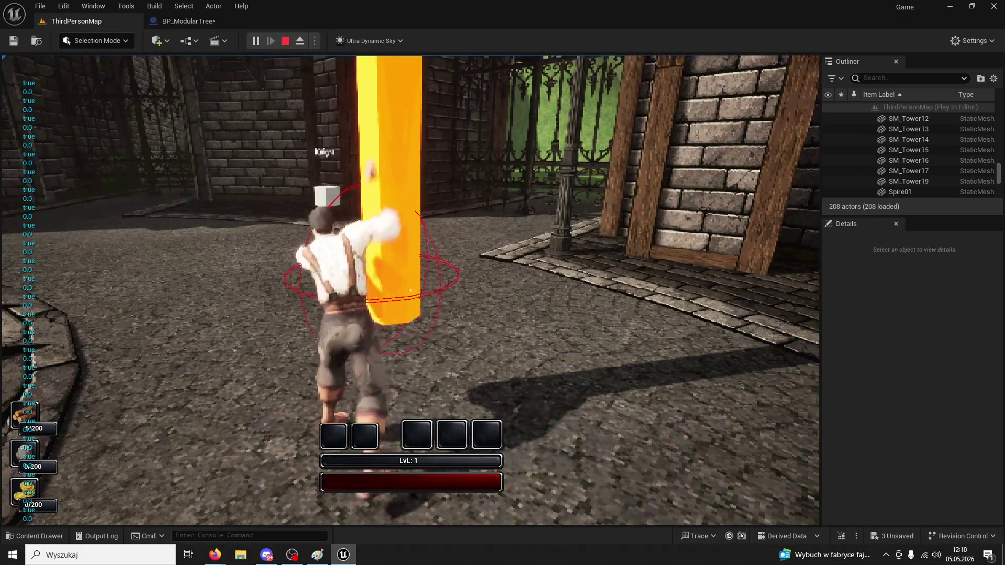
{"action": "key", "text": "Escape"}
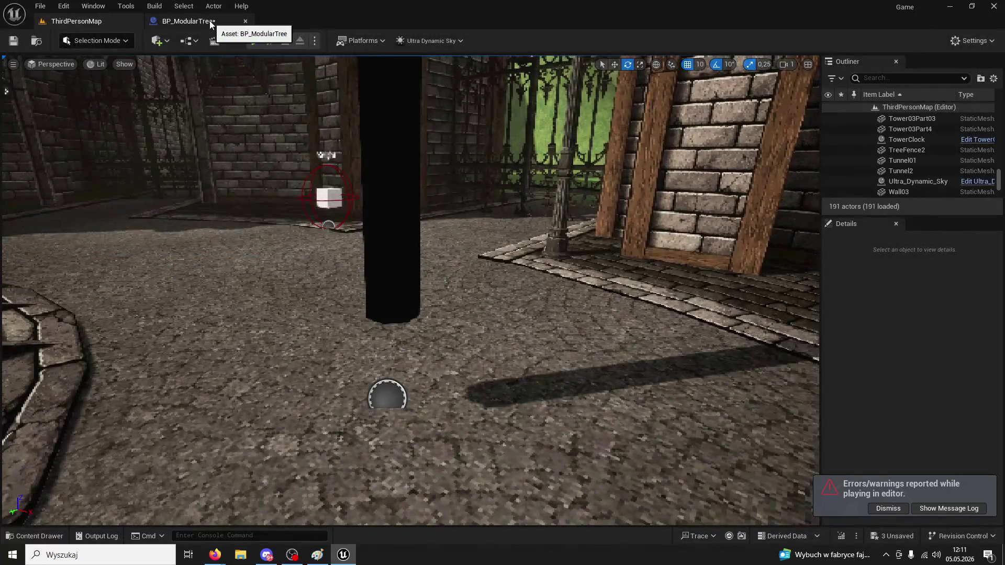
Delete the Get Actor Right Vector node and reposition Rotator from Axis and Angle
{"action": "left_click", "coordinate": [209, 21]}
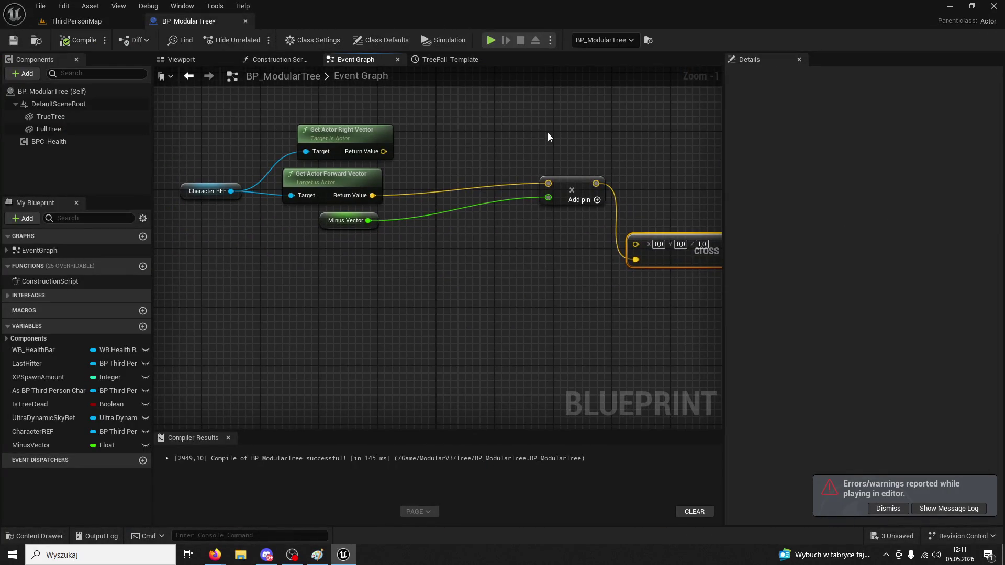
{"action": "left_click_drag", "start_coordinate": [559, 182], "coordinate": [289, 128]}
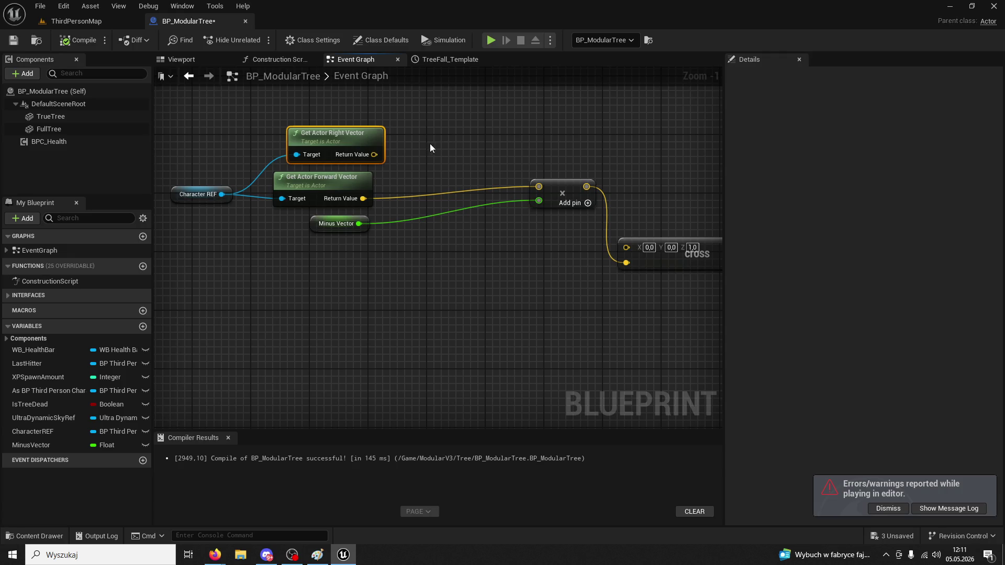
{"action": "key", "text": "Delete"}
{"action": "left_click_drag", "start_coordinate": [429, 147], "coordinate": [368, 151]}
{"action": "mouse_move", "coordinate": [321, 176]}
{"action": "left_mouse_down"}
{"action": "mouse_move", "coordinate": [246, 168]}
{"action": "mouse_move", "coordinate": [300, 95]}
{"action": "mouse_move", "coordinate": [270, 127]}
{"action": "mouse_move", "coordinate": [214, 254]}
{"action": "left_mouse_up"}
{"action": "left_click", "coordinate": [357, 286]}
{"action": "left_click_drag", "start_coordinate": [356, 286], "coordinate": [436, 261]}
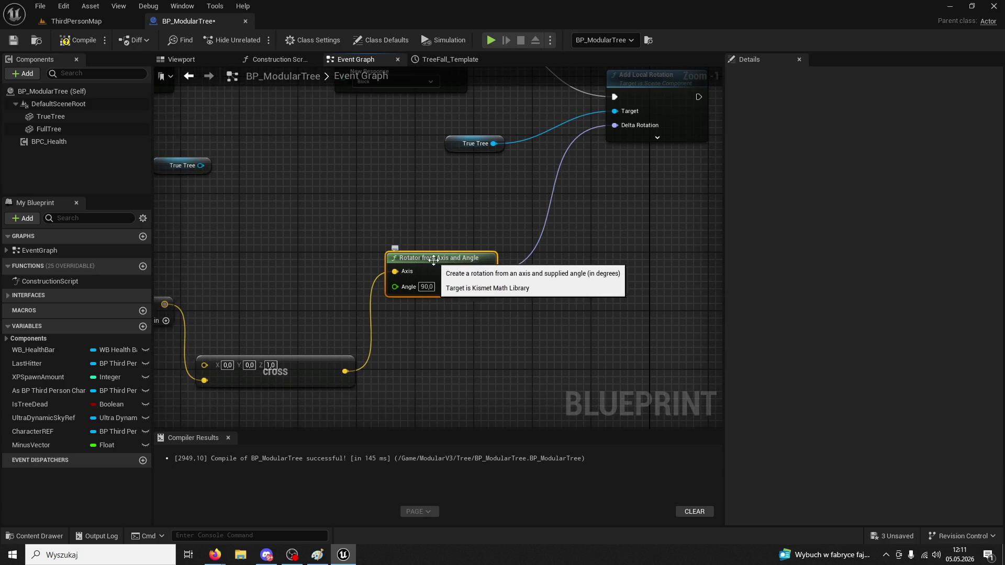
{"action": "left_click_drag", "start_coordinate": [310, 285], "coordinate": [411, 260]}
Delete the Cross node and wire the add node's output straight into the rotator's Axis
{"action": "left_click", "coordinate": [411, 338]}
{"action": "key", "text": "Delete"}
{"action": "mouse_move", "coordinate": [266, 279]}
{"action": "left_mouse_down"}
{"action": "mouse_move", "coordinate": [415, 255]}
{"action": "mouse_move", "coordinate": [501, 256]}
{"action": "mouse_move", "coordinate": [496, 247]}
{"action": "left_mouse_up"}
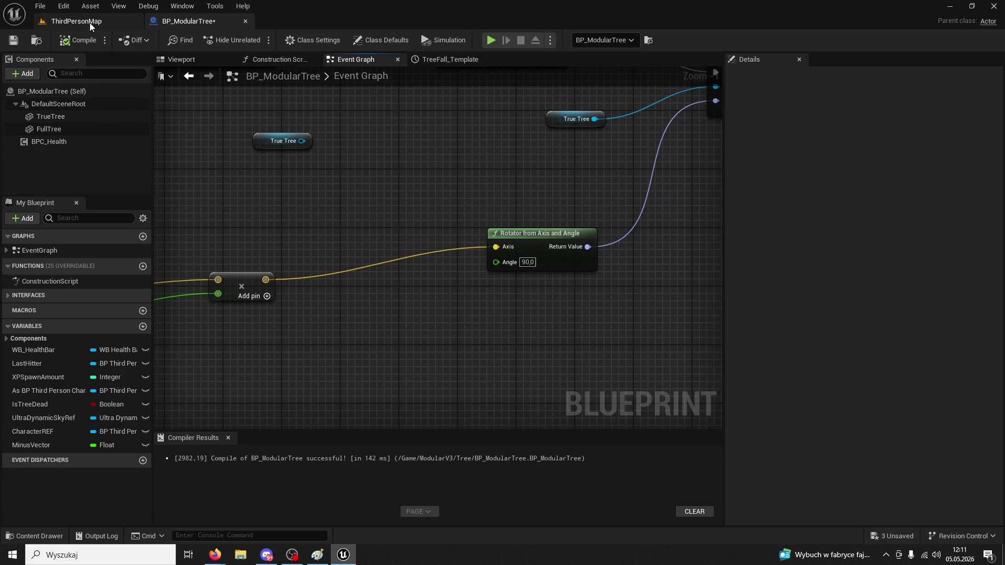
{"action": "left_click", "coordinate": [90, 22]}
Play-test with five chops at the tree, stop the session, and dismiss the error Message Log
{"action": "left_click", "coordinate": [255, 41]}
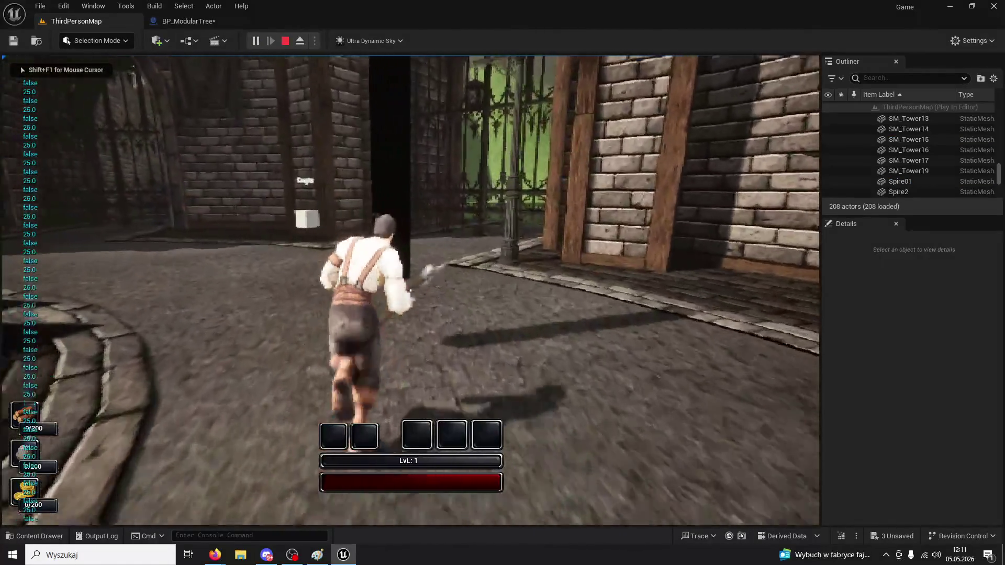
{"action": "left_click", "coordinate": [410, 290]}
{"action": "left_click", "coordinate": [410, 290]}
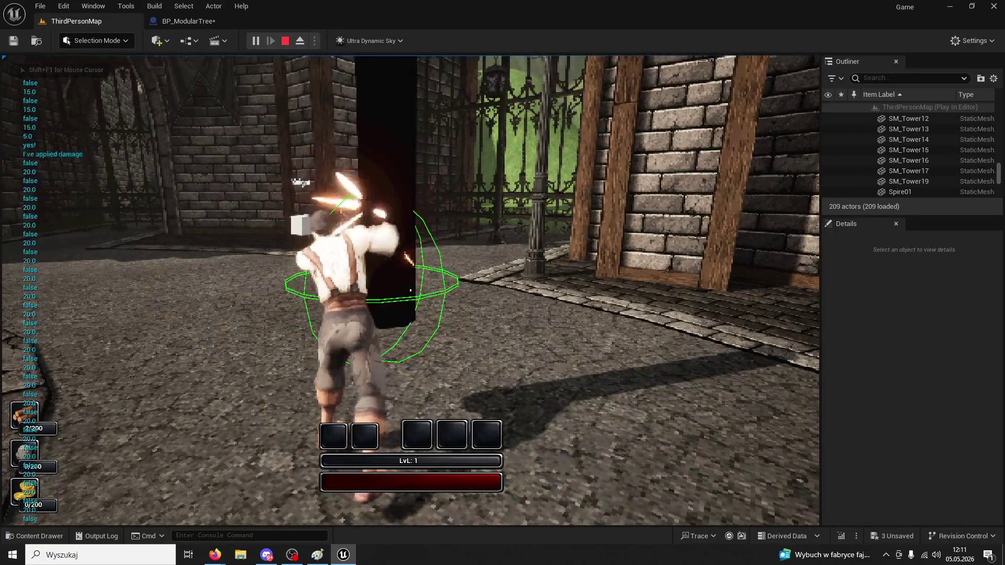
{"action": "left_click", "coordinate": [410, 290]}
{"action": "left_click", "coordinate": [410, 290]}
{"action": "left_click", "coordinate": [411, 290]}
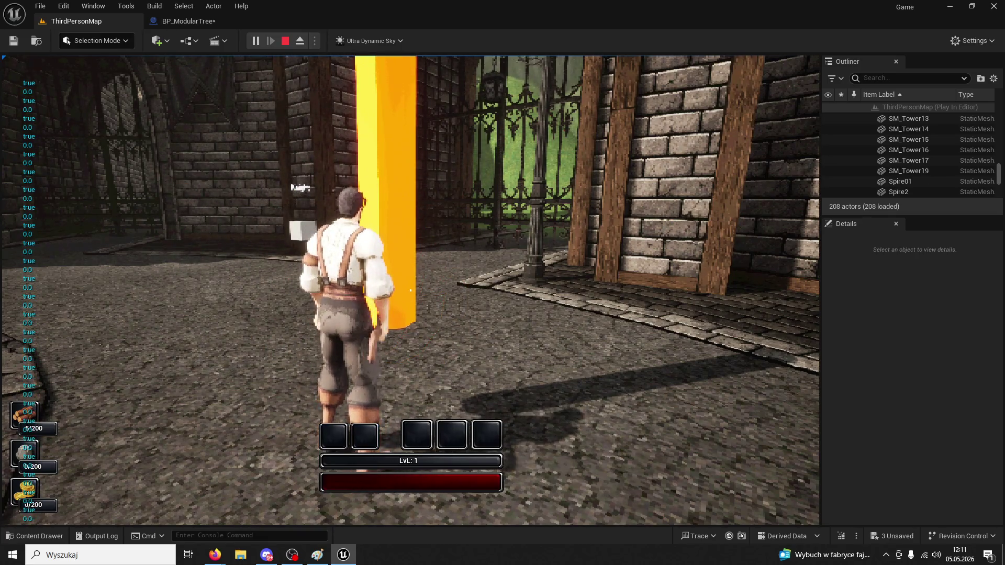
{"action": "key", "text": "Escape"}
{"action": "left_click", "coordinate": [118, 9]}
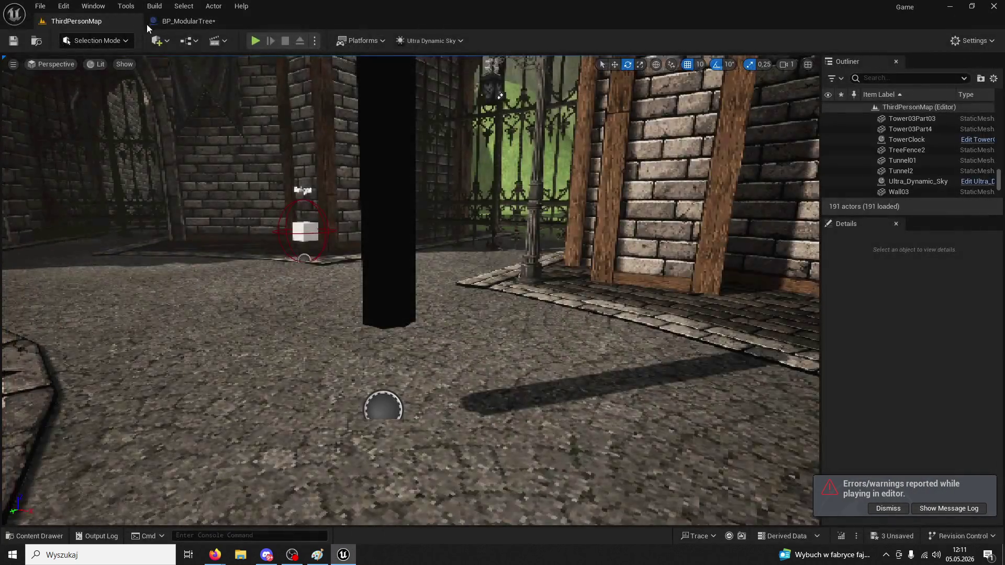
{"action": "left_click", "coordinate": [172, 22]}
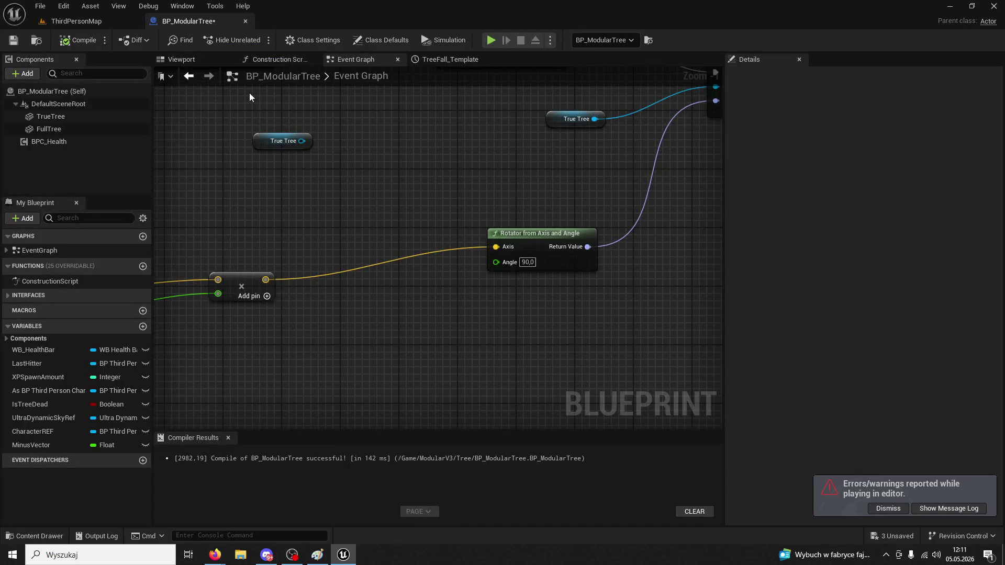
{"action": "left_click", "coordinate": [35, 536]}
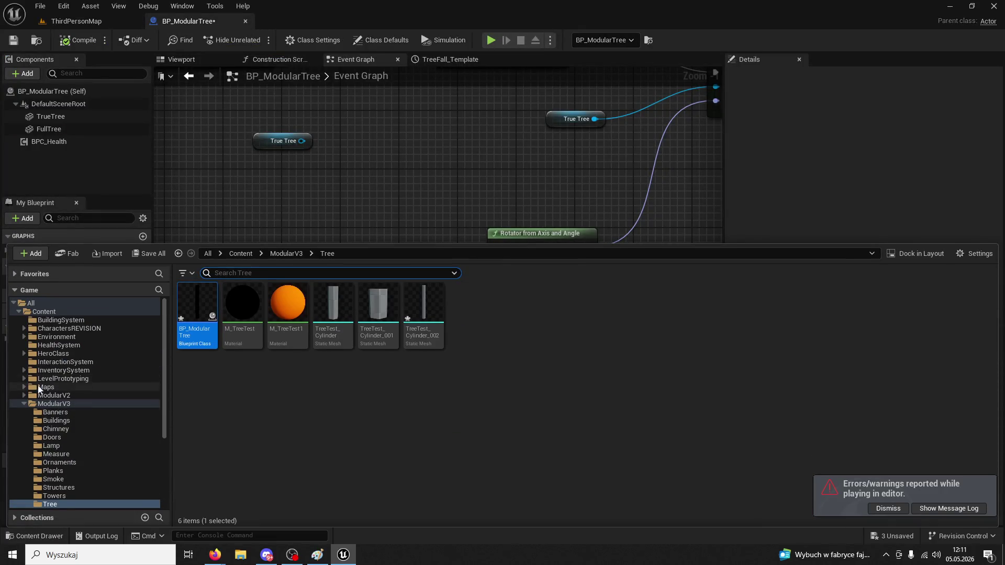
{"action": "left_click", "coordinate": [23, 404]}
{"action": "left_click", "coordinate": [56, 453]}
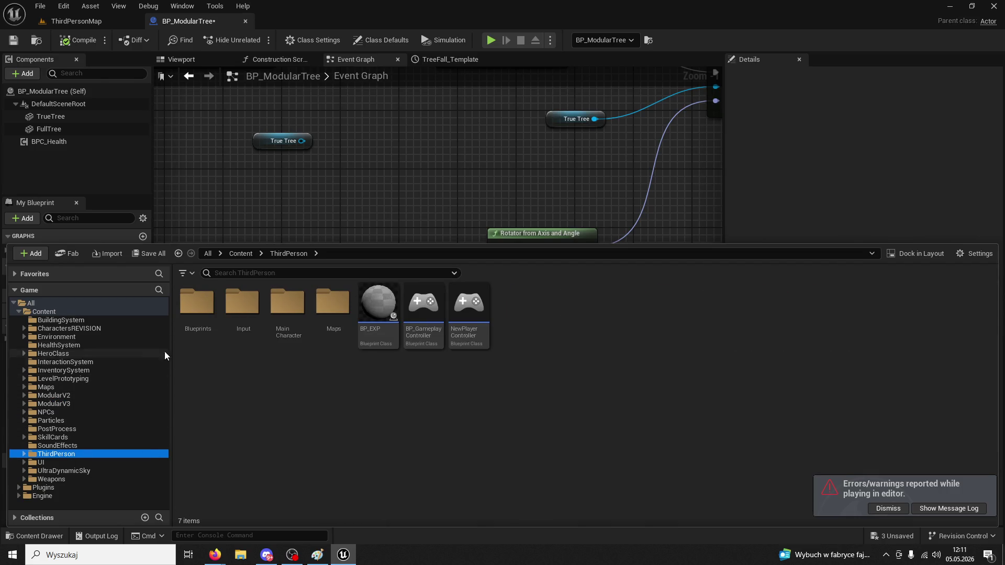
{"action": "double_click", "coordinate": [194, 313]}
{"action": "double_click", "coordinate": [376, 304]}
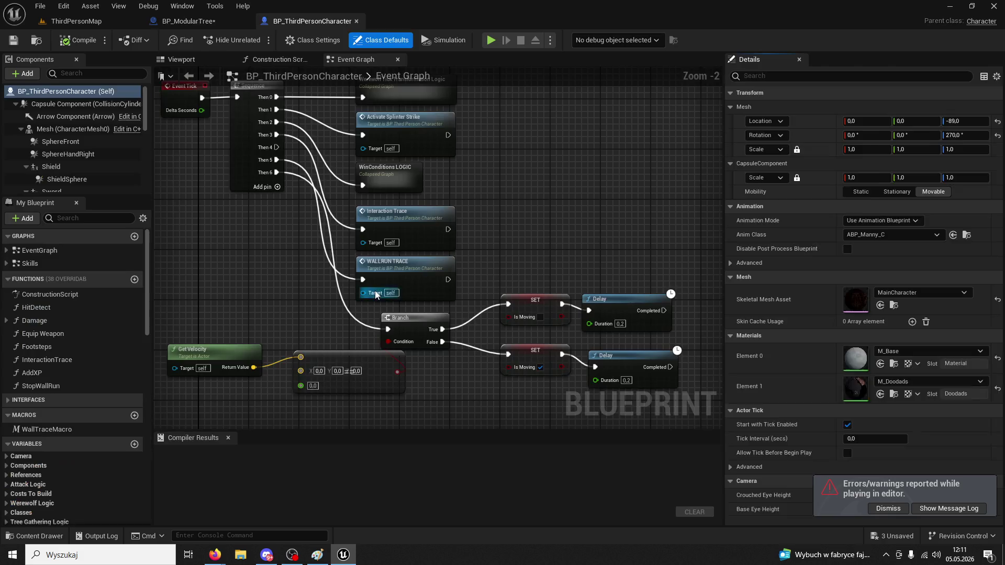
{"action": "scroll", "coordinate": [321, 238], "scroll_direction": "down", "scroll_amount": 1}
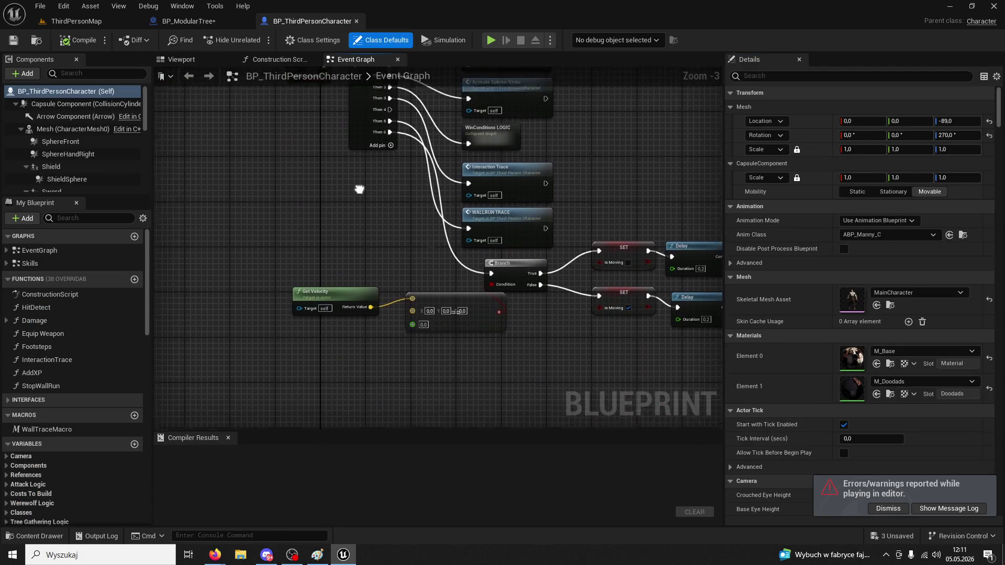
{"action": "scroll", "coordinate": [384, 292], "scroll_direction": "down", "scroll_amount": 9}
{"action": "scroll", "coordinate": [449, 371], "scroll_direction": "up", "scroll_amount": 9}
{"action": "scroll", "coordinate": [449, 372], "scroll_direction": "up", "scroll_amount": 1}
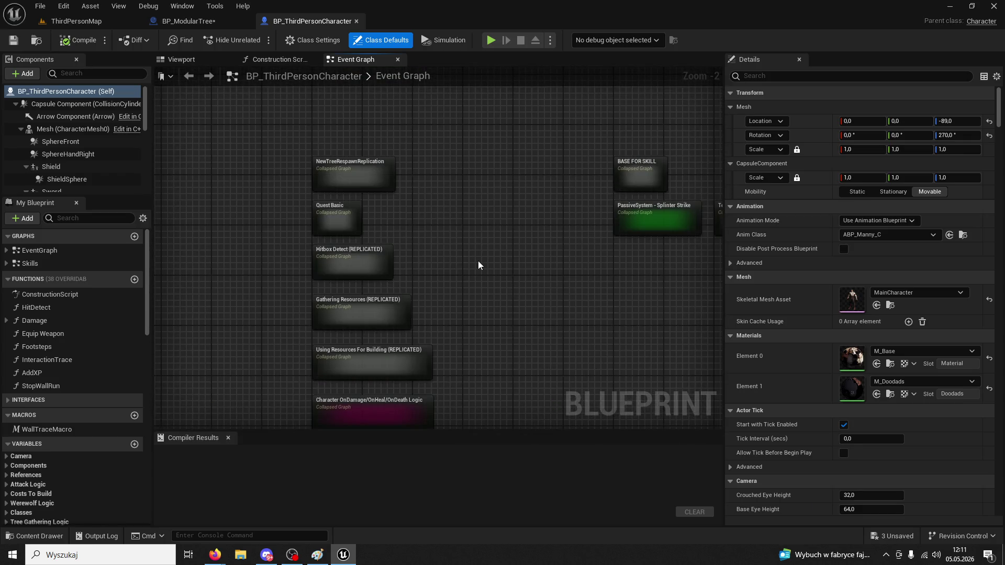
{"action": "mouse_move", "coordinate": [466, 261]}
{"action": "left_mouse_down"}
{"action": "mouse_move", "coordinate": [528, 237]}
{"action": "mouse_move", "coordinate": [532, 198]}
{"action": "left_mouse_up"}
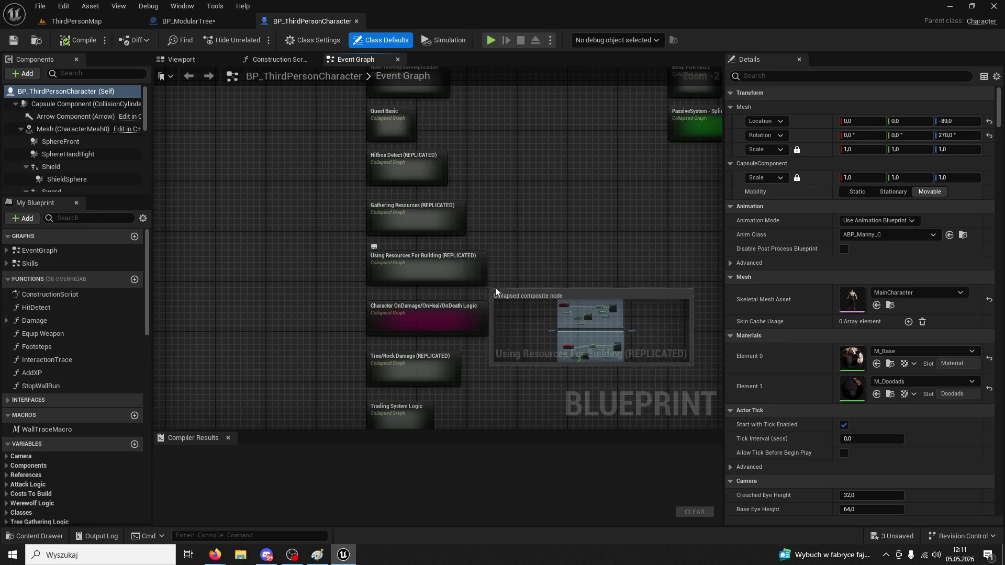
{"action": "left_click_drag", "start_coordinate": [524, 282], "coordinate": [475, 381]}
{"action": "scroll", "coordinate": [504, 341], "scroll_direction": "down", "scroll_amount": 3}
{"action": "mouse_move", "coordinate": [490, 337]}
{"action": "left_mouse_down"}
{"action": "mouse_move", "coordinate": [613, 103]}
{"action": "mouse_move", "coordinate": [409, 156]}
{"action": "left_mouse_up"}
{"action": "scroll", "coordinate": [410, 156], "scroll_direction": "up", "scroll_amount": 5}
{"action": "left_click_drag", "start_coordinate": [584, 352], "coordinate": [529, 239]}
Enter the BuildingSystem collapsed graph and review its Wooden Wall and Camera for Build sections
{"action": "double_click", "coordinate": [442, 252]}
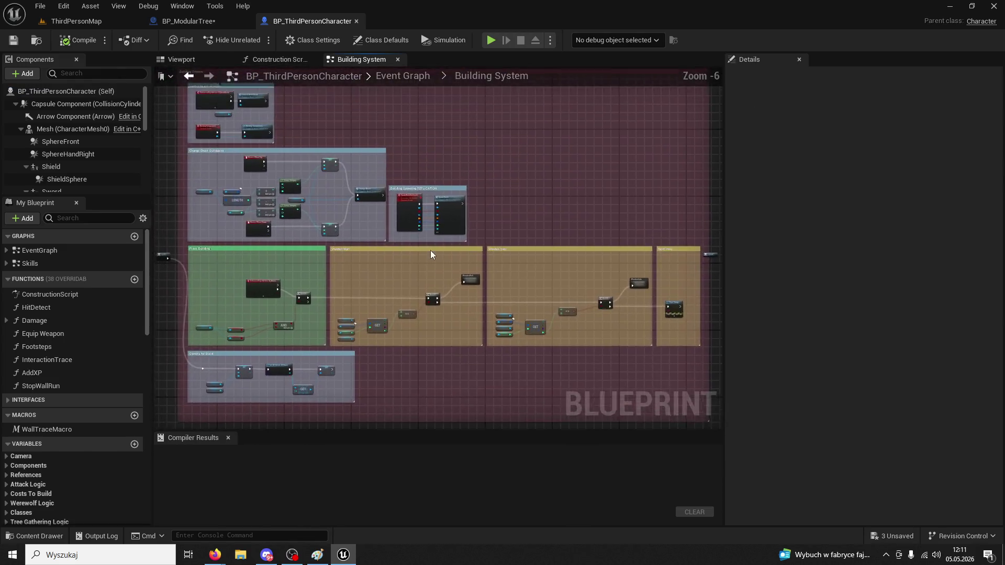
{"action": "scroll", "coordinate": [430, 250], "scroll_direction": "up", "scroll_amount": 3}
{"action": "mouse_move", "coordinate": [481, 266]}
{"action": "left_mouse_down"}
{"action": "mouse_move", "coordinate": [497, 158]}
{"action": "mouse_move", "coordinate": [567, 141]}
{"action": "mouse_move", "coordinate": [471, 220]}
{"action": "left_mouse_up"}
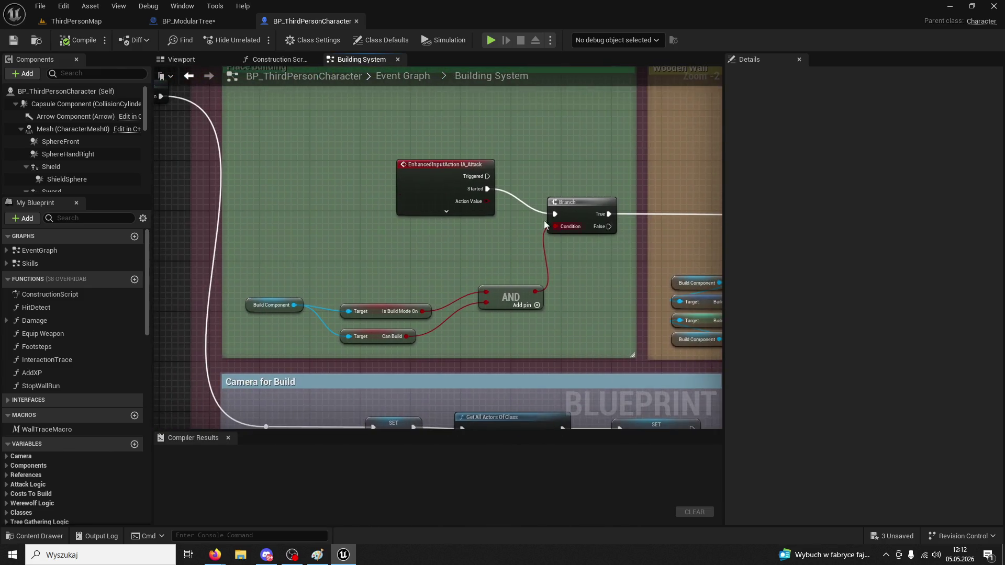
{"action": "scroll", "coordinate": [431, 190], "scroll_direction": "down", "scroll_amount": 3}
{"action": "scroll", "coordinate": [434, 390], "scroll_direction": "down", "scroll_amount": 1}
{"action": "scroll", "coordinate": [450, 261], "scroll_direction": "up", "scroll_amount": 5}
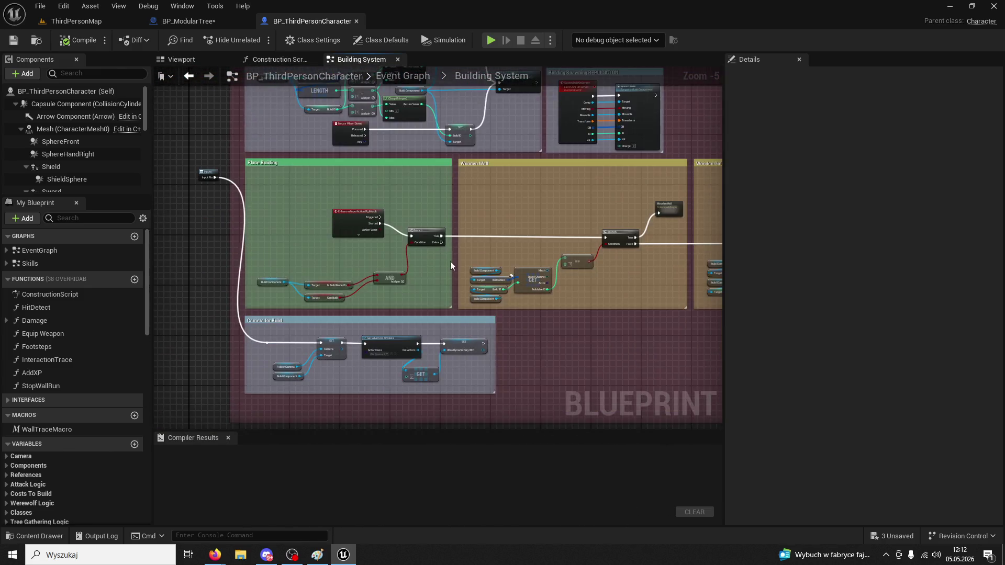
{"action": "mouse_move", "coordinate": [425, 219]}
{"action": "left_mouse_down"}
{"action": "mouse_move", "coordinate": [618, 167]}
{"action": "mouse_move", "coordinate": [705, 210]}
{"action": "mouse_move", "coordinate": [626, 186]}
{"action": "mouse_move", "coordinate": [372, 203]}
{"action": "mouse_move", "coordinate": [470, 303]}
{"action": "mouse_move", "coordinate": [377, 241]}
{"action": "left_mouse_up"}
{"action": "scroll", "coordinate": [557, 243], "scroll_direction": "down", "scroll_amount": 5}
{"action": "scroll", "coordinate": [397, 258], "scroll_direction": "up", "scroll_amount": 4}
{"action": "scroll", "coordinate": [297, 309], "scroll_direction": "down", "scroll_amount": 3}
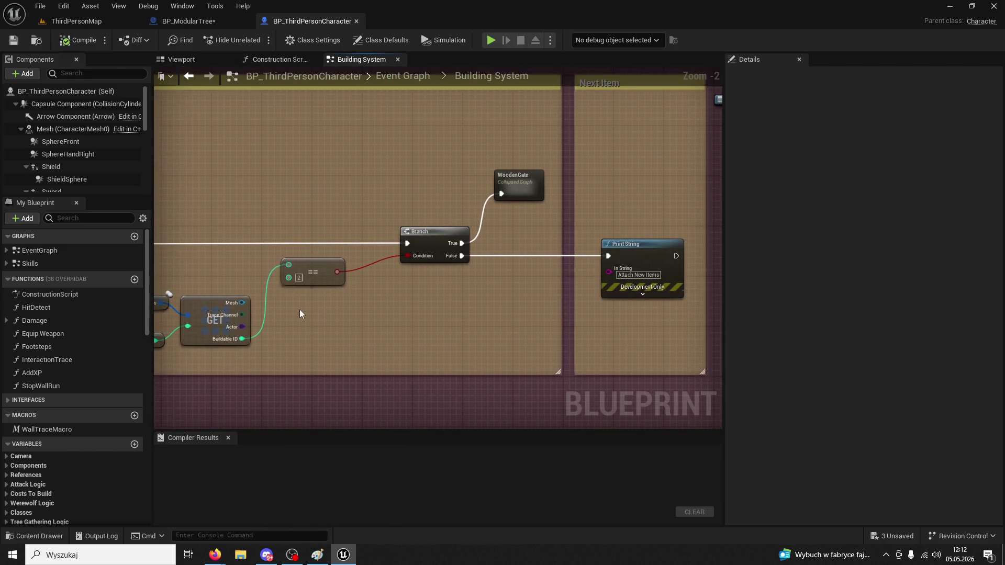
{"action": "scroll", "coordinate": [328, 315], "scroll_direction": "up", "scroll_amount": 3}
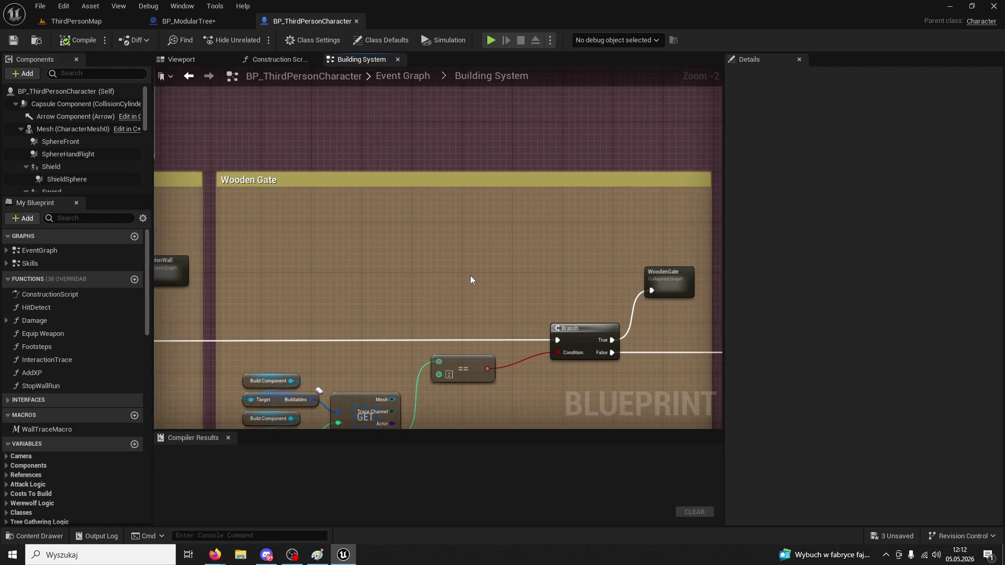
{"action": "scroll", "coordinate": [380, 251], "scroll_direction": "down", "scroll_amount": 4}
{"action": "scroll", "coordinate": [388, 270], "scroll_direction": "up", "scroll_amount": 6}
{"action": "scroll", "coordinate": [340, 258], "scroll_direction": "down", "scroll_amount": 4}
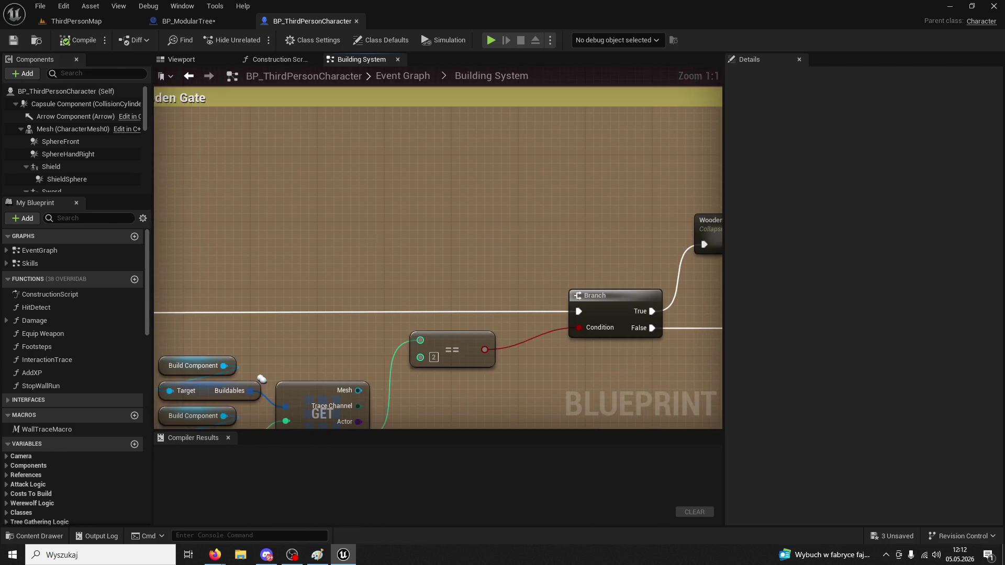
{"action": "scroll", "coordinate": [551, 297], "scroll_direction": "up", "scroll_amount": 2}
{"action": "scroll", "coordinate": [419, 342], "scroll_direction": "up", "scroll_amount": 3}
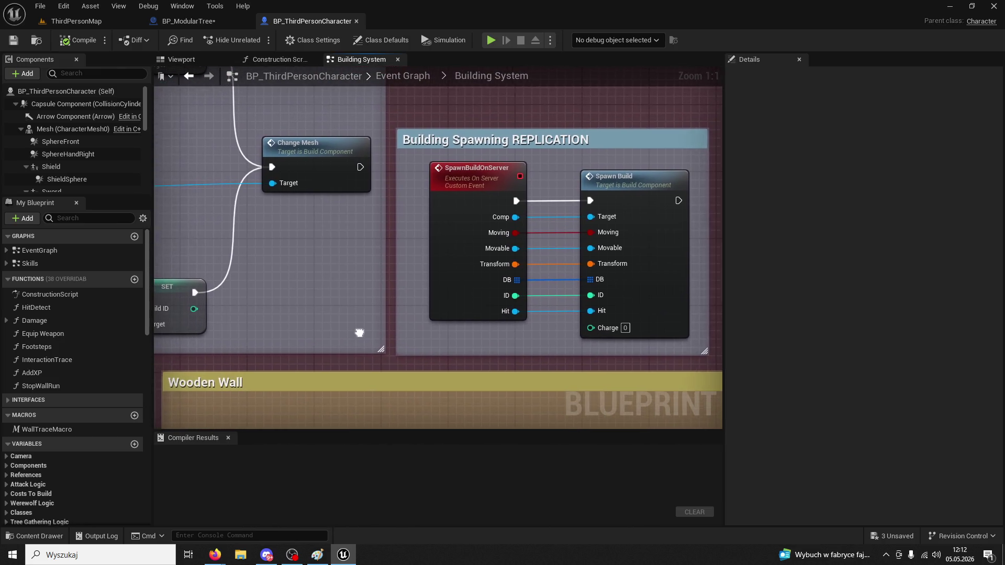
{"action": "scroll", "coordinate": [415, 332], "scroll_direction": "down", "scroll_amount": 2}
{"action": "scroll", "coordinate": [455, 289], "scroll_direction": "up", "scroll_amount": 2}
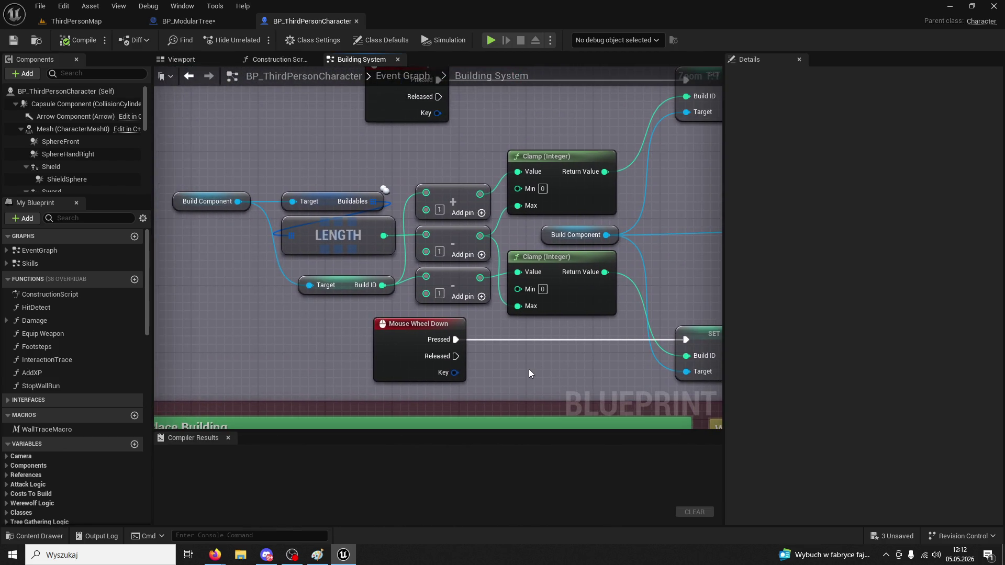
{"action": "scroll", "coordinate": [529, 371], "scroll_direction": "down", "scroll_amount": 2}
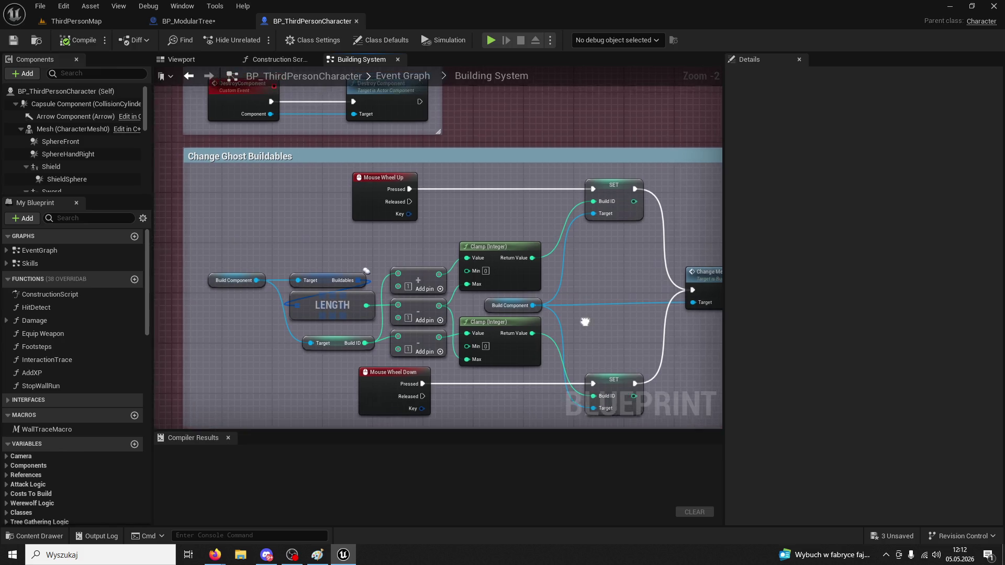
Jump from Launch Build Mode into BuildComponent's LaunchBuildMode event and inspect its Branch and Begin Play logic
{"action": "mouse_move", "coordinate": [409, 212]}
{"action": "left_mouse_down"}
{"action": "mouse_move", "coordinate": [598, 375]}
{"action": "mouse_move", "coordinate": [576, 452]}
{"action": "left_mouse_up"}
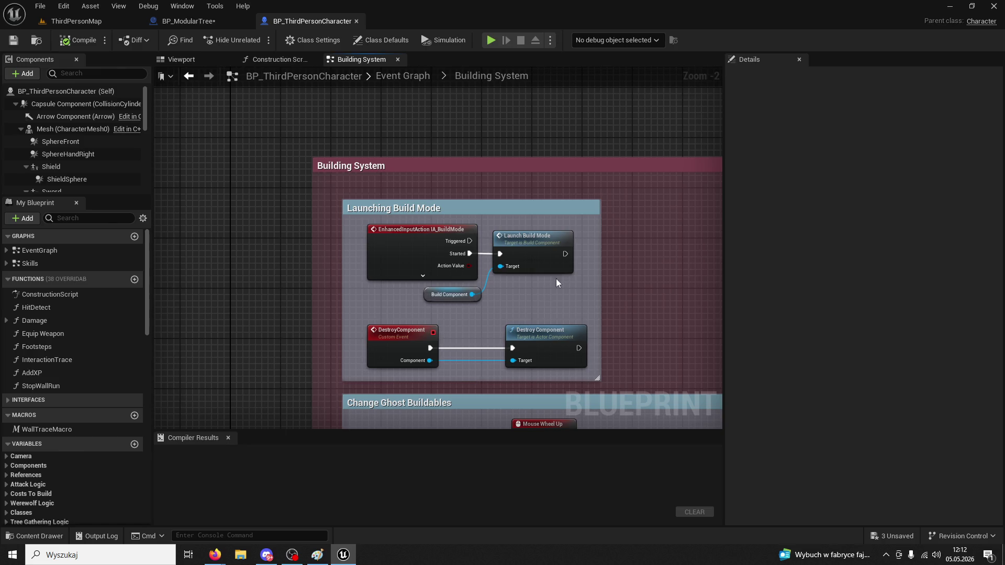
{"action": "double_click", "coordinate": [551, 247]}
{"action": "left_click_drag", "start_coordinate": [551, 243], "coordinate": [258, 202]}
{"action": "mouse_move", "coordinate": [319, 205]}
{"action": "left_mouse_down"}
{"action": "mouse_move", "coordinate": [363, 378]}
{"action": "mouse_move", "coordinate": [433, 438]}
{"action": "mouse_move", "coordinate": [276, 417]}
{"action": "mouse_move", "coordinate": [131, 340]}
{"action": "mouse_move", "coordinate": [172, 401]}
{"action": "mouse_move", "coordinate": [364, 379]}
{"action": "mouse_move", "coordinate": [482, 206]}
{"action": "mouse_move", "coordinate": [450, 369]}
{"action": "mouse_move", "coordinate": [605, 290]}
{"action": "left_mouse_up"}
{"action": "scroll", "coordinate": [172, 401], "scroll_direction": "down", "scroll_amount": 1}
Inspect the Build Cycle function's line trace and math nodes, then dock BuildComponent into the main tab bar
{"action": "double_click", "coordinate": [423, 378]}
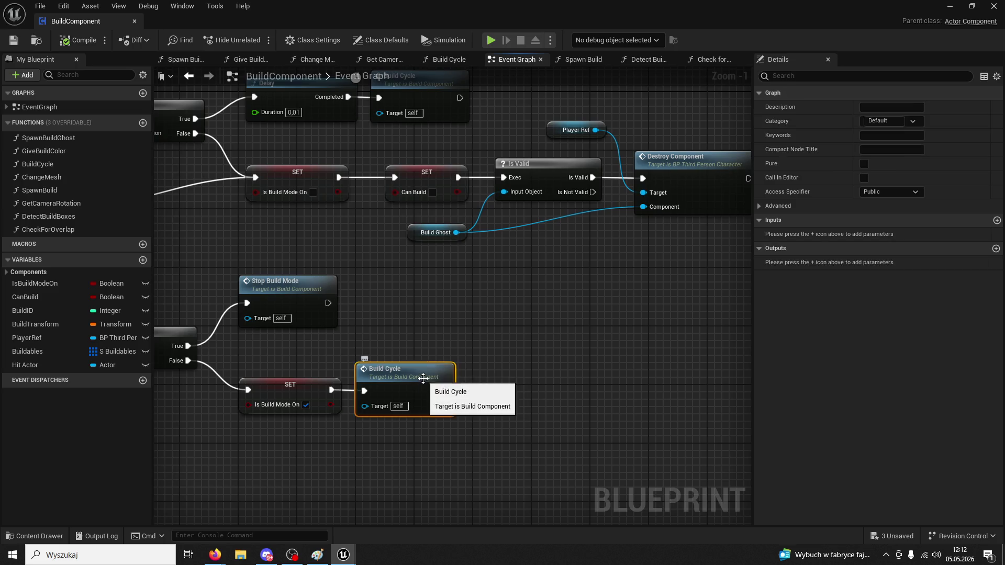
{"action": "mouse_move", "coordinate": [731, 362]}
{"action": "left_mouse_down"}
{"action": "mouse_move", "coordinate": [657, 358]}
{"action": "mouse_move", "coordinate": [518, 321]}
{"action": "mouse_move", "coordinate": [455, 354]}
{"action": "mouse_move", "coordinate": [547, 370]}
{"action": "mouse_move", "coordinate": [662, 348]}
{"action": "left_mouse_up"}
{"action": "mouse_move", "coordinate": [477, 350]}
{"action": "left_mouse_down"}
{"action": "mouse_move", "coordinate": [621, 348]}
{"action": "mouse_move", "coordinate": [680, 361]}
{"action": "mouse_move", "coordinate": [671, 366]}
{"action": "left_mouse_up"}
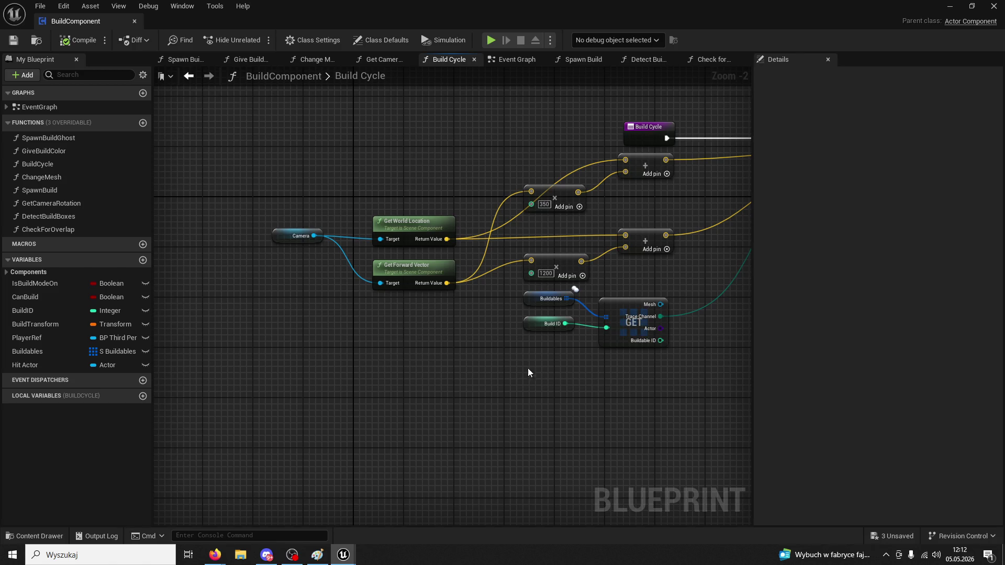
{"action": "scroll", "coordinate": [419, 335], "scroll_direction": "up", "scroll_amount": 1}
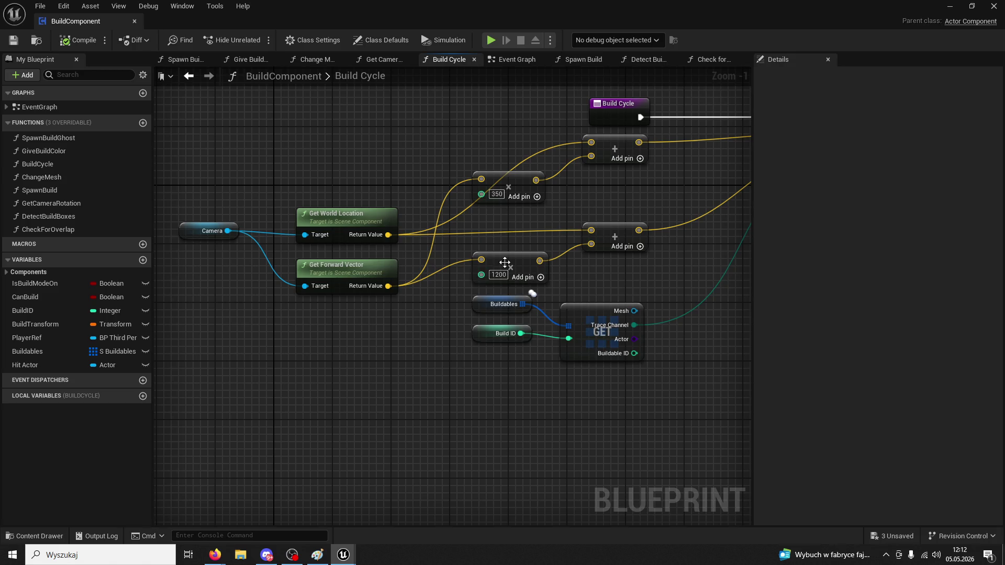
{"action": "left_click_drag", "start_coordinate": [523, 230], "coordinate": [480, 247]}
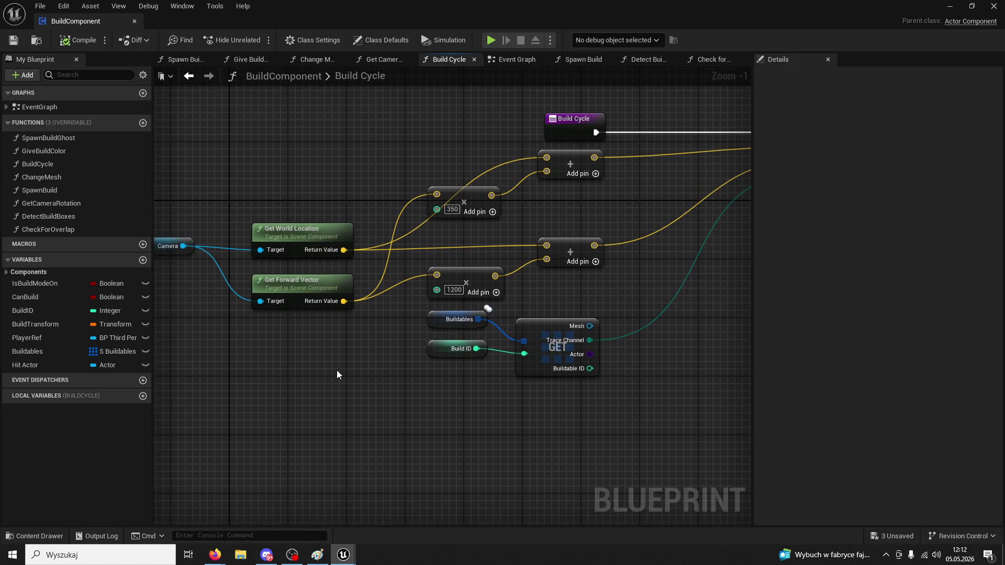
{"action": "left_click_drag", "start_coordinate": [340, 370], "coordinate": [269, 395]}
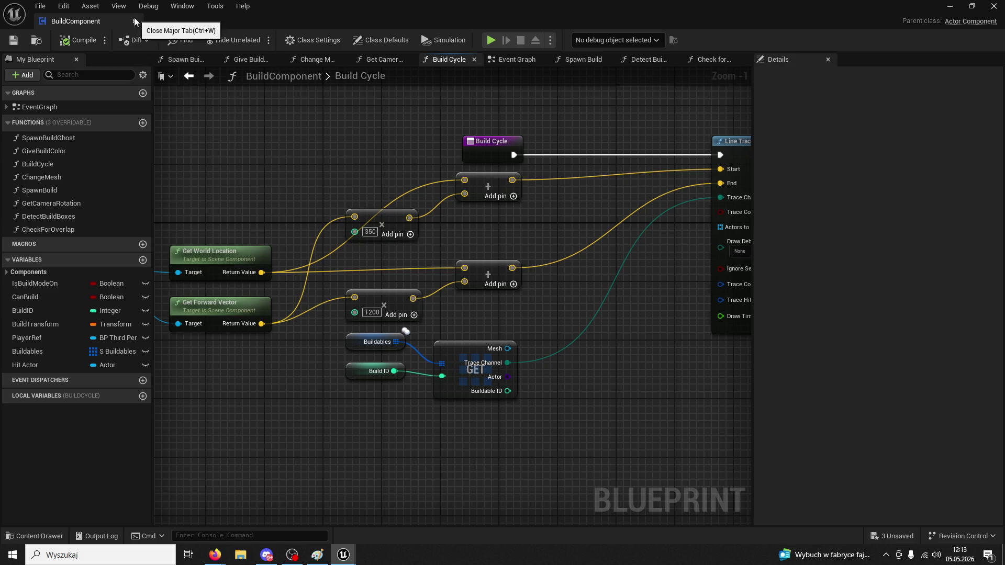
{"action": "mouse_move", "coordinate": [134, 18]}
{"action": "left_mouse_down"}
{"action": "mouse_move", "coordinate": [369, 52]}
{"action": "mouse_move", "coordinate": [460, 23]}
{"action": "left_mouse_up"}
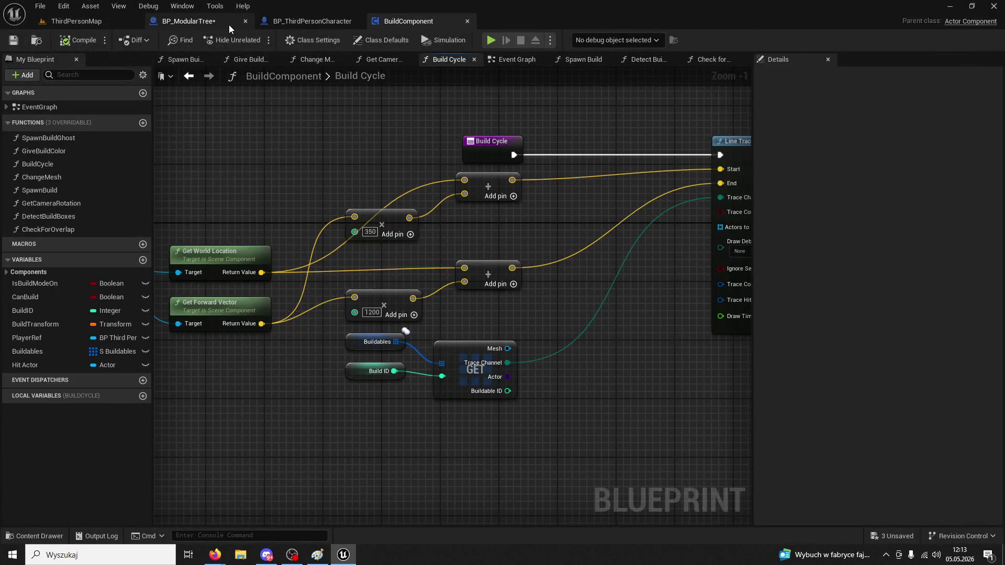
In BP_ModularTree, wire the multiplied forward vector into the rotator's Axis, then play ThirdPersonMap
{"action": "left_click", "coordinate": [228, 23]}
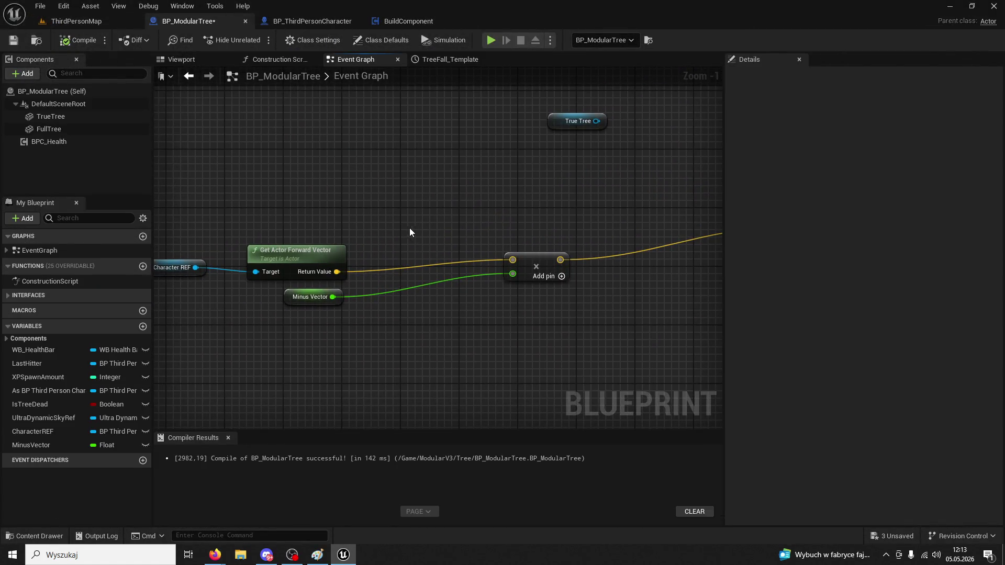
{"action": "mouse_move", "coordinate": [337, 272]}
{"action": "left_mouse_down"}
{"action": "mouse_move", "coordinate": [592, 157]}
{"action": "mouse_move", "coordinate": [669, 230]}
{"action": "mouse_move", "coordinate": [525, 224]}
{"action": "left_mouse_up"}
{"action": "left_click", "coordinate": [92, 23]}
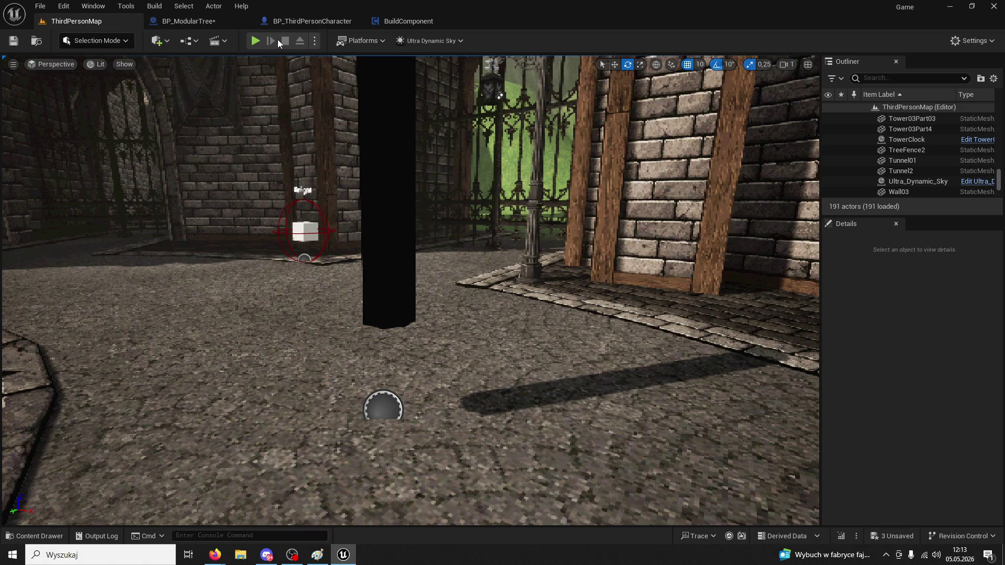
{"action": "left_click", "coordinate": [255, 40]}
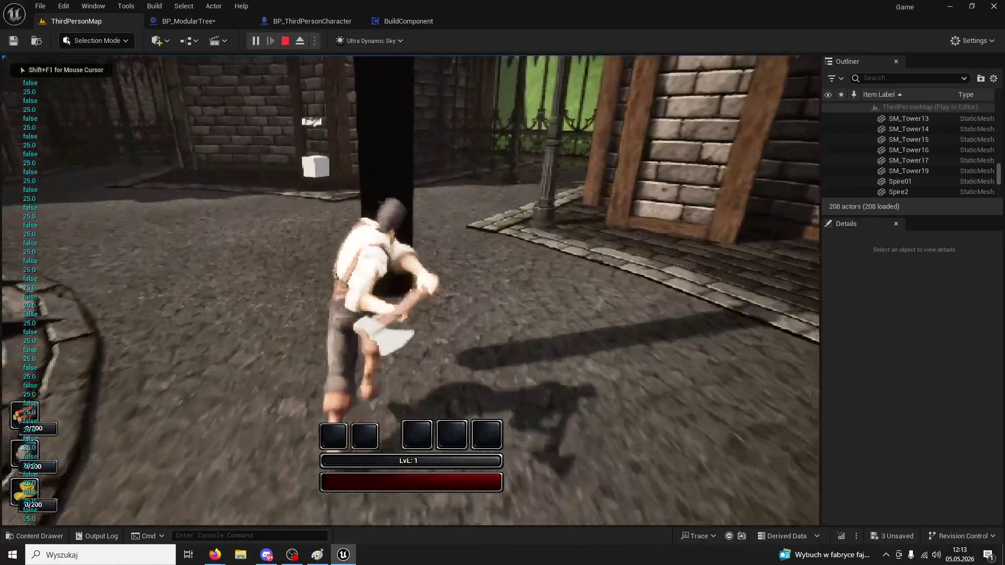
Chop the tree with seven attacks until it falls, then exit play with Esc
{"action": "left_click", "coordinate": [410, 290]}
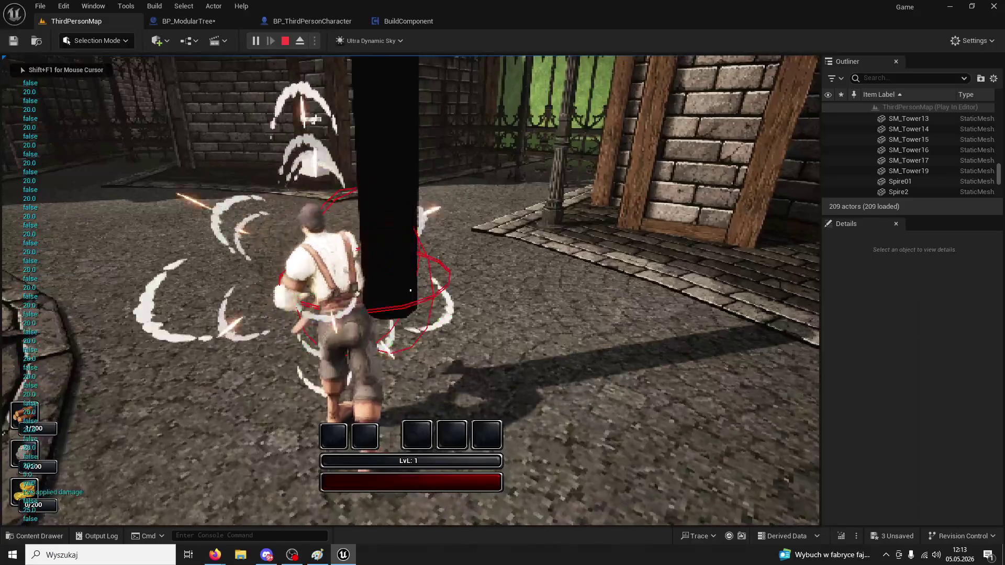
{"action": "left_click", "coordinate": [410, 289]}
{"action": "left_click", "coordinate": [410, 290]}
{"action": "left_click", "coordinate": [411, 290]}
{"action": "left_click", "coordinate": [410, 290]}
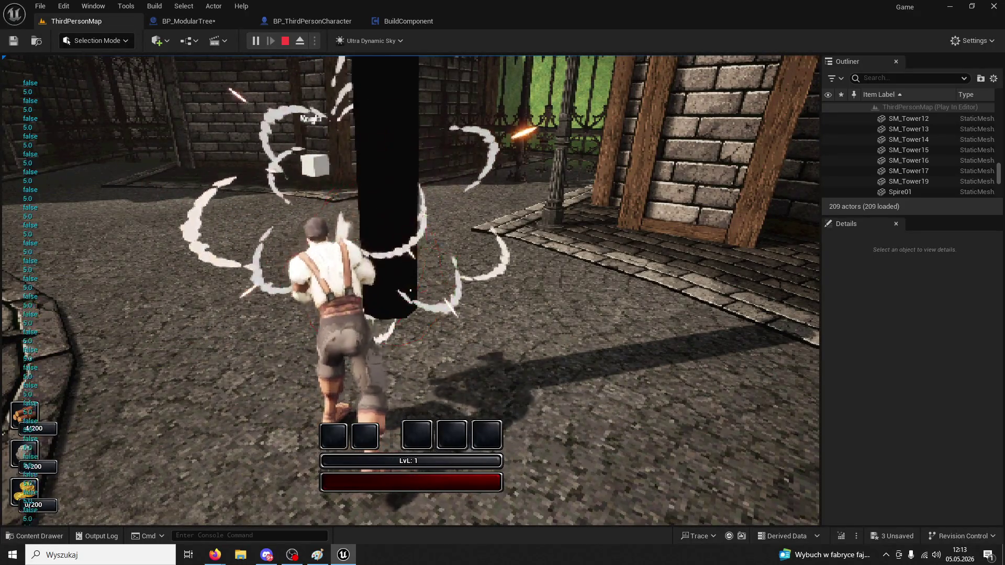
{"action": "left_click", "coordinate": [410, 289]}
{"action": "left_click", "coordinate": [410, 290]}
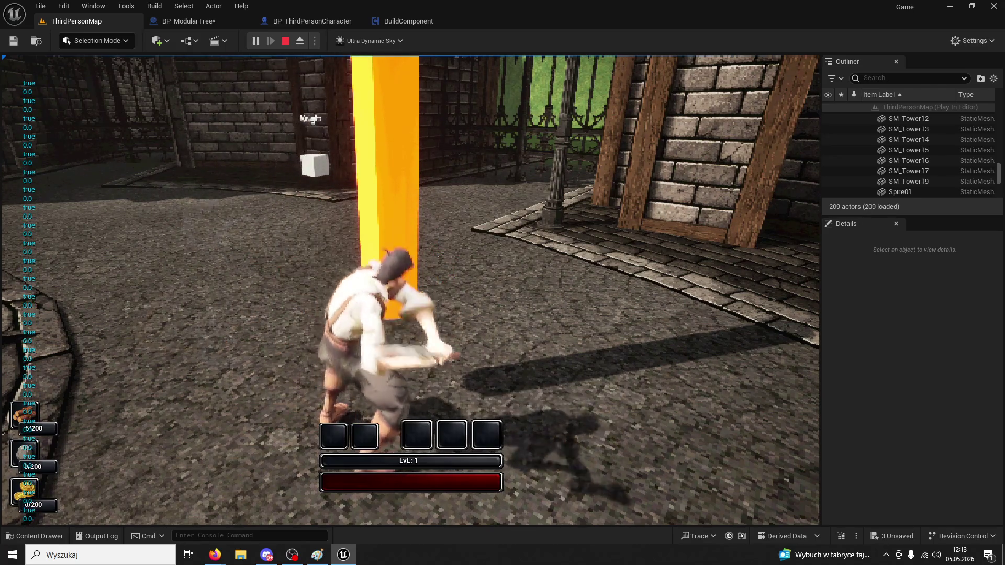
{"action": "key", "text": "Escape"}
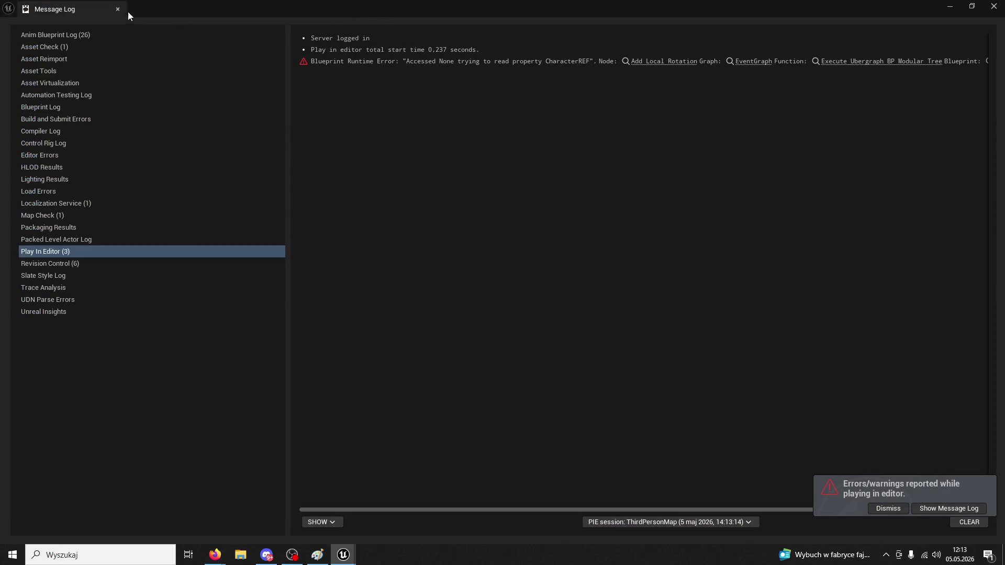
Close the Message Log and go back to the BP_ModularTree blueprint tab
{"action": "left_click", "coordinate": [117, 9]}
{"action": "left_click", "coordinate": [426, 24]}
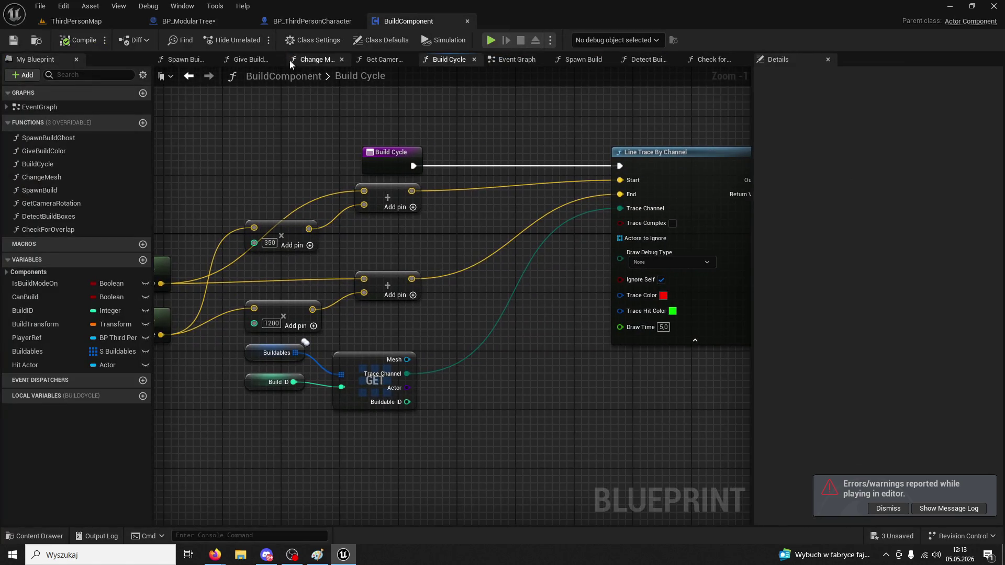
{"action": "left_click", "coordinate": [306, 23]}
{"action": "left_click", "coordinate": [218, 21]}
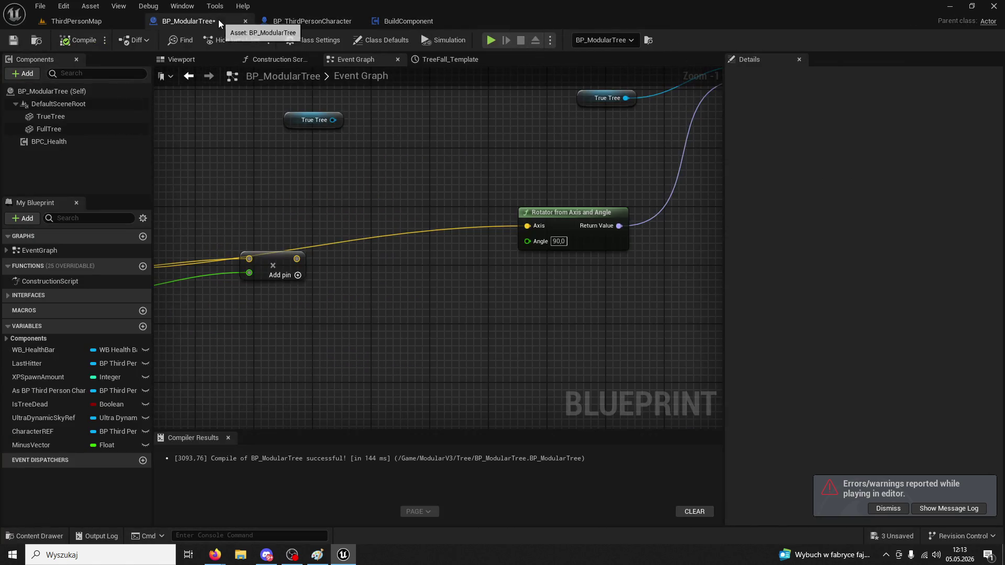
Bring the vector multiply and 90° Rotator from Axis and Angle nodes into view
{"action": "mouse_move", "coordinate": [294, 147]}
{"action": "left_mouse_down"}
{"action": "mouse_move", "coordinate": [252, 292]}
{"action": "mouse_move", "coordinate": [523, 166]}
{"action": "mouse_move", "coordinate": [502, 162]}
{"action": "mouse_move", "coordinate": [545, 150]}
{"action": "mouse_move", "coordinate": [332, 337]}
{"action": "left_mouse_up"}
{"action": "left_click", "coordinate": [449, 223]}
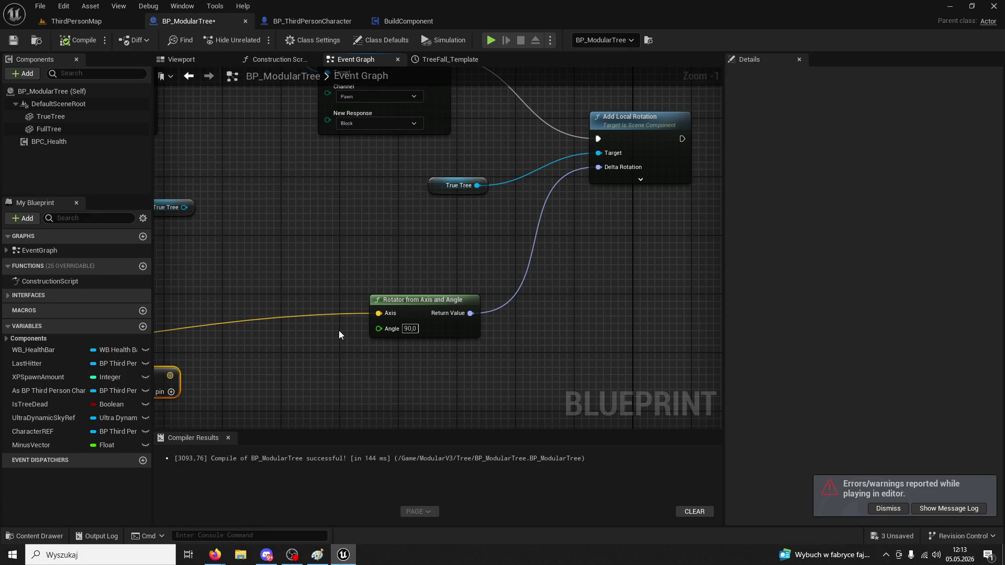
{"action": "left_click_drag", "start_coordinate": [338, 331], "coordinate": [494, 275]}
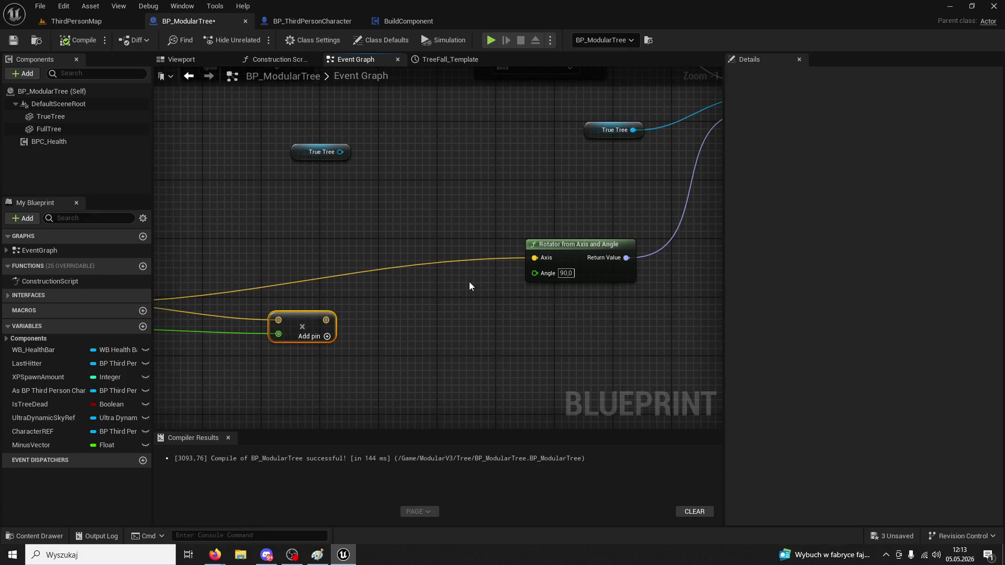
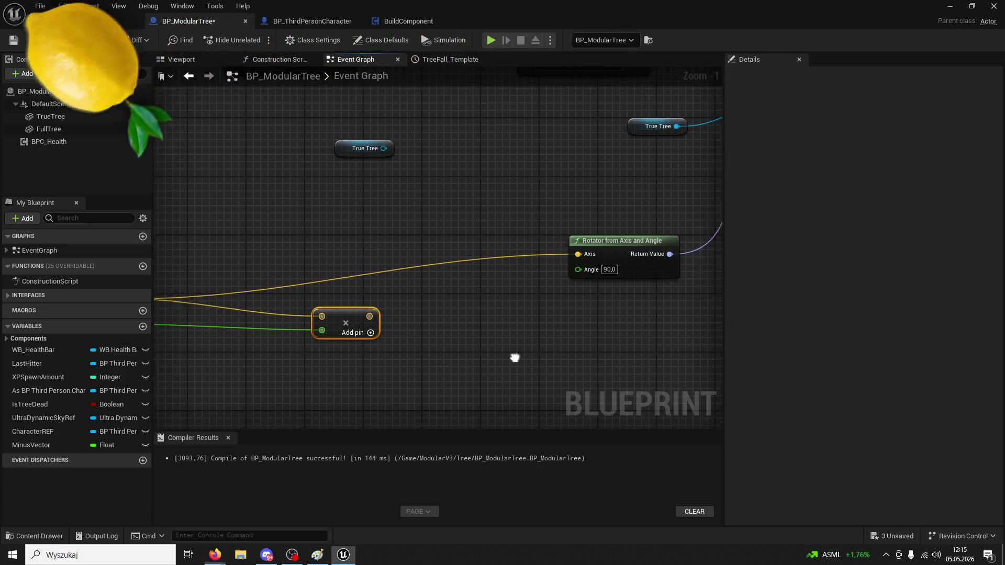
Add a Find Quat Between Vectors node beside the Rotator from Axis and Angle node
{"action": "mouse_move", "coordinate": [269, 257]}
{"action": "left_mouse_down"}
{"action": "mouse_move", "coordinate": [308, 261]}
{"action": "mouse_move", "coordinate": [473, 232]}
{"action": "left_mouse_up"}
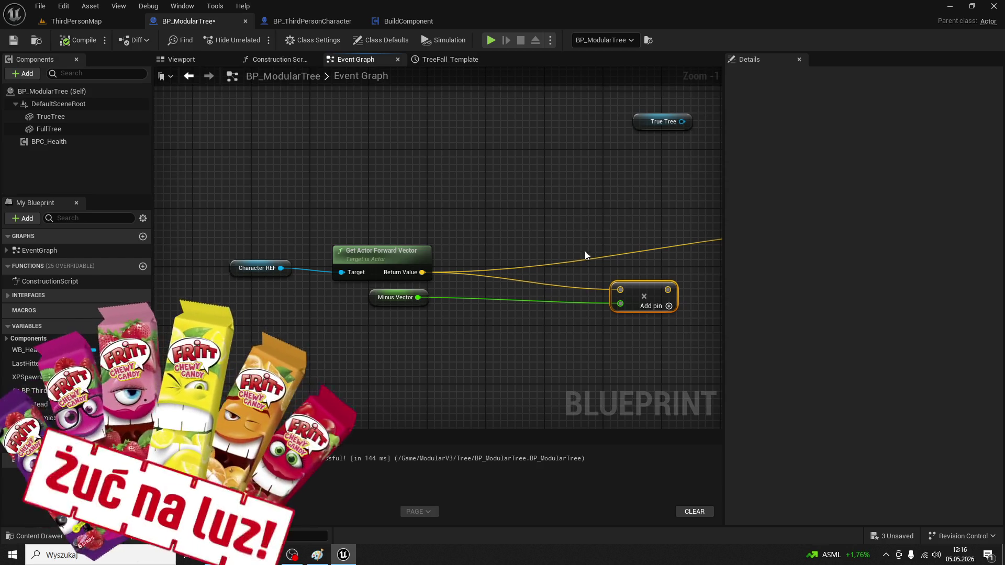
{"action": "left_click_drag", "start_coordinate": [581, 232], "coordinate": [475, 235]}
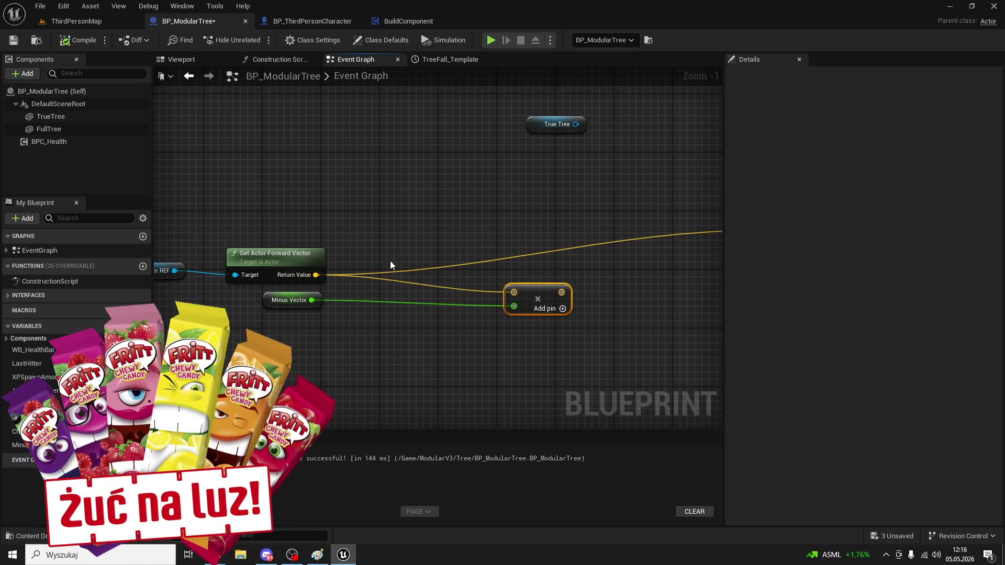
{"action": "left_click_drag", "start_coordinate": [567, 280], "coordinate": [426, 280]}
{"action": "left_click", "coordinate": [617, 221]}
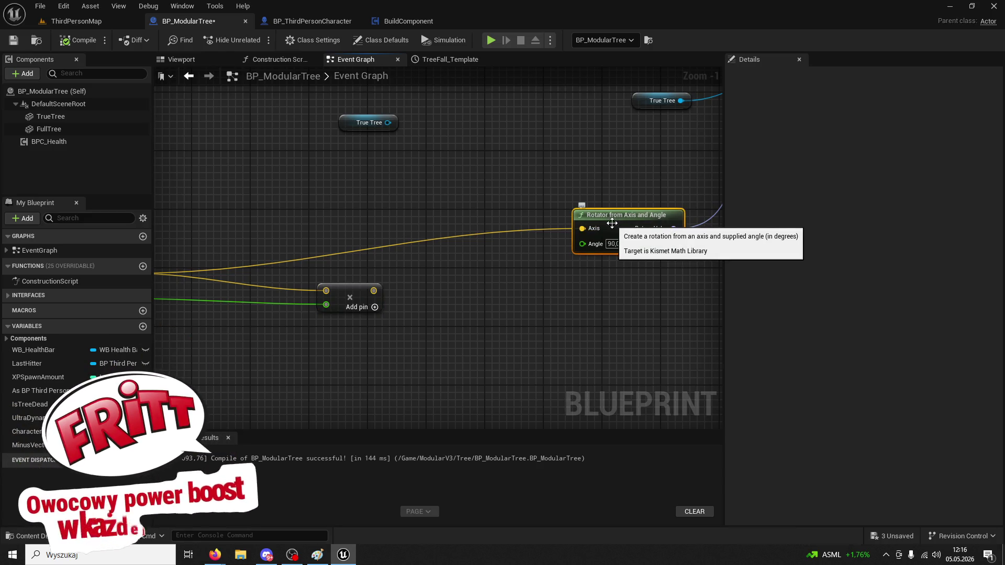
{"action": "mouse_move", "coordinate": [478, 302]}
{"action": "left_mouse_down"}
{"action": "mouse_move", "coordinate": [226, 354]}
{"action": "mouse_move", "coordinate": [305, 337]}
{"action": "left_mouse_up"}
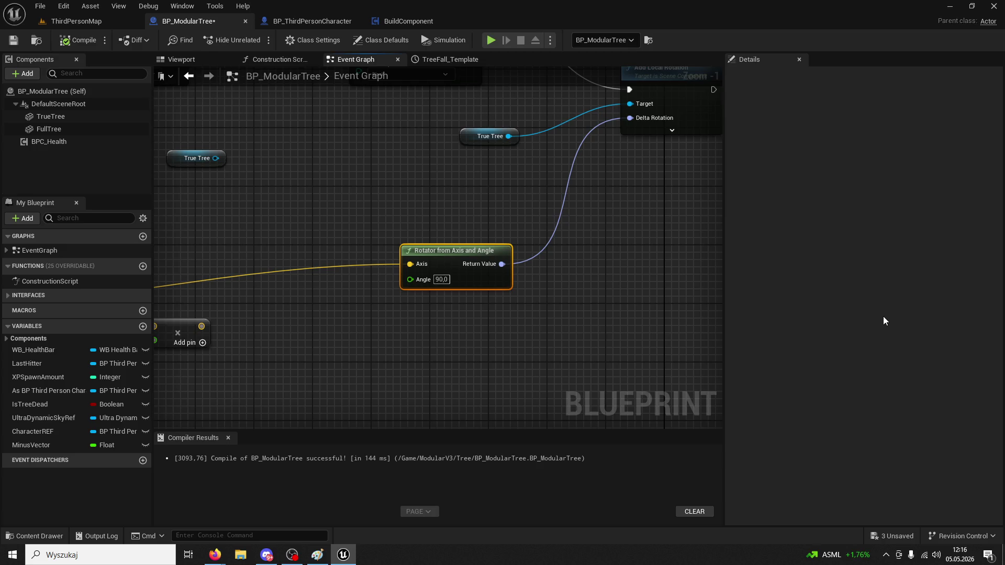
{"action": "left_click_drag", "start_coordinate": [301, 118], "coordinate": [200, 194]}
{"action": "scroll", "coordinate": [594, 256], "scroll_direction": "down", "scroll_amount": 2}
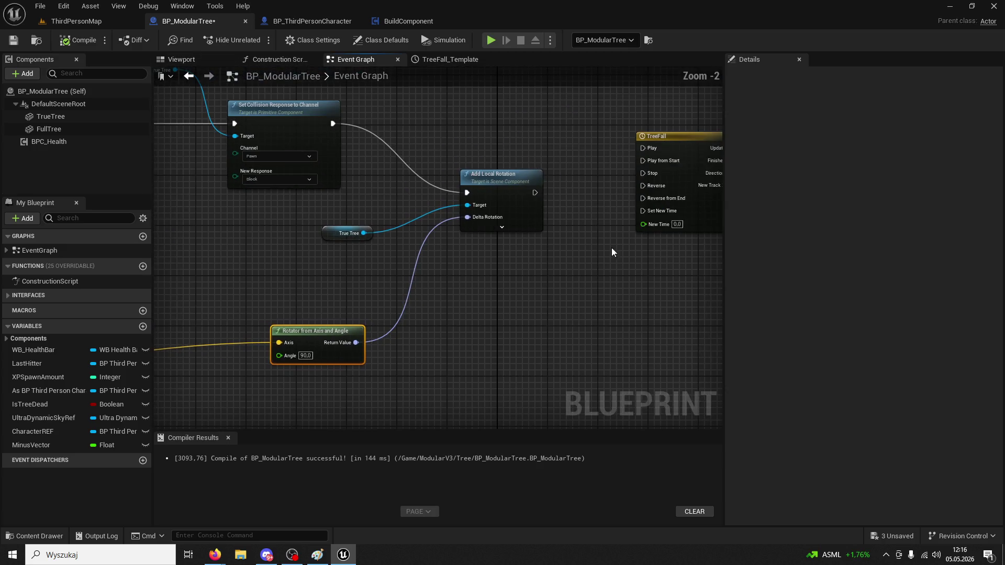
{"action": "mouse_move", "coordinate": [616, 263]}
{"action": "left_mouse_down"}
{"action": "mouse_move", "coordinate": [292, 323]}
{"action": "mouse_move", "coordinate": [381, 311]}
{"action": "left_mouse_up"}
{"action": "scroll", "coordinate": [306, 326], "scroll_direction": "up", "scroll_amount": 2}
{"action": "right_click", "coordinate": [381, 311]}
{"action": "type", "text": "find "}
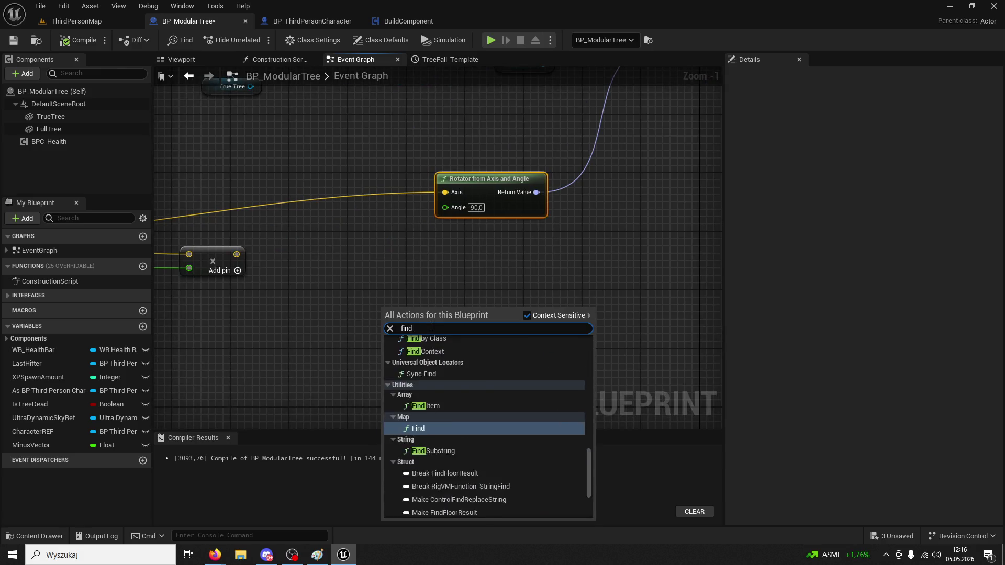
{"action": "type", "text": "between vector"}
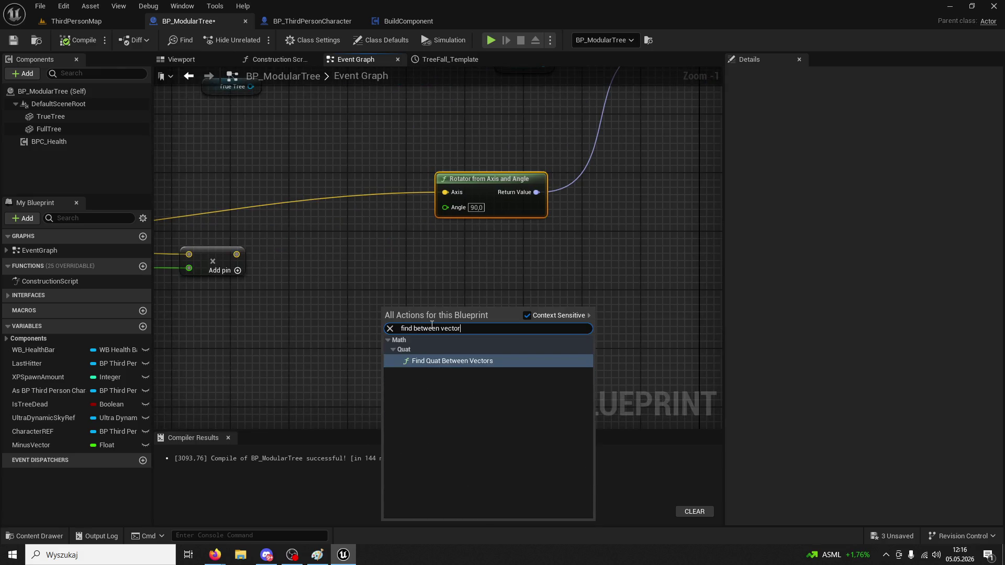
{"action": "key", "text": "Return"}
Position the Find Quat node and wire its result into Add Local Rotation's Delta Rotation
{"action": "left_click_drag", "start_coordinate": [442, 290], "coordinate": [514, 269]}
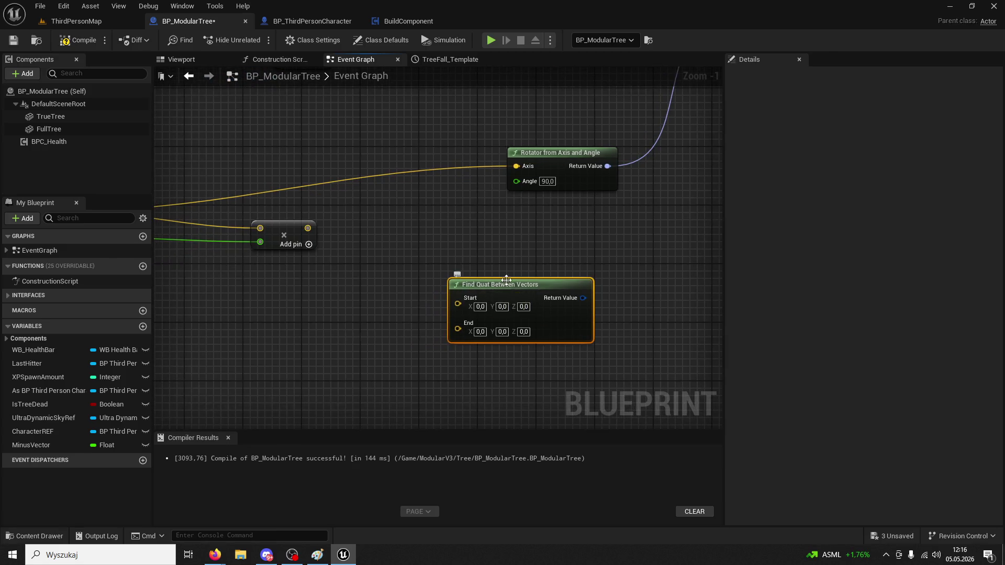
{"action": "left_click_drag", "start_coordinate": [592, 308], "coordinate": [533, 260]}
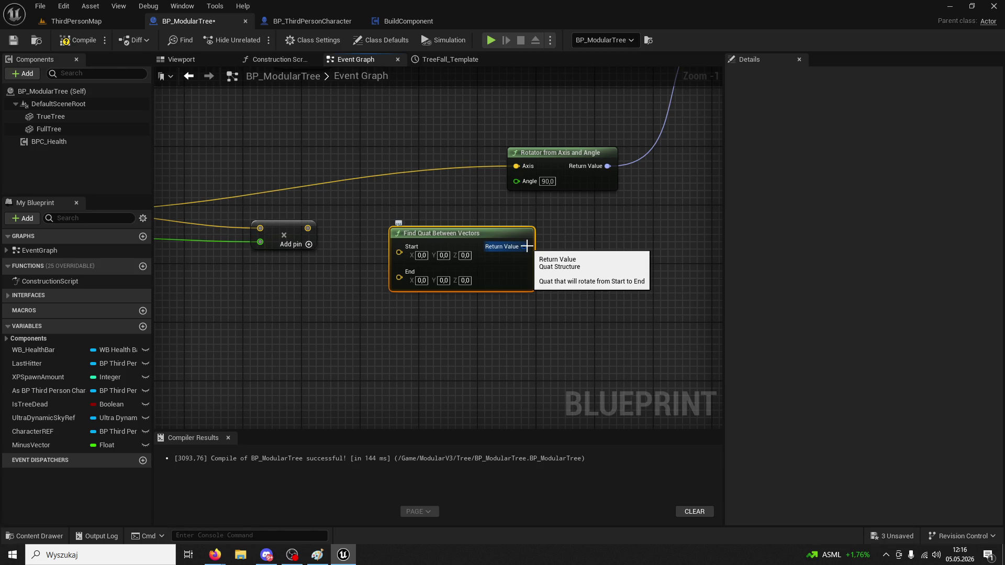
{"action": "mouse_move", "coordinate": [526, 240]}
{"action": "left_mouse_down"}
{"action": "mouse_move", "coordinate": [608, 263]}
{"action": "mouse_move", "coordinate": [420, 324]}
{"action": "mouse_move", "coordinate": [507, 208]}
{"action": "mouse_move", "coordinate": [549, 354]}
{"action": "left_mouse_up"}
{"action": "left_click_drag", "start_coordinate": [554, 391], "coordinate": [585, 238]}
{"action": "mouse_move", "coordinate": [485, 268]}
{"action": "left_mouse_down"}
{"action": "mouse_move", "coordinate": [551, 322]}
{"action": "mouse_move", "coordinate": [526, 268]}
{"action": "left_mouse_up"}
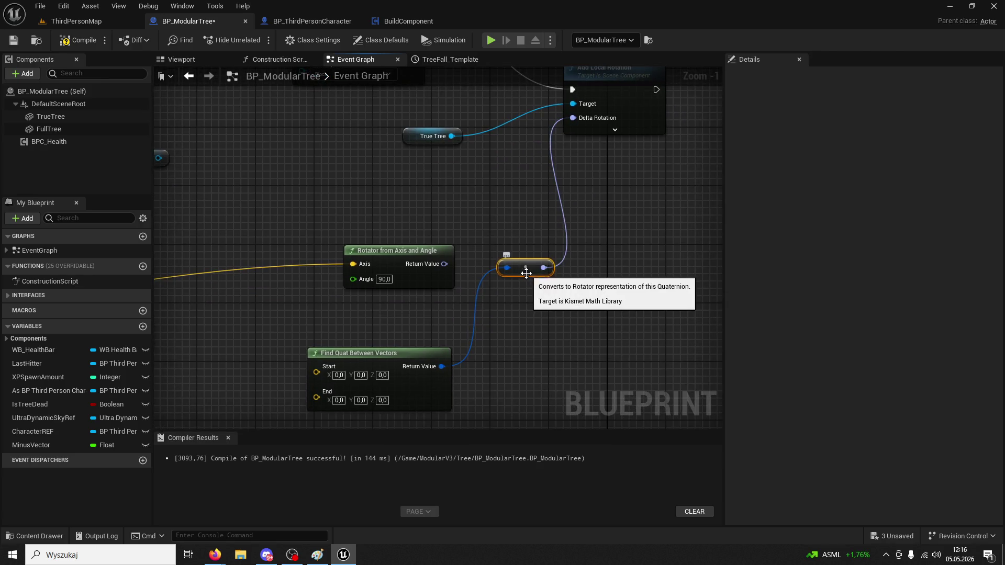
Delete the quat-to-rotator conversion and Find Quat nodes, leaving Delta Rotation at 0,0,0
{"action": "key", "text": "Delete"}
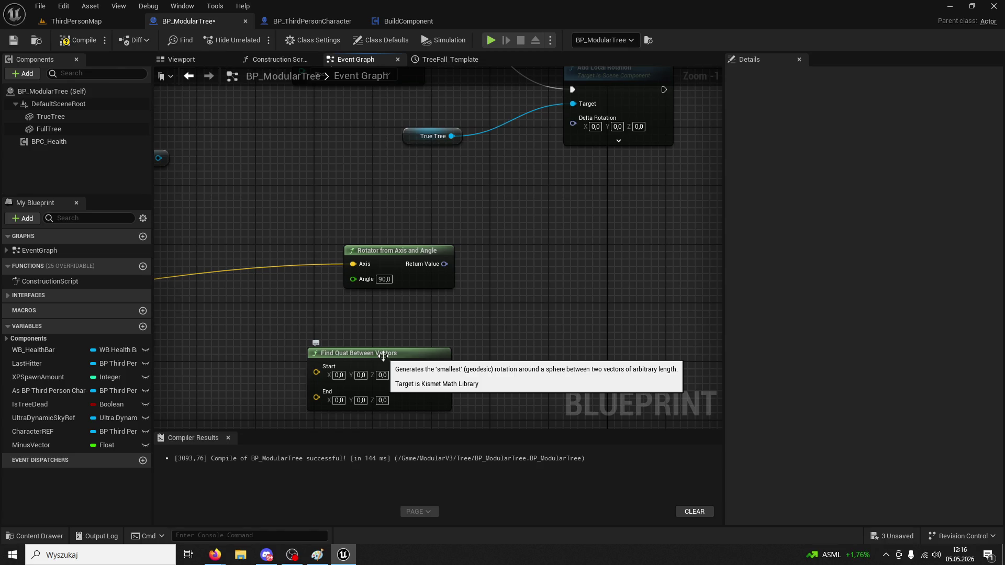
{"action": "left_click", "coordinate": [383, 355]}
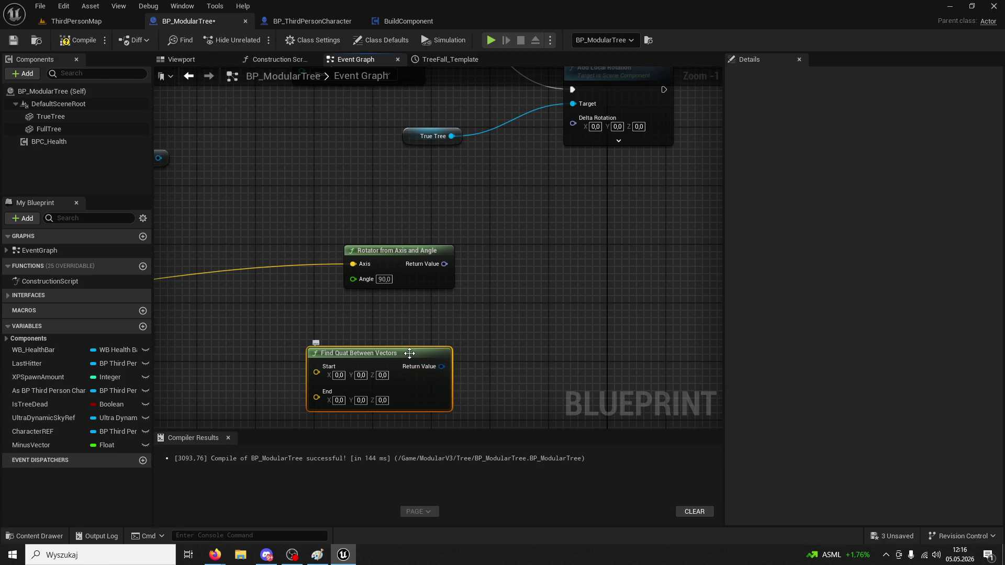
{"action": "key", "text": "Delete"}
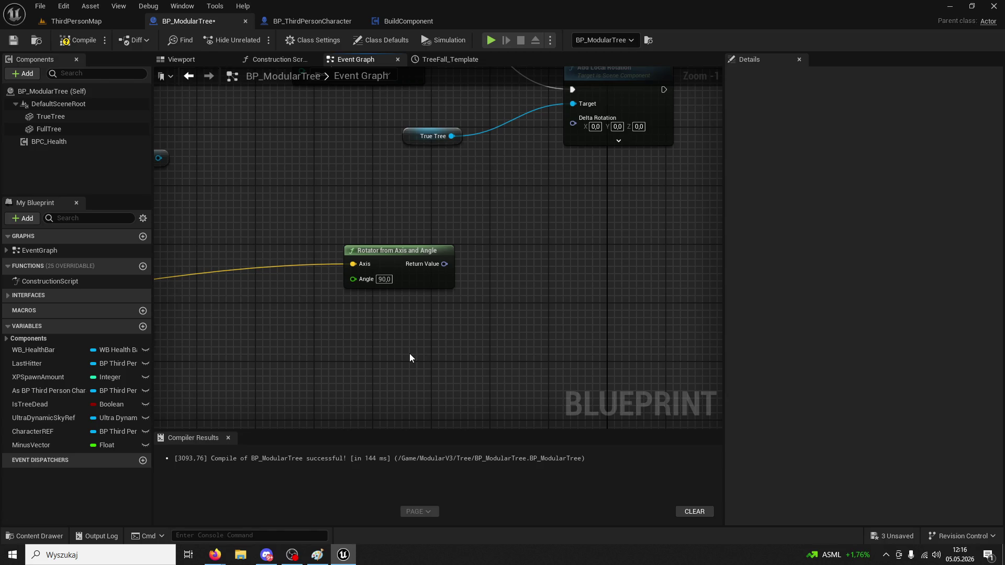
Search 'between' and place a Find Quat Between Vectors node beside the multiply node
{"action": "mouse_move", "coordinate": [409, 353]}
{"action": "left_mouse_down"}
{"action": "mouse_move", "coordinate": [285, 376]}
{"action": "mouse_move", "coordinate": [299, 265]}
{"action": "mouse_move", "coordinate": [240, 301]}
{"action": "mouse_move", "coordinate": [223, 282]}
{"action": "left_mouse_up"}
{"action": "left_click", "coordinate": [325, 247]}
{"action": "mouse_move", "coordinate": [324, 247]}
{"action": "left_mouse_down"}
{"action": "mouse_move", "coordinate": [292, 199]}
{"action": "mouse_move", "coordinate": [139, 212]}
{"action": "left_mouse_up"}
{"action": "right_click", "coordinate": [514, 328]}
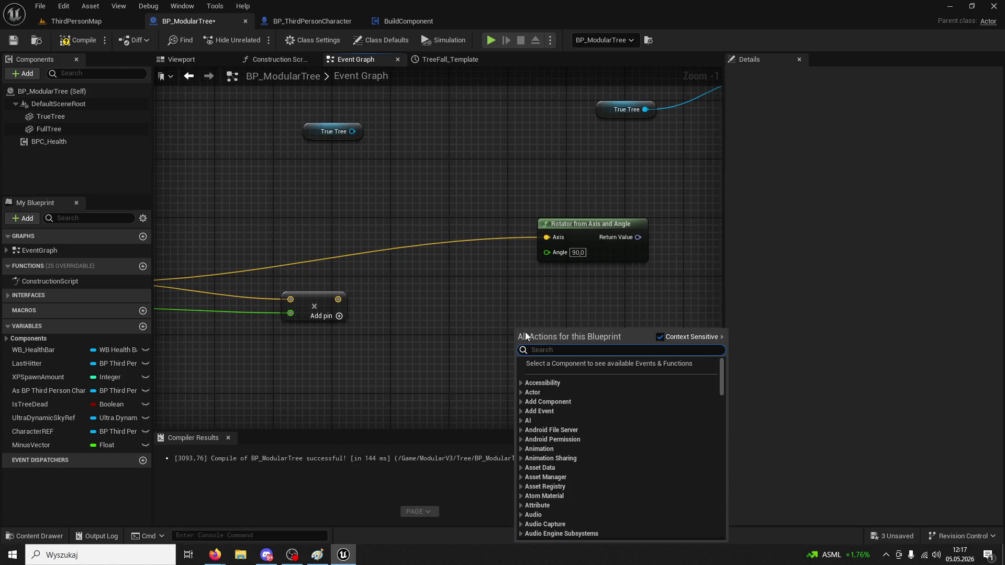
{"action": "scroll", "coordinate": [550, 348], "scroll_direction": "down", "scroll_amount": 15}
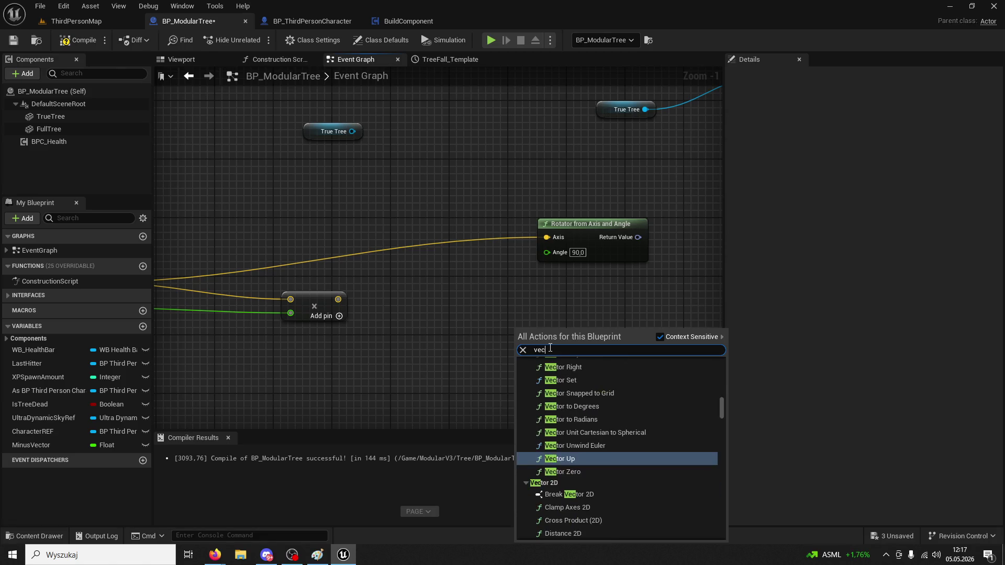
{"action": "type", "text": "ve"}
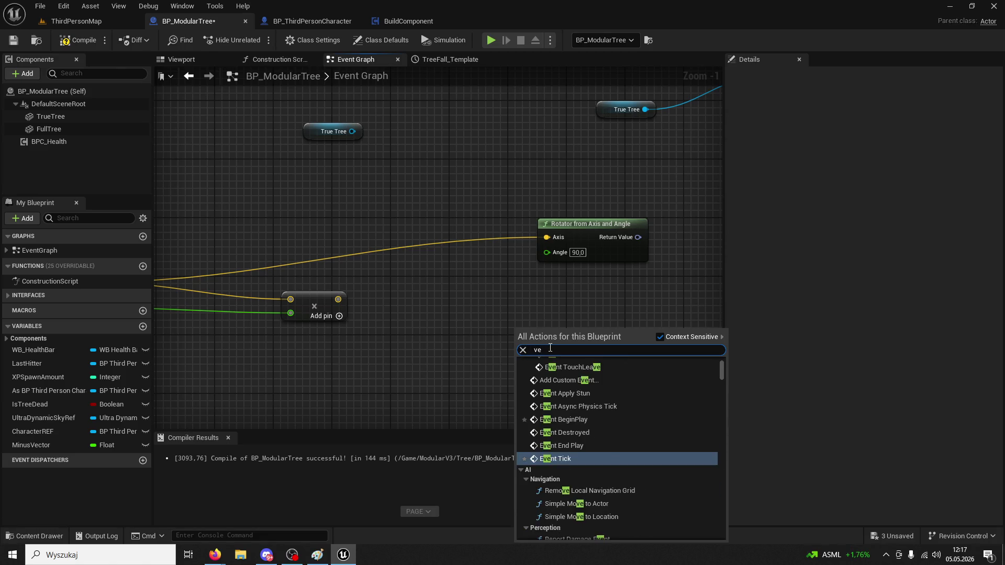
{"action": "key", "text": "ctrl+a"}
{"action": "type", "text": "be"}
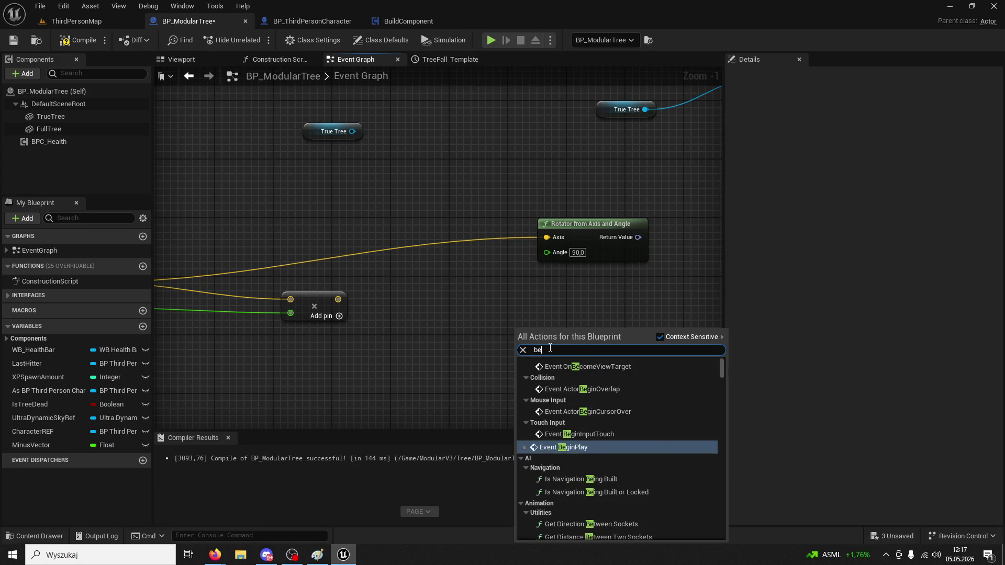
{"action": "type", "text": "tween"}
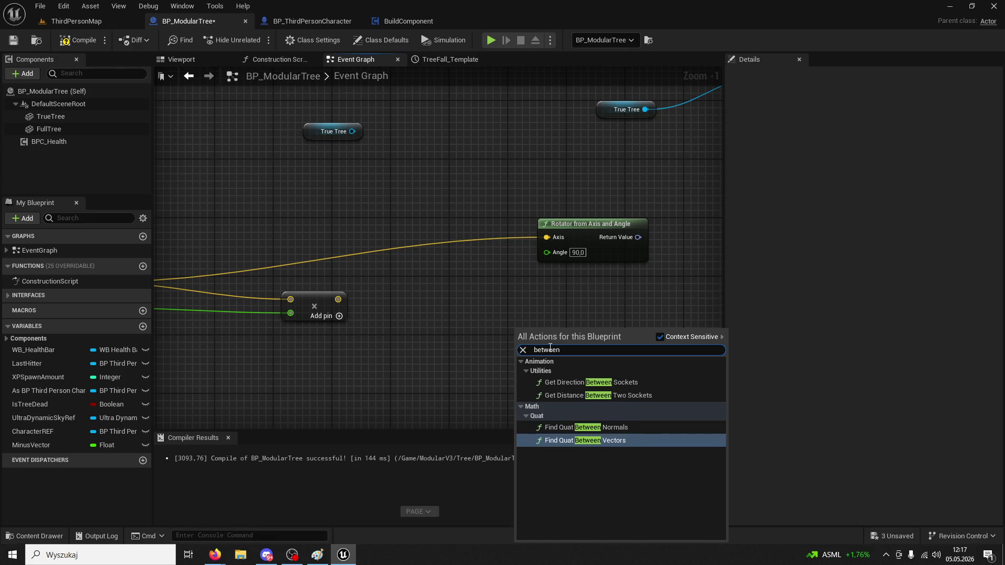
{"action": "left_click", "coordinate": [613, 440]}
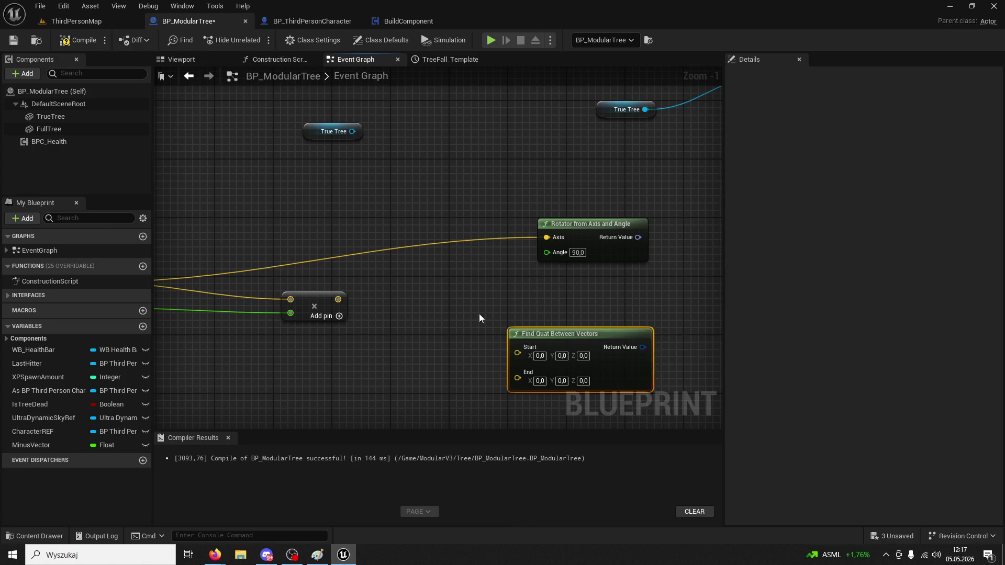
{"action": "left_click_drag", "start_coordinate": [551, 334], "coordinate": [522, 299]}
{"action": "left_click_drag", "start_coordinate": [456, 306], "coordinate": [531, 307]}
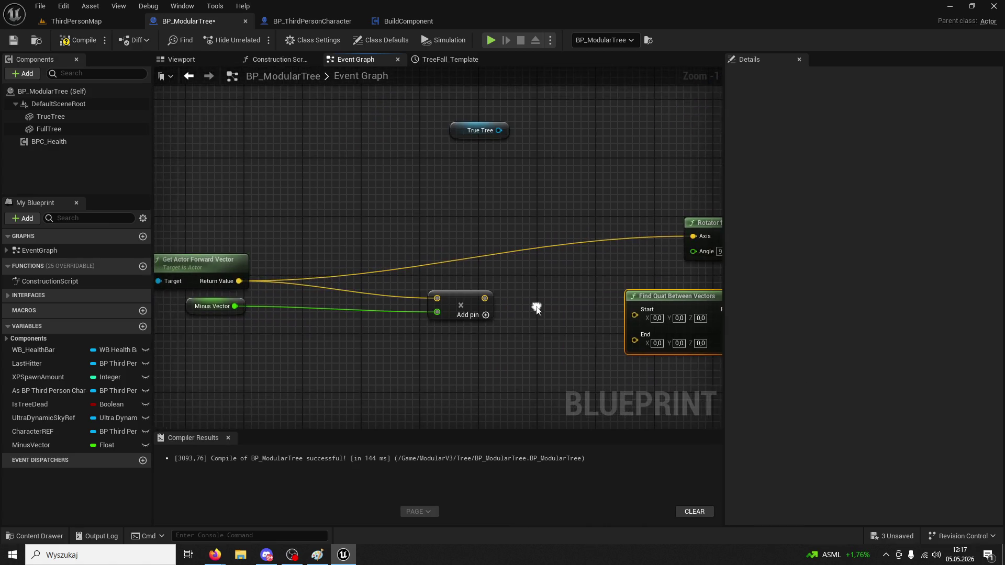
Break the forward vector link on the Rotator's Axis and feed it the multiply result instead
{"action": "left_click", "coordinate": [471, 298]}
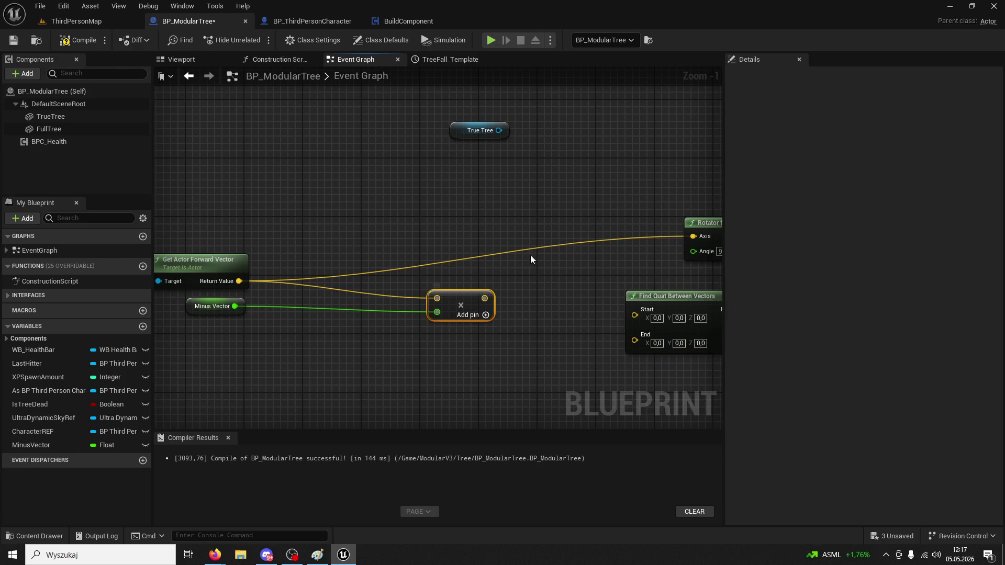
{"action": "right_click", "coordinate": [667, 244]}
{"action": "left_click", "coordinate": [727, 288]}
{"action": "left_click_drag", "start_coordinate": [539, 288], "coordinate": [338, 294]}
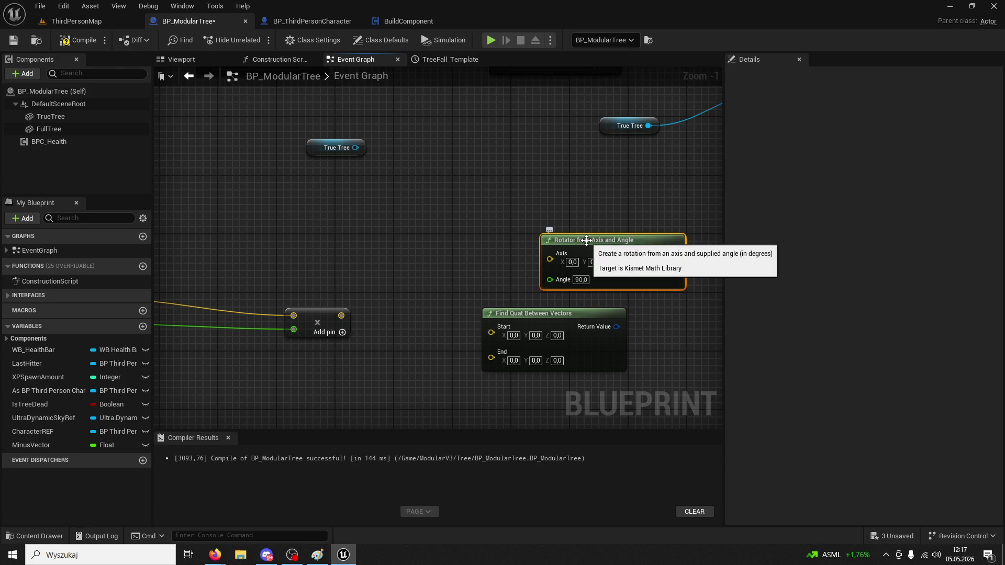
{"action": "left_click_drag", "start_coordinate": [587, 240], "coordinate": [433, 233]}
{"action": "mouse_move", "coordinate": [361, 242]}
{"action": "left_mouse_down"}
{"action": "mouse_move", "coordinate": [386, 261]}
{"action": "mouse_move", "coordinate": [396, 333]}
{"action": "mouse_move", "coordinate": [438, 269]}
{"action": "mouse_move", "coordinate": [451, 269]}
{"action": "left_mouse_up"}
{"action": "mouse_move", "coordinate": [330, 283]}
{"action": "left_mouse_down"}
{"action": "mouse_move", "coordinate": [556, 238]}
{"action": "mouse_move", "coordinate": [327, 233]}
{"action": "mouse_move", "coordinate": [498, 215]}
{"action": "mouse_move", "coordinate": [398, 225]}
{"action": "mouse_move", "coordinate": [295, 280]}
{"action": "left_mouse_up"}
{"action": "mouse_move", "coordinate": [558, 283]}
{"action": "left_mouse_down"}
{"action": "mouse_move", "coordinate": [402, 294]}
{"action": "mouse_move", "coordinate": [656, 167]}
{"action": "mouse_move", "coordinate": [633, 152]}
{"action": "mouse_move", "coordinate": [646, 144]}
{"action": "left_mouse_up"}
Play ThirdPersonMap, chop the tree pillar four times, then stop to see the CharacterREF error
{"action": "left_click", "coordinate": [86, 21]}
{"action": "key", "text": "alt+p"}
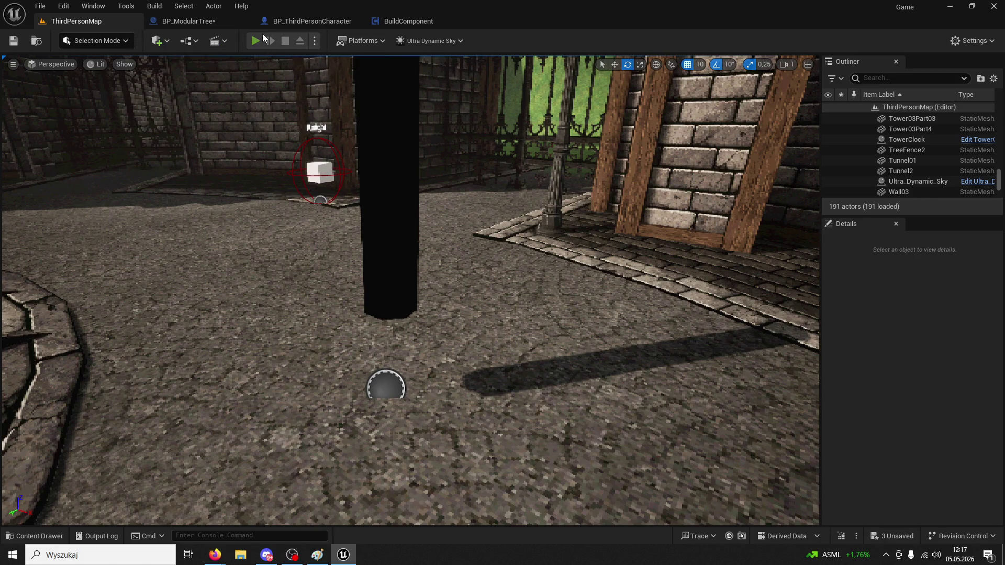
{"action": "key", "text": "w"}
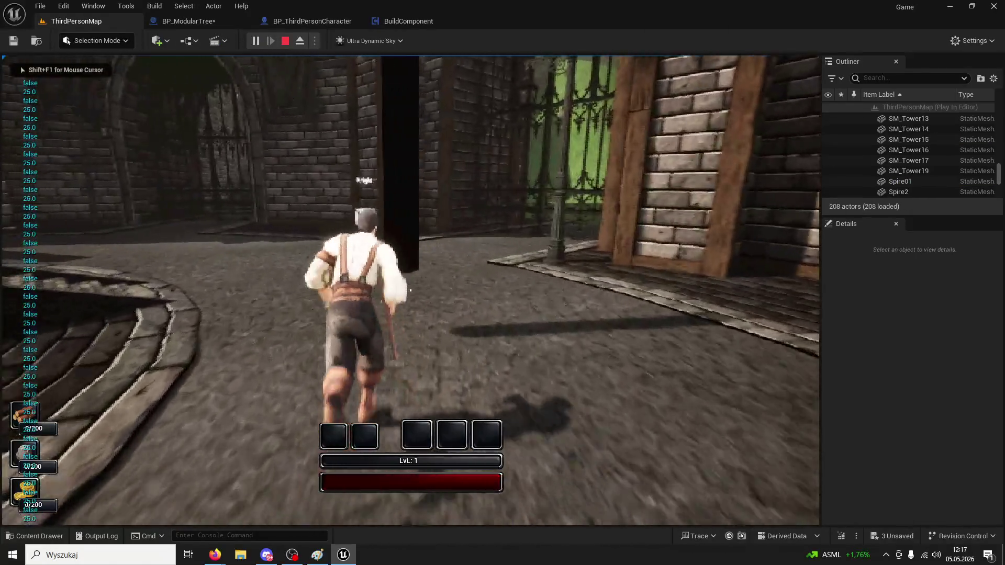
{"action": "left_click", "coordinate": [410, 290]}
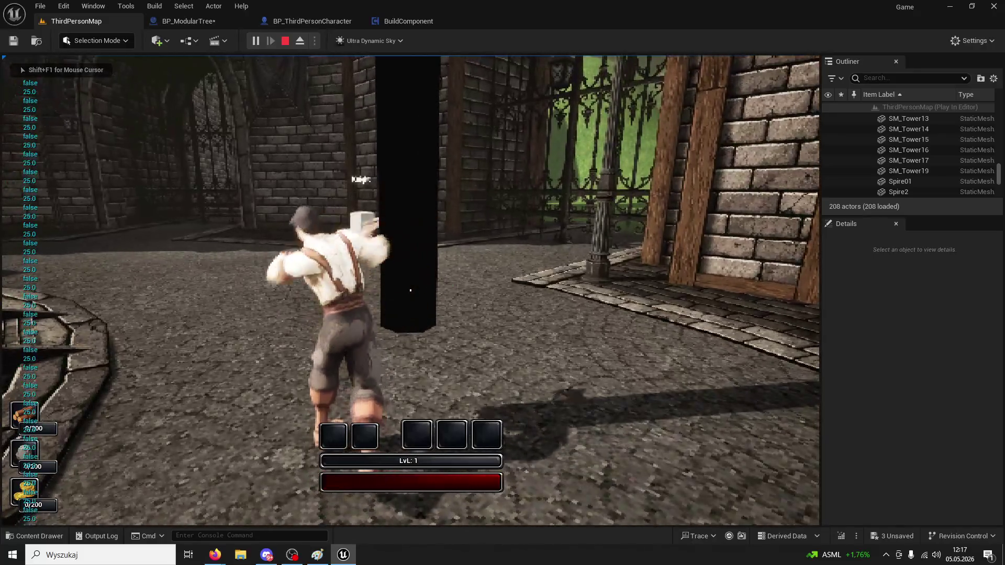
{"action": "left_click", "coordinate": [410, 290]}
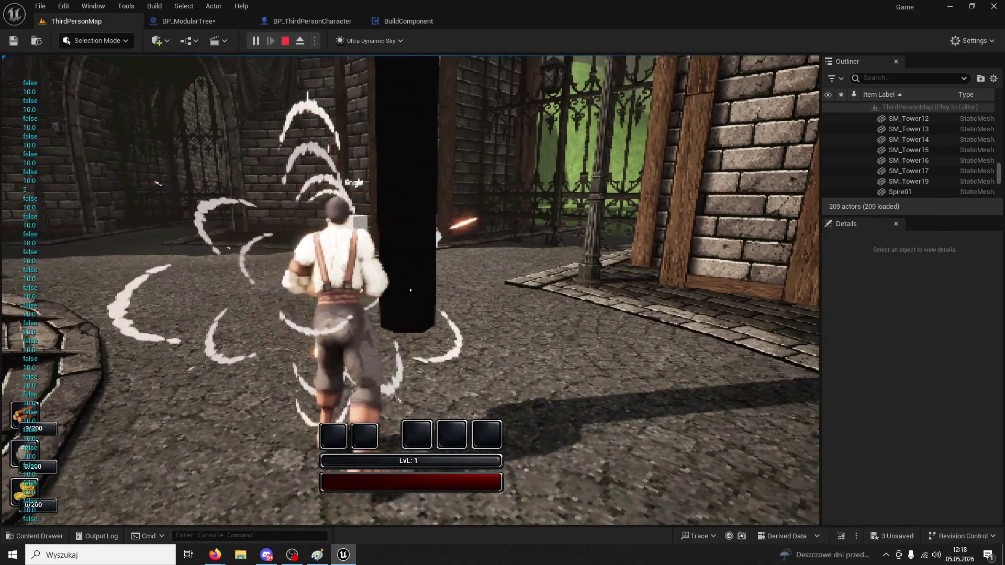
{"action": "left_click", "coordinate": [410, 290]}
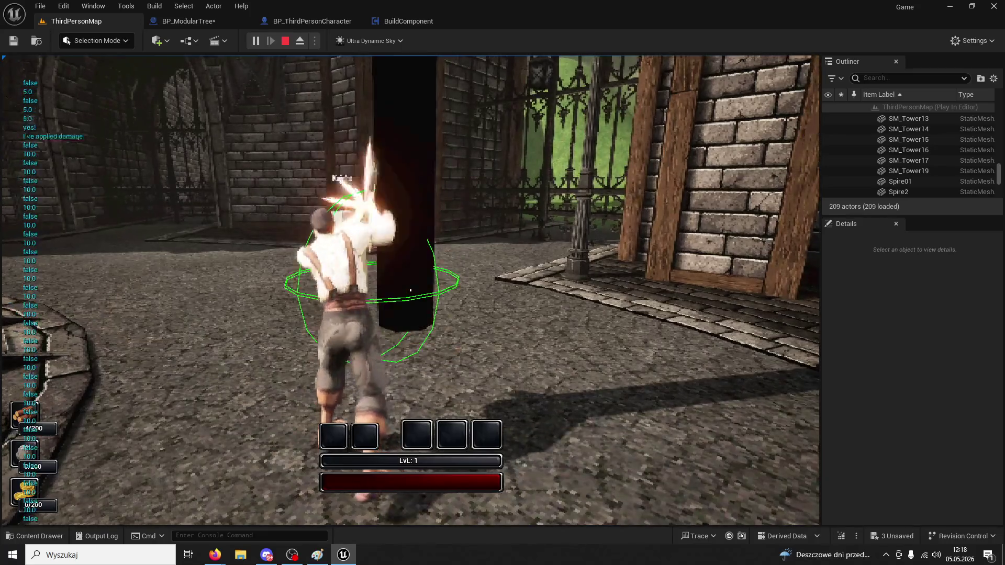
{"action": "left_click", "coordinate": [411, 290]}
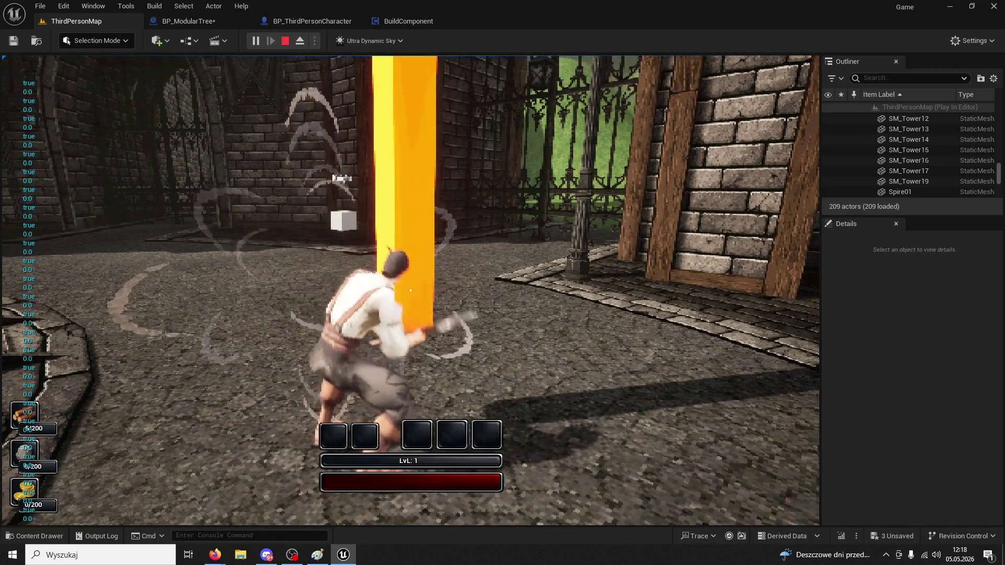
{"action": "key", "text": "Escape"}
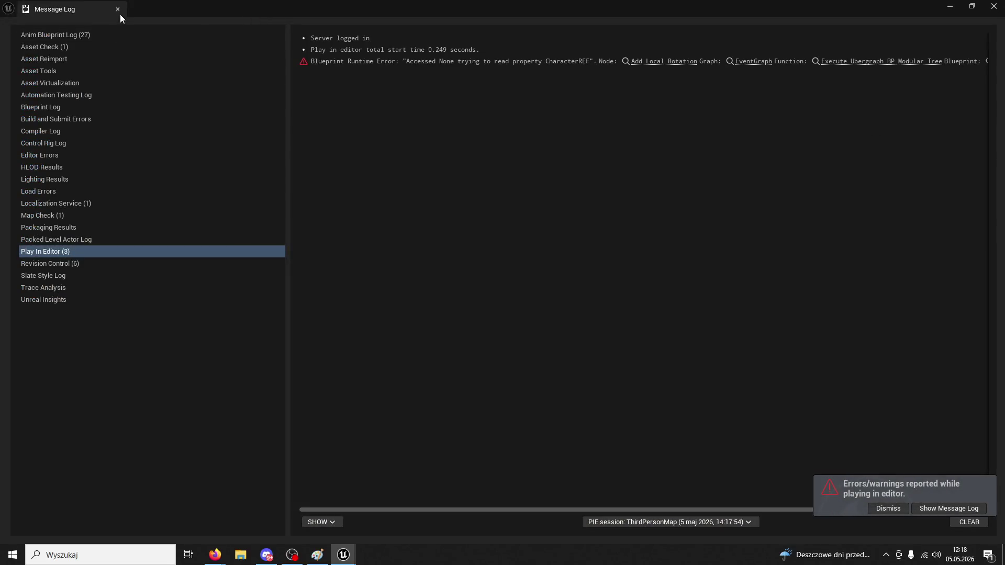
Close the message log and cycle through the blueprint tabs back to BP_ModularTree
{"action": "left_click", "coordinate": [118, 10]}
{"action": "left_click", "coordinate": [378, 25]}
{"action": "left_click", "coordinate": [320, 25]}
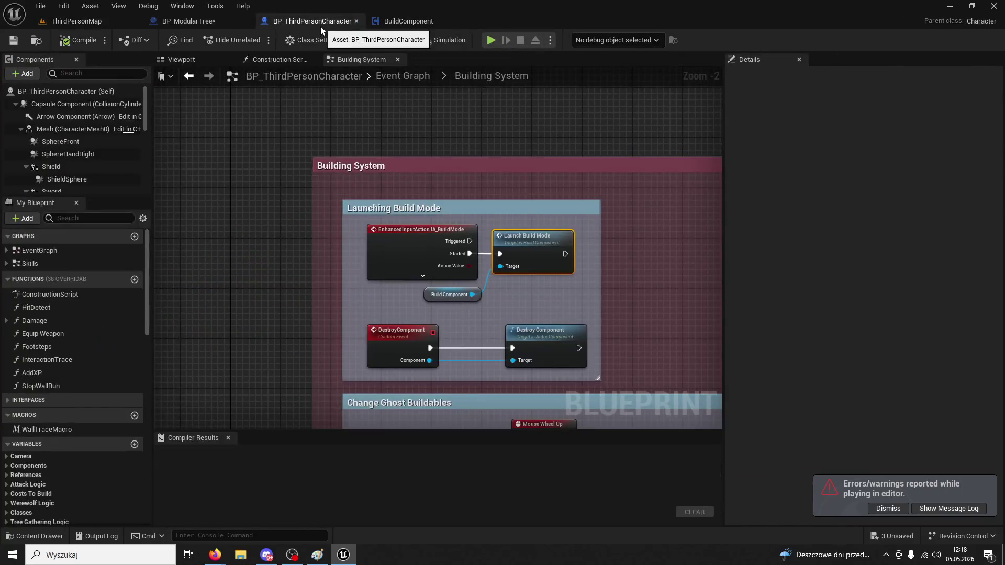
{"action": "left_click", "coordinate": [212, 20]}
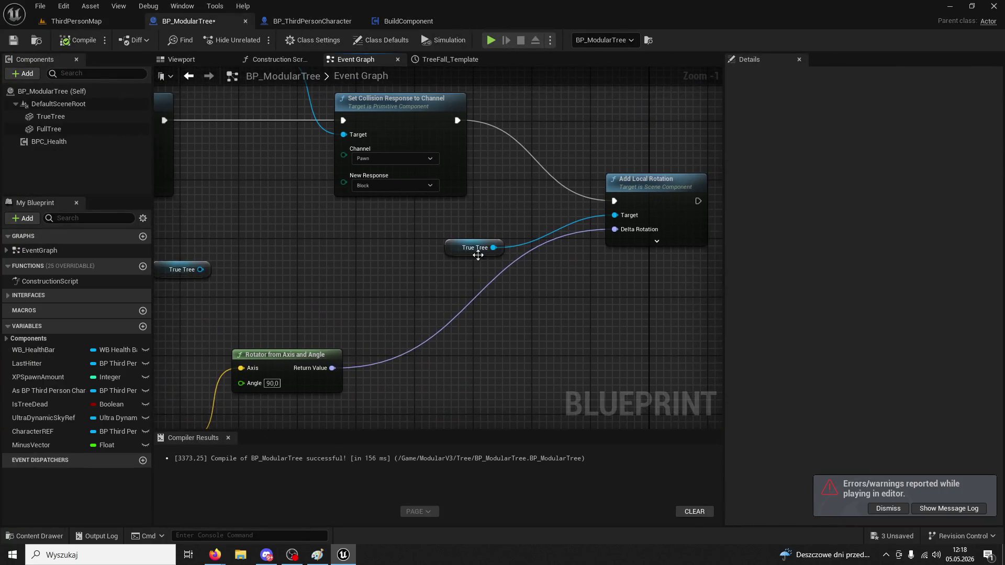
Search the content for 'door' and open the BP_BigDoors01 blueprint
{"action": "left_click", "coordinate": [58, 533]}
{"action": "left_click", "coordinate": [68, 328]}
{"action": "left_click", "coordinate": [46, 311]}
{"action": "left_click", "coordinate": [255, 272]}
{"action": "type", "text": "d"}
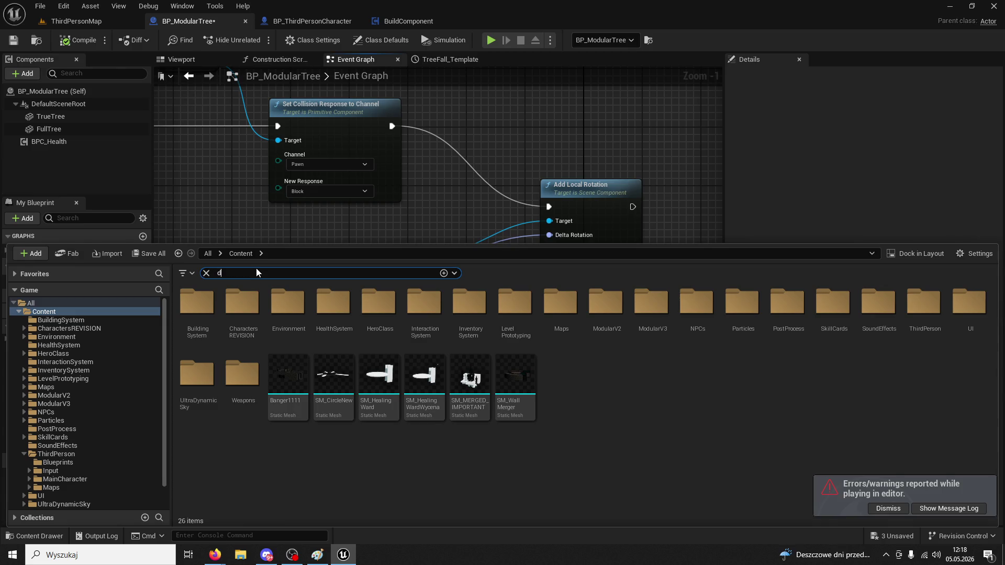
{"action": "type", "text": "oor"}
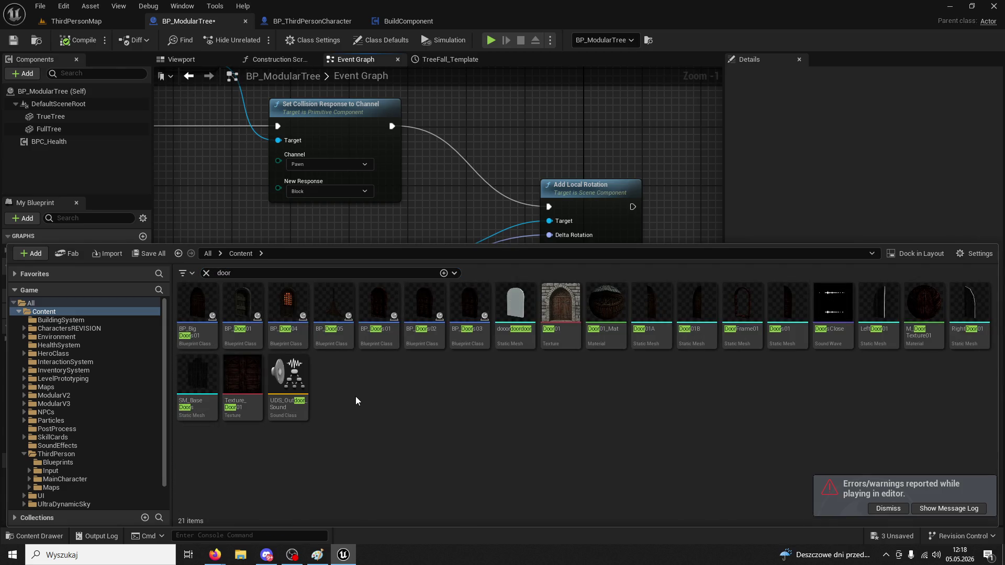
{"action": "left_click", "coordinate": [193, 309]}
{"action": "double_click", "coordinate": [195, 299]}
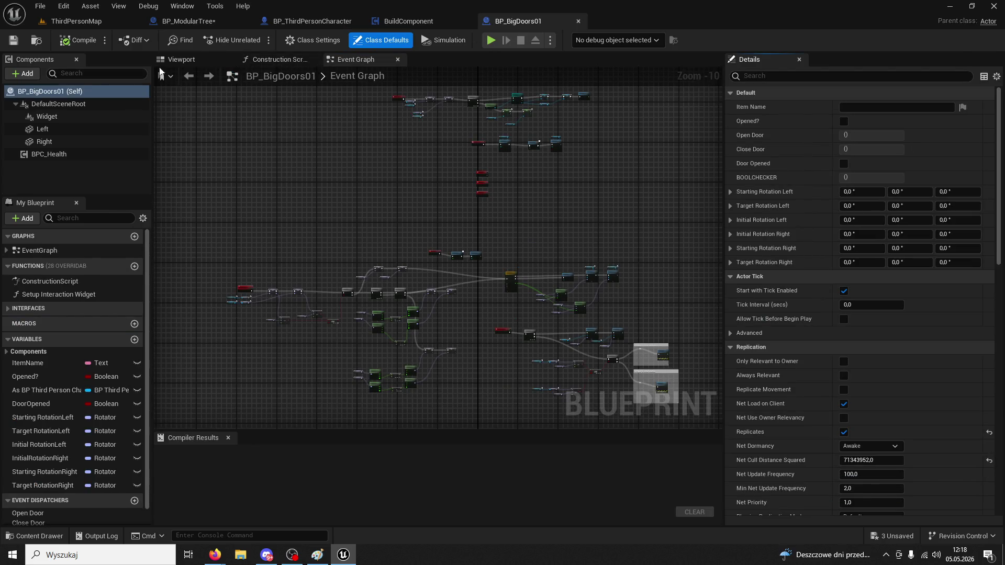
Preview the door blueprint in its Viewport, then zoom around its Event Graph
{"action": "left_click", "coordinate": [211, 62]}
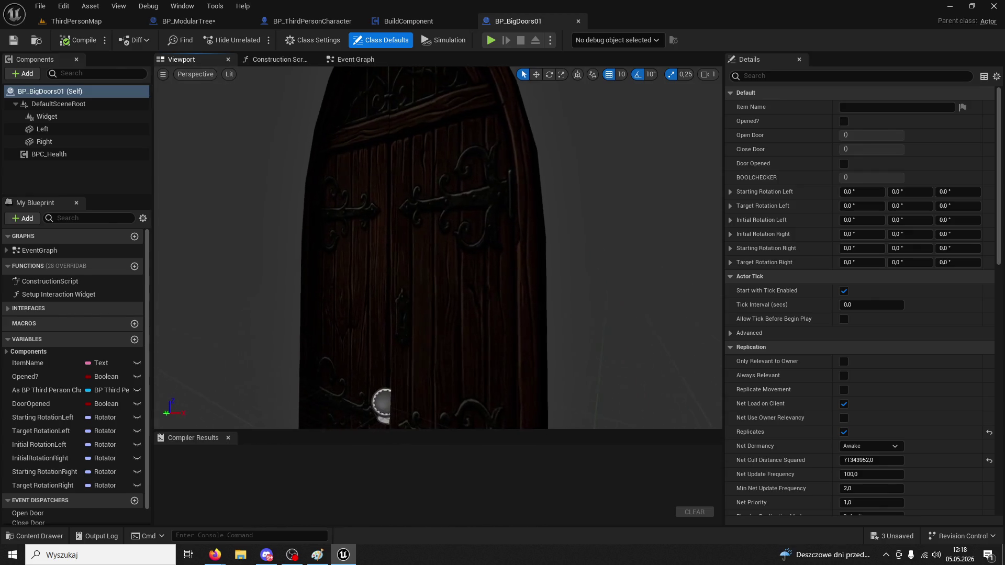
{"action": "left_click", "coordinate": [347, 61]}
{"action": "scroll", "coordinate": [522, 207], "scroll_direction": "up", "scroll_amount": 10}
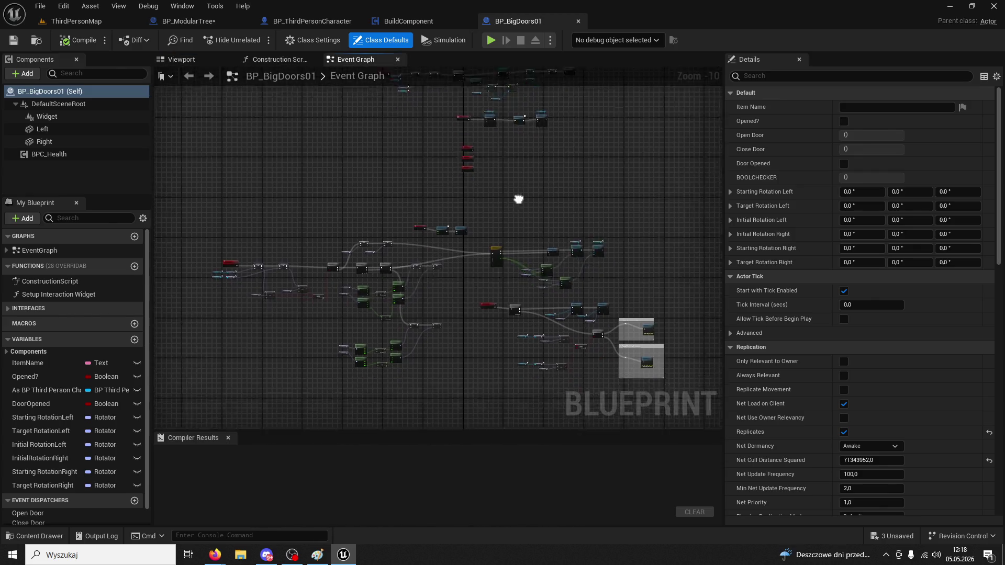
{"action": "scroll", "coordinate": [617, 315], "scroll_direction": "down", "scroll_amount": 2}
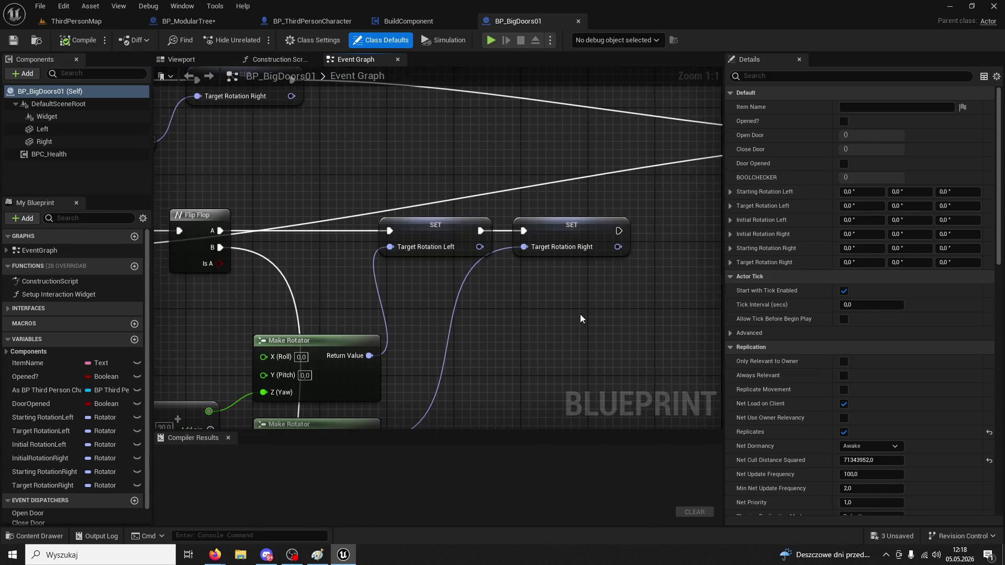
{"action": "scroll", "coordinate": [494, 166], "scroll_direction": "up", "scroll_amount": 1}
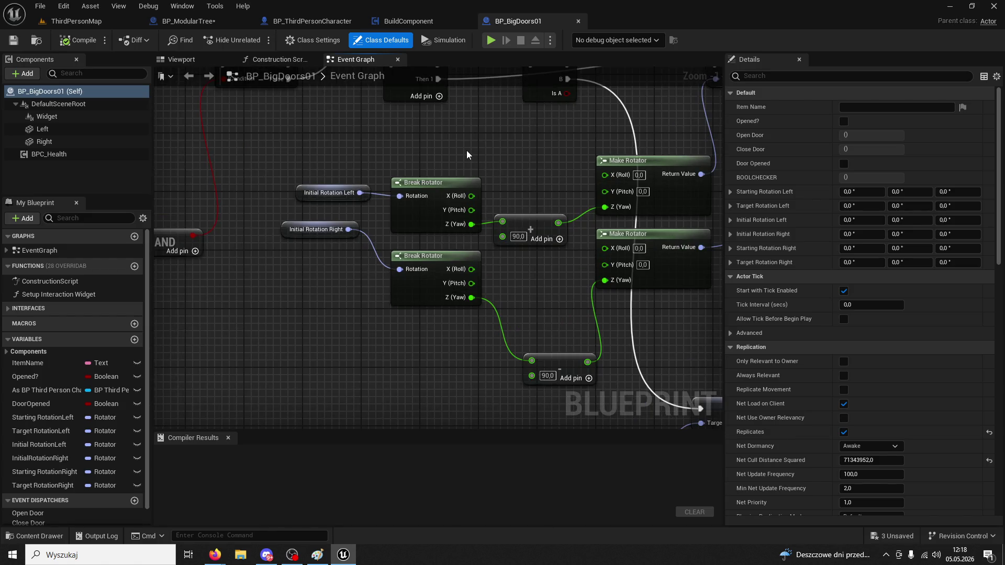
{"action": "scroll", "coordinate": [467, 153], "scroll_direction": "down", "scroll_amount": 3}
{"action": "scroll", "coordinate": [380, 152], "scroll_direction": "up", "scroll_amount": 5}
Inspect the door's timeline and Lerp nodes, then wire BP_ModularTree's Add Local Rotation to TreeFall's Play from Start
{"action": "left_click_drag", "start_coordinate": [395, 169], "coordinate": [247, 343]}
{"action": "scroll", "coordinate": [247, 342], "scroll_direction": "down", "scroll_amount": 5}
{"action": "mouse_move", "coordinate": [455, 353]}
{"action": "left_mouse_down"}
{"action": "mouse_move", "coordinate": [212, 211]}
{"action": "mouse_move", "coordinate": [249, 363]}
{"action": "left_mouse_up"}
{"action": "scroll", "coordinate": [249, 364], "scroll_direction": "up", "scroll_amount": 4}
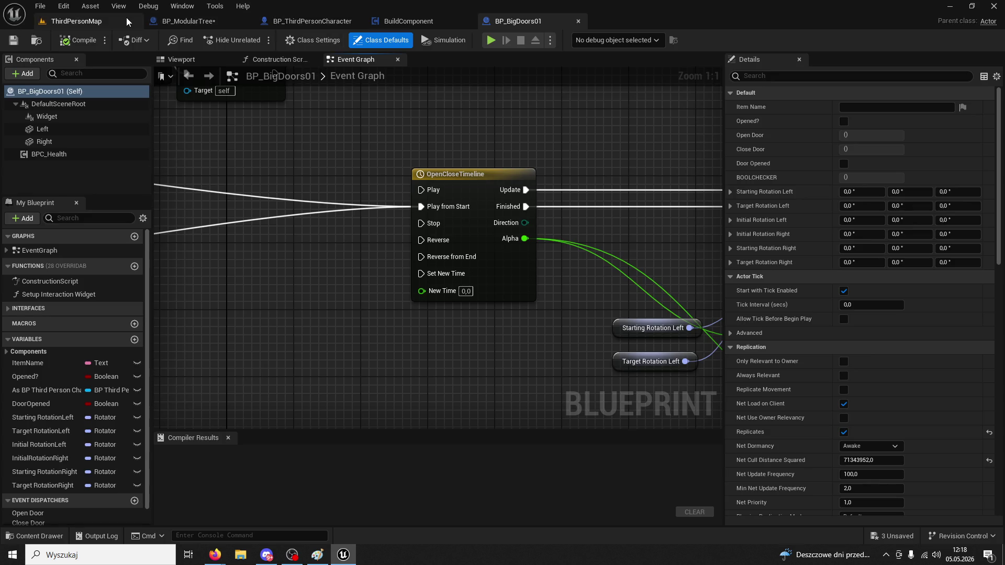
{"action": "left_click", "coordinate": [210, 21]}
{"action": "mouse_move", "coordinate": [676, 202]}
{"action": "left_mouse_down"}
{"action": "mouse_move", "coordinate": [639, 228]}
{"action": "mouse_move", "coordinate": [580, 246]}
{"action": "mouse_move", "coordinate": [658, 214]}
{"action": "mouse_move", "coordinate": [417, 223]}
{"action": "left_mouse_up"}
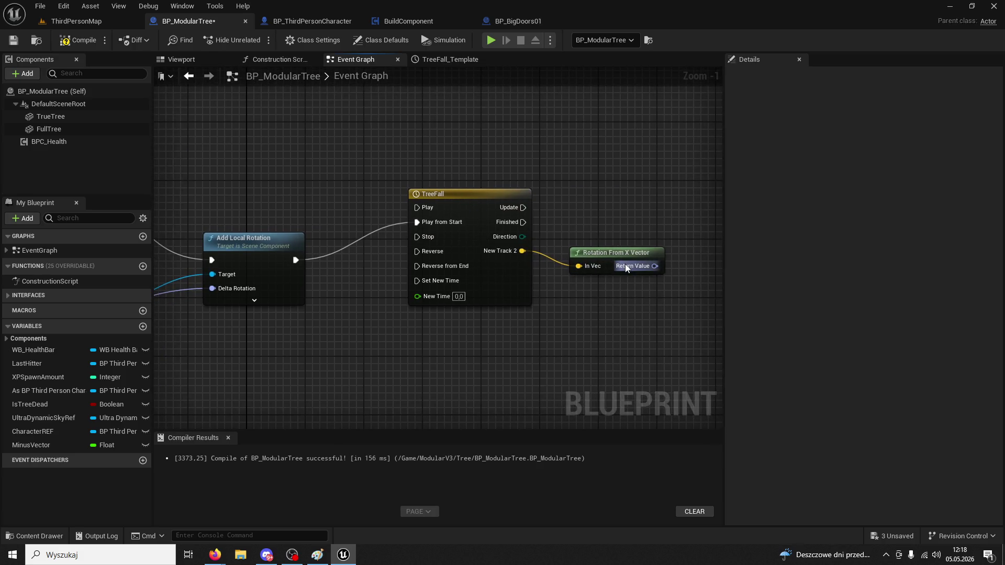
Break the execution wire leading into Add Local Rotation
{"action": "left_click_drag", "start_coordinate": [609, 237], "coordinate": [592, 235]}
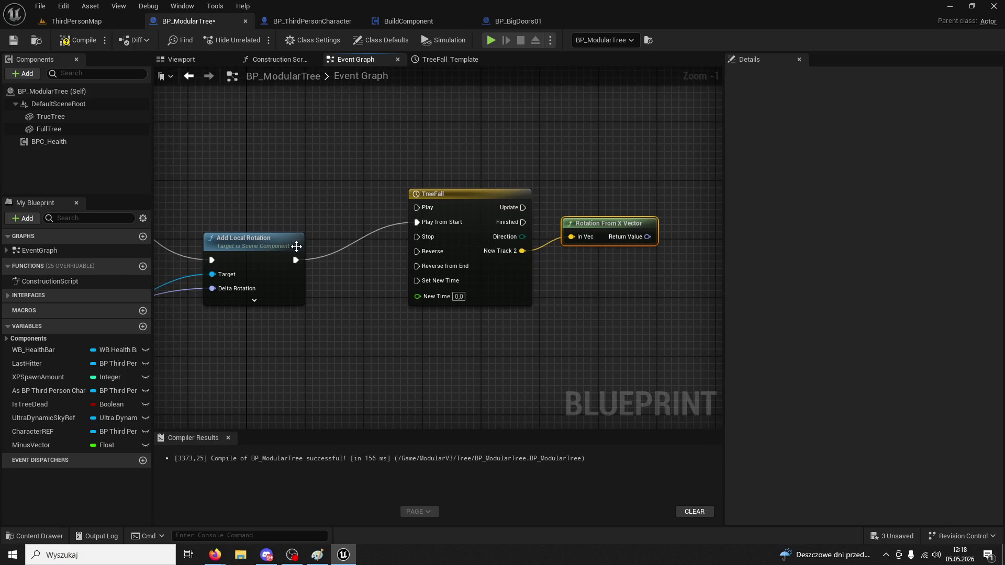
{"action": "left_click", "coordinate": [267, 240]}
{"action": "left_click_drag", "start_coordinate": [307, 216], "coordinate": [269, 211]}
{"action": "left_click_drag", "start_coordinate": [235, 255], "coordinate": [363, 237]}
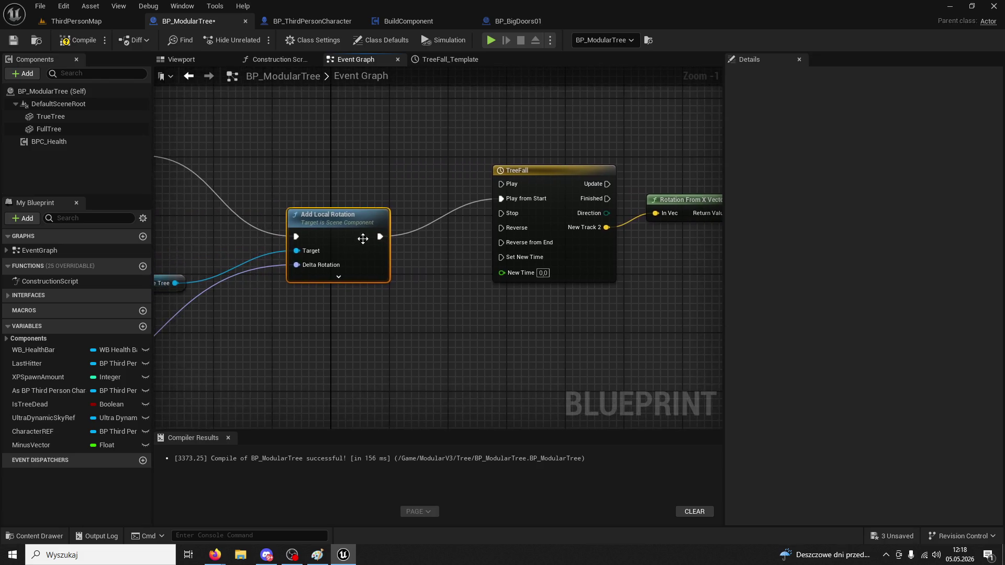
{"action": "right_click", "coordinate": [296, 237]}
{"action": "left_click", "coordinate": [320, 271]}
Move Add Local Rotation below TreeFall, break its looping output wire, and return to BP_BigDoors01
{"action": "left_click_drag", "start_coordinate": [393, 344], "coordinate": [317, 275]}
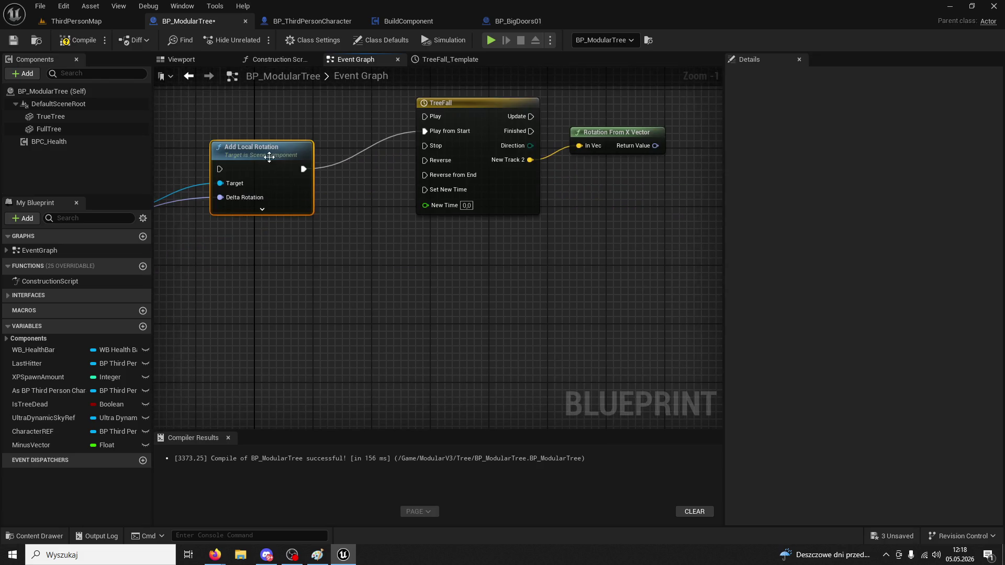
{"action": "left_click_drag", "start_coordinate": [267, 154], "coordinate": [640, 257]}
{"action": "right_click", "coordinate": [675, 271]}
{"action": "left_click", "coordinate": [738, 306]}
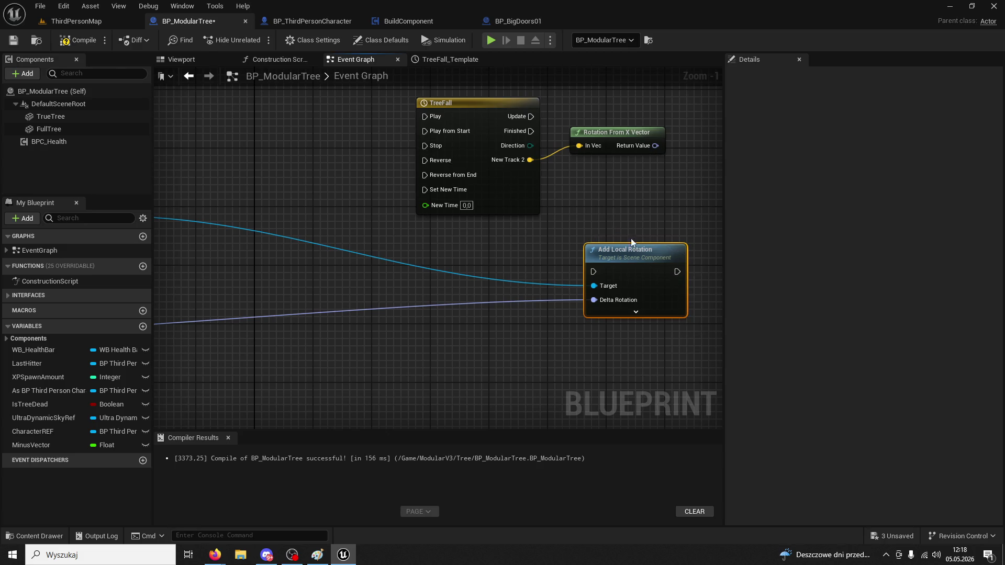
{"action": "left_click", "coordinate": [519, 21]}
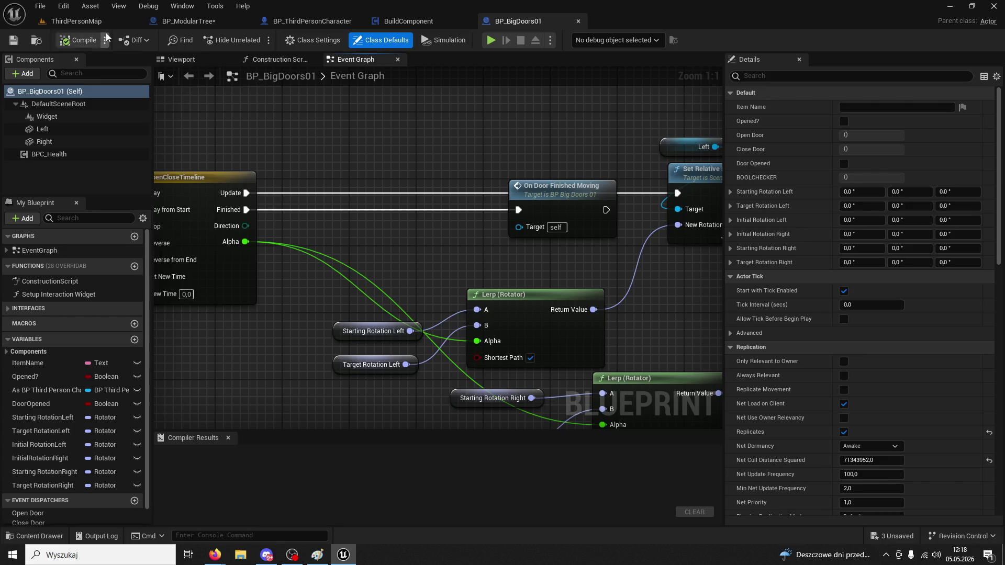
Wire TreeFall's Update into Add Local Rotation and Rotation From X Vector into Delta Rotation
{"action": "left_click", "coordinate": [76, 21]}
{"action": "left_click", "coordinate": [303, 26]}
{"action": "left_click", "coordinate": [190, 28]}
{"action": "left_click_drag", "start_coordinate": [555, 172], "coordinate": [387, 152]}
{"action": "mouse_move", "coordinate": [365, 101]}
{"action": "left_mouse_down"}
{"action": "mouse_move", "coordinate": [428, 256]}
{"action": "mouse_move", "coordinate": [576, 116]}
{"action": "mouse_move", "coordinate": [476, 351]}
{"action": "mouse_move", "coordinate": [435, 267]}
{"action": "left_mouse_up"}
{"action": "mouse_move", "coordinate": [372, 226]}
{"action": "left_mouse_down"}
{"action": "mouse_move", "coordinate": [438, 207]}
{"action": "mouse_move", "coordinate": [777, 241]}
{"action": "mouse_move", "coordinate": [528, 238]}
{"action": "mouse_move", "coordinate": [361, 194]}
{"action": "left_mouse_up"}
{"action": "mouse_move", "coordinate": [510, 217]}
{"action": "left_mouse_down"}
{"action": "mouse_move", "coordinate": [494, 336]}
{"action": "mouse_move", "coordinate": [539, 319]}
{"action": "left_mouse_up"}
{"action": "left_click_drag", "start_coordinate": [623, 326], "coordinate": [640, 224]}
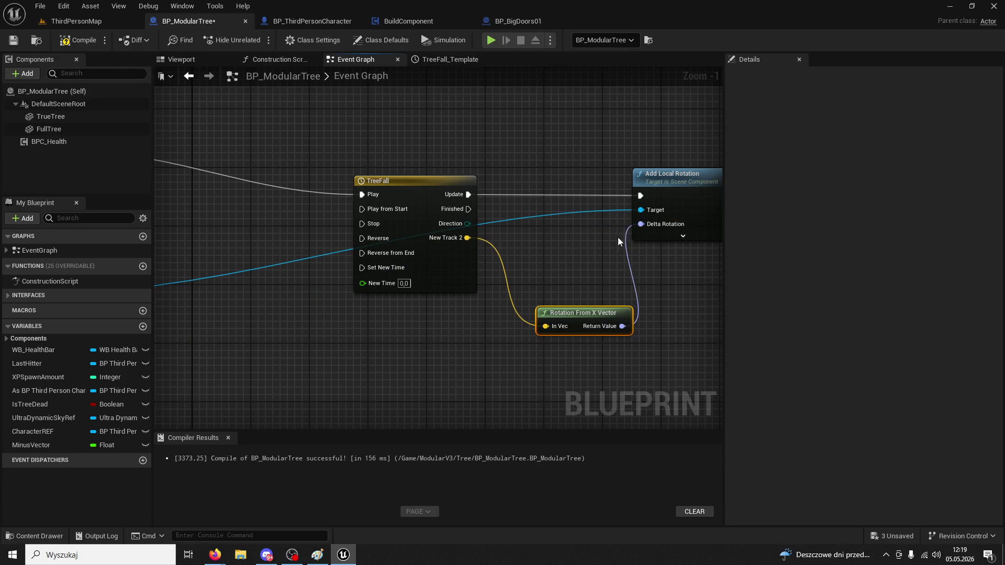
Position the True Tree node above Add Local Rotation
{"action": "mouse_move", "coordinate": [542, 247]}
{"action": "left_mouse_down"}
{"action": "mouse_move", "coordinate": [460, 299]}
{"action": "mouse_move", "coordinate": [523, 275]}
{"action": "left_mouse_up"}
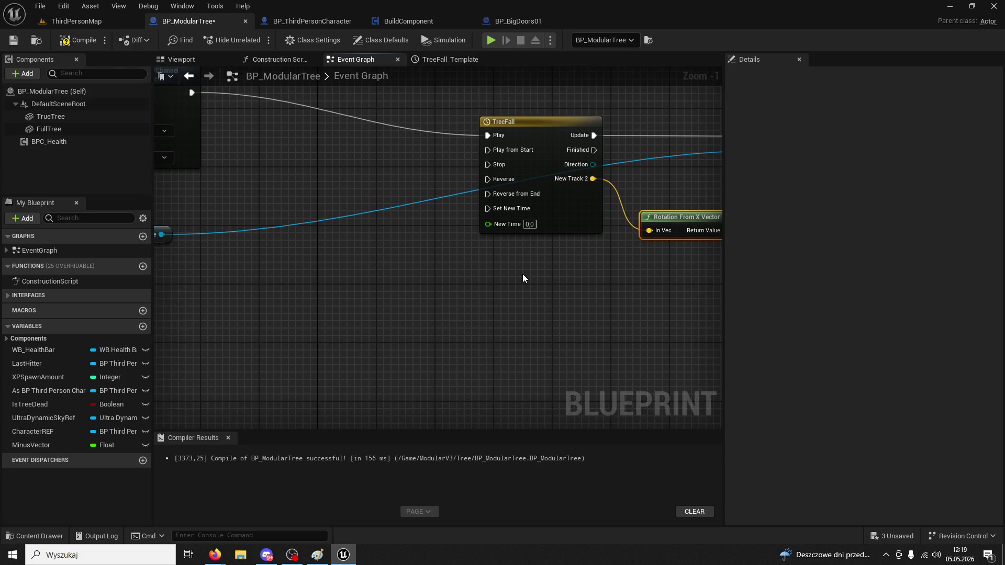
{"action": "right_click", "coordinate": [434, 285]}
{"action": "left_click", "coordinate": [330, 294]}
{"action": "scroll", "coordinate": [329, 294], "scroll_direction": "down", "scroll_amount": 2}
{"action": "mouse_move", "coordinate": [325, 305]}
{"action": "left_mouse_down"}
{"action": "mouse_move", "coordinate": [271, 330]}
{"action": "mouse_move", "coordinate": [464, 281]}
{"action": "mouse_move", "coordinate": [324, 289]}
{"action": "mouse_move", "coordinate": [314, 299]}
{"action": "left_mouse_up"}
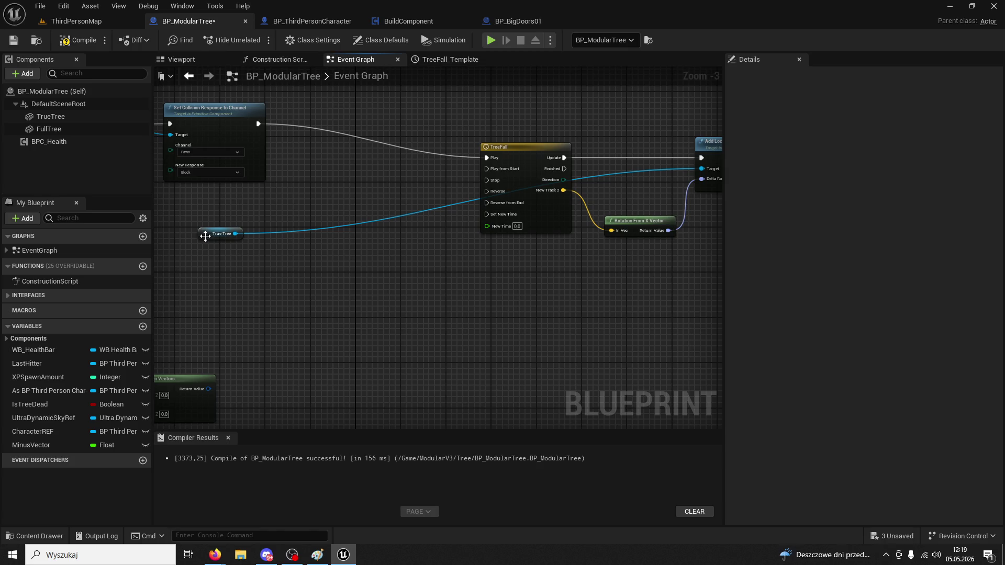
{"action": "left_click_drag", "start_coordinate": [205, 236], "coordinate": [597, 118]}
{"action": "left_click_drag", "start_coordinate": [585, 174], "coordinate": [444, 206]}
{"action": "scroll", "coordinate": [444, 207], "scroll_direction": "up", "scroll_amount": 1}
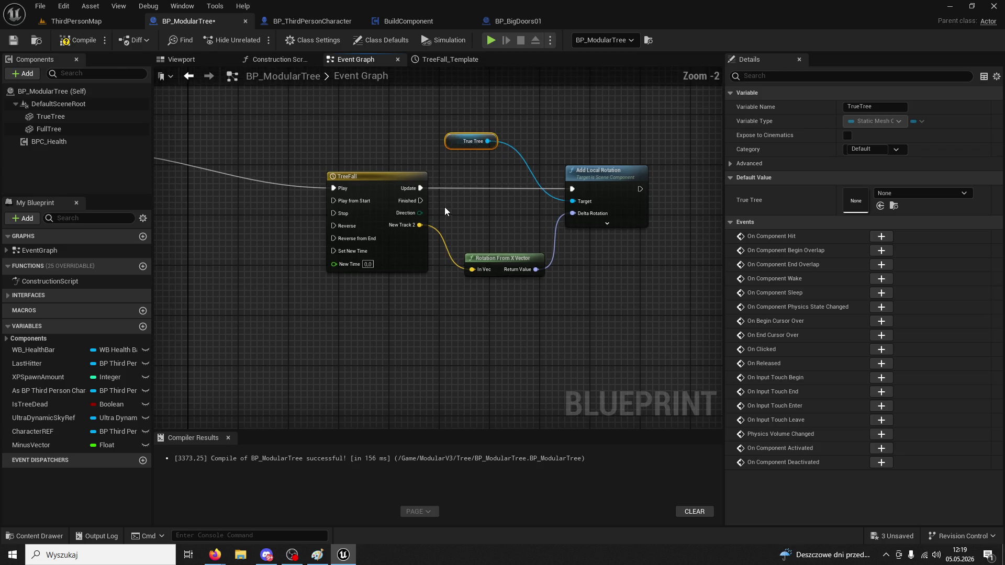
{"action": "left_click", "coordinate": [90, 20]}
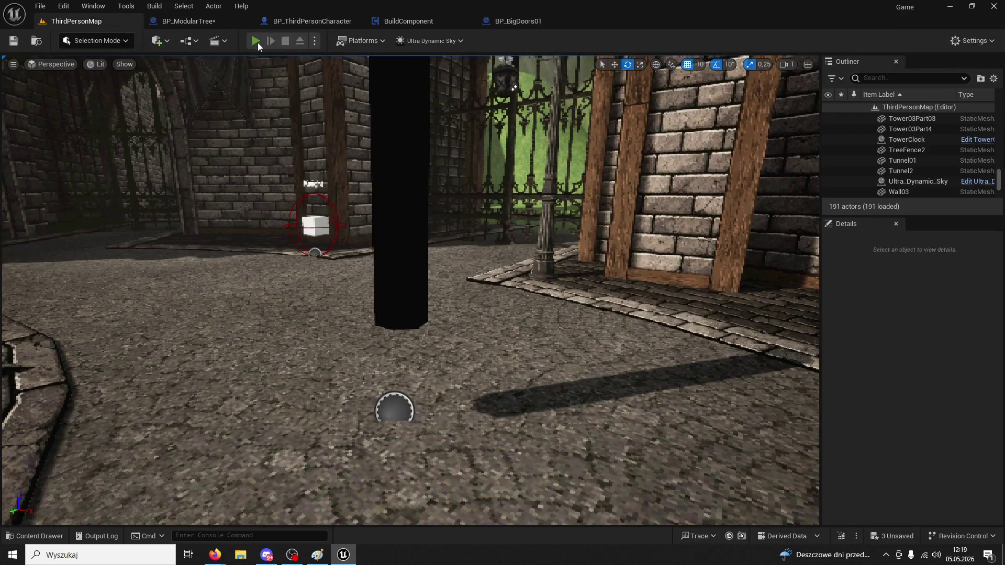
Play the level, chop the black post five times until it falls, then return to BP_ModularTree
{"action": "left_click", "coordinate": [256, 41]}
{"action": "key", "text": "w"}
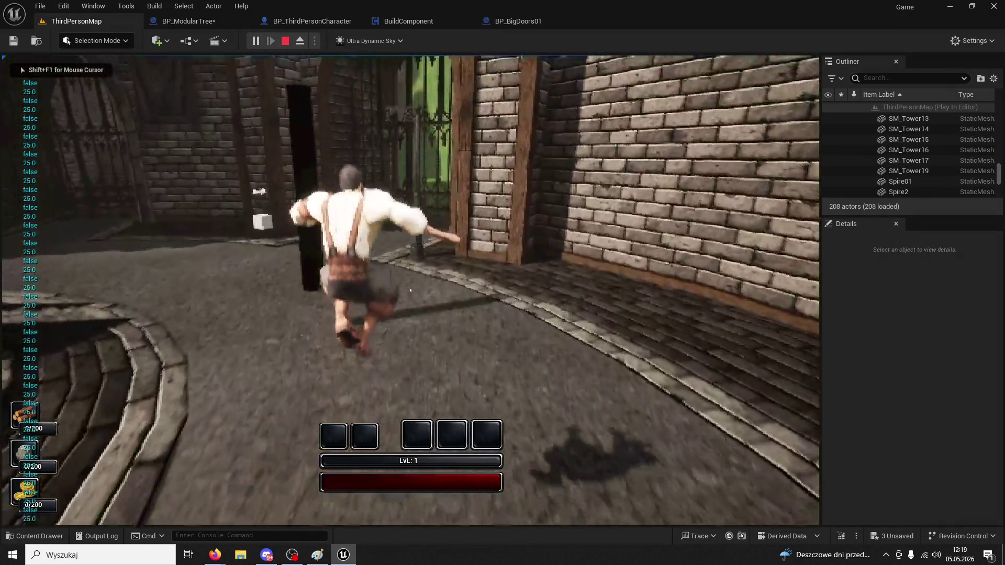
{"action": "left_click", "coordinate": [410, 290]}
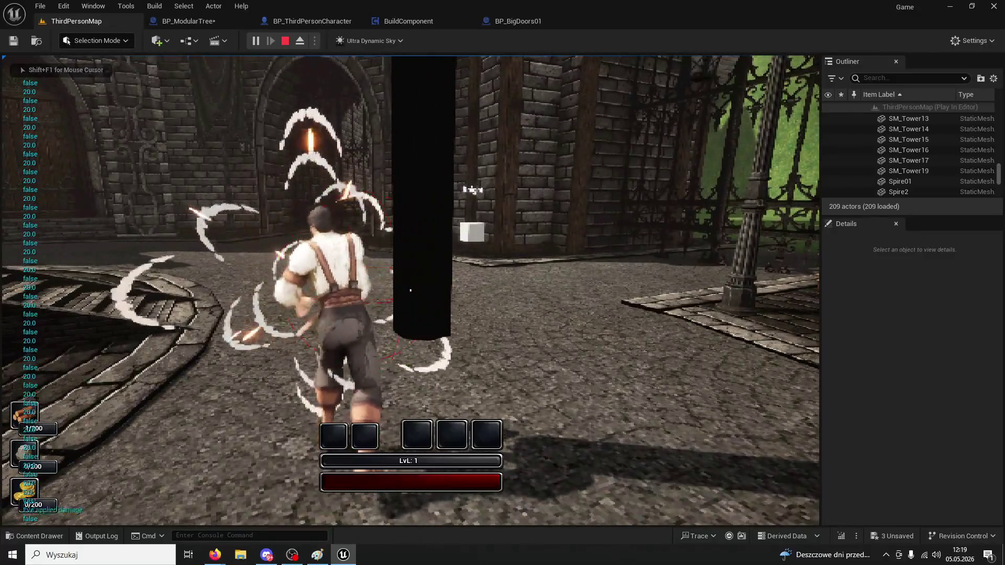
{"action": "left_click", "coordinate": [410, 290]}
{"action": "left_click", "coordinate": [410, 290]}
{"action": "left_click", "coordinate": [410, 290]}
{"action": "left_click", "coordinate": [410, 290]}
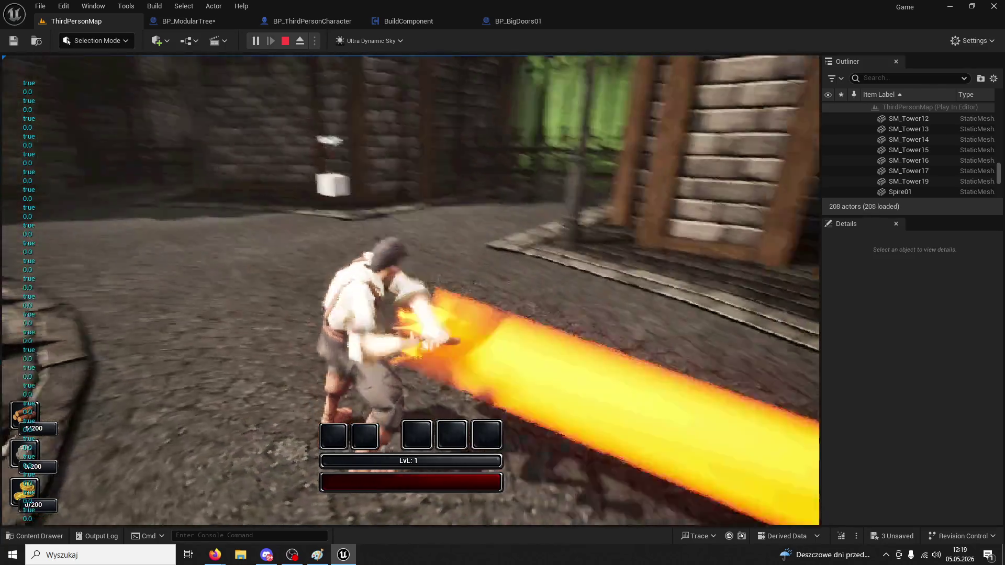
{"action": "key", "text": "Escape"}
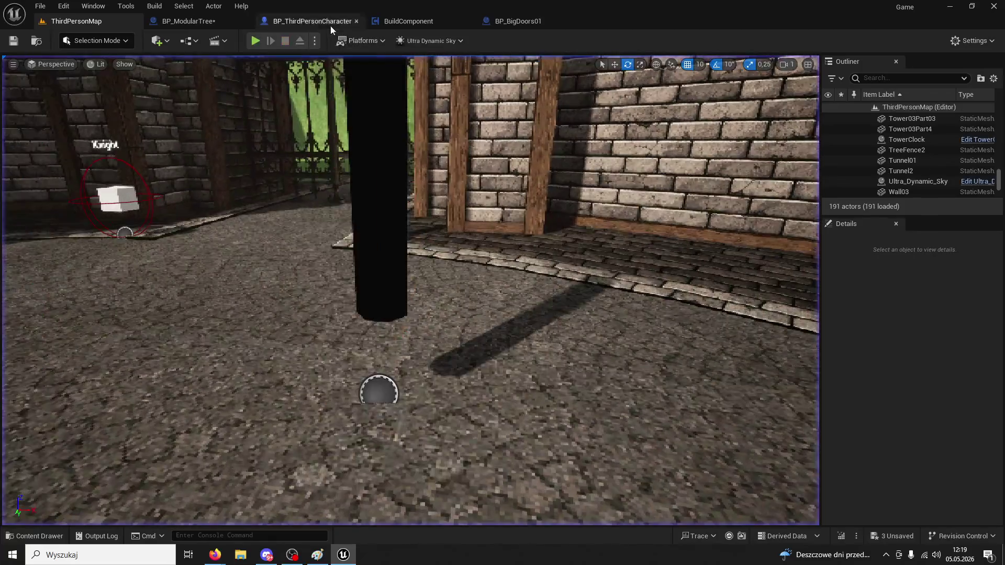
{"action": "left_click", "coordinate": [183, 21]}
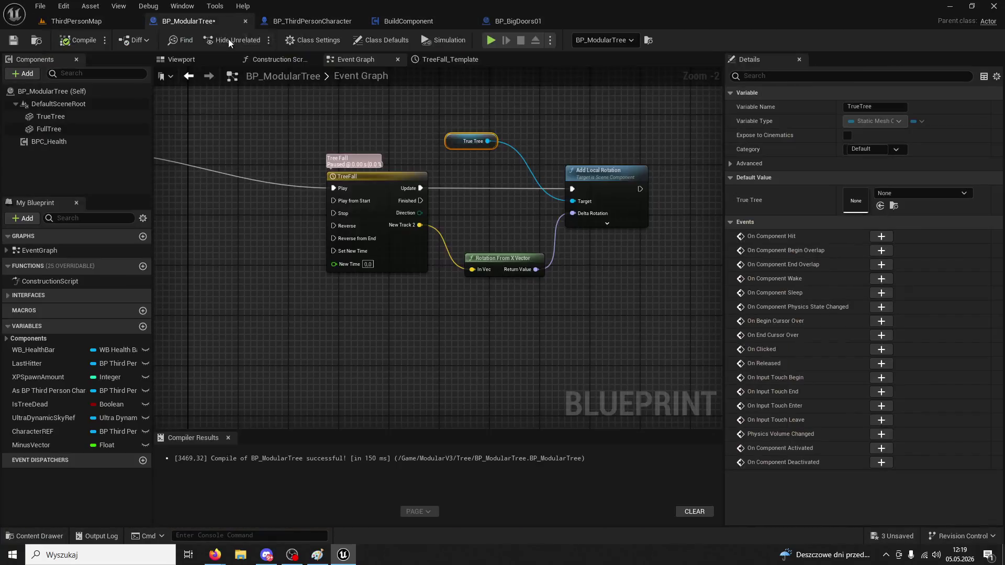
Recompile the BP_ModularTree blueprint
{"action": "right_click", "coordinate": [334, 188]}
{"action": "left_click", "coordinate": [92, 42]}
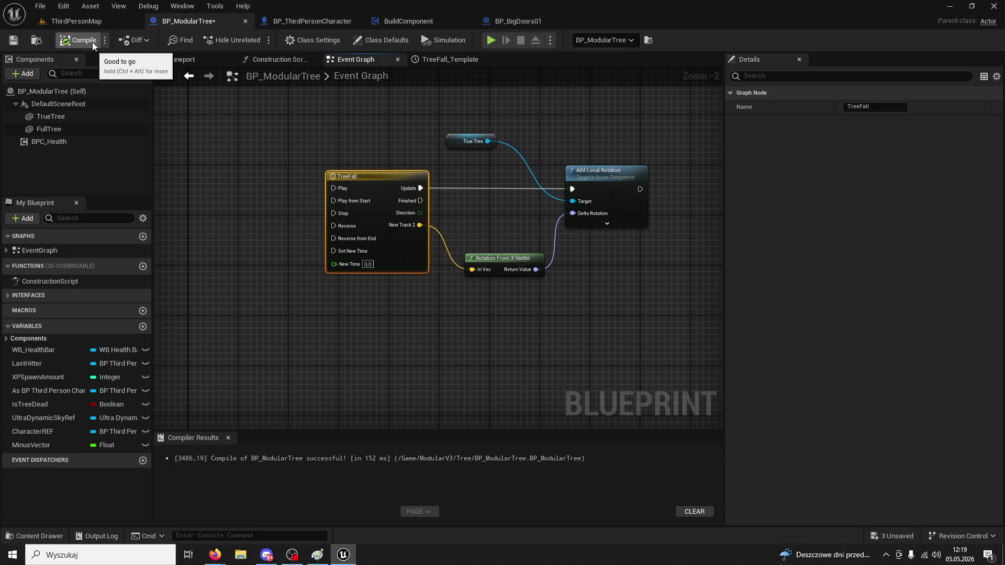
{"action": "left_click_drag", "start_coordinate": [274, 211], "coordinate": [382, 228]}
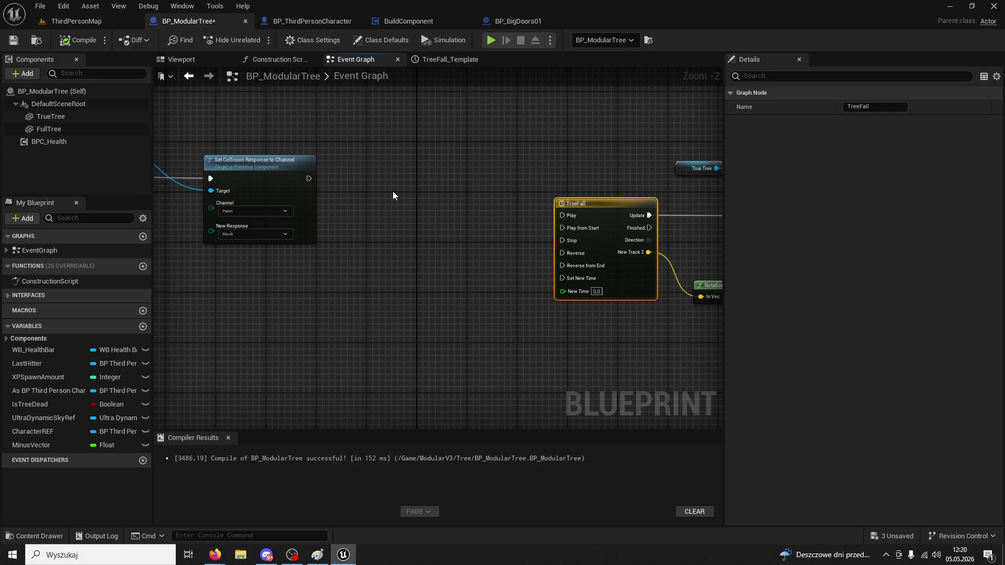
Copy Add Local Rotation with True Tree, run it after Set Collision Response with Delta Rotation X 90
{"action": "left_click", "coordinate": [586, 222]}
{"action": "left_click", "coordinate": [461, 188], "text": "ctrl"}
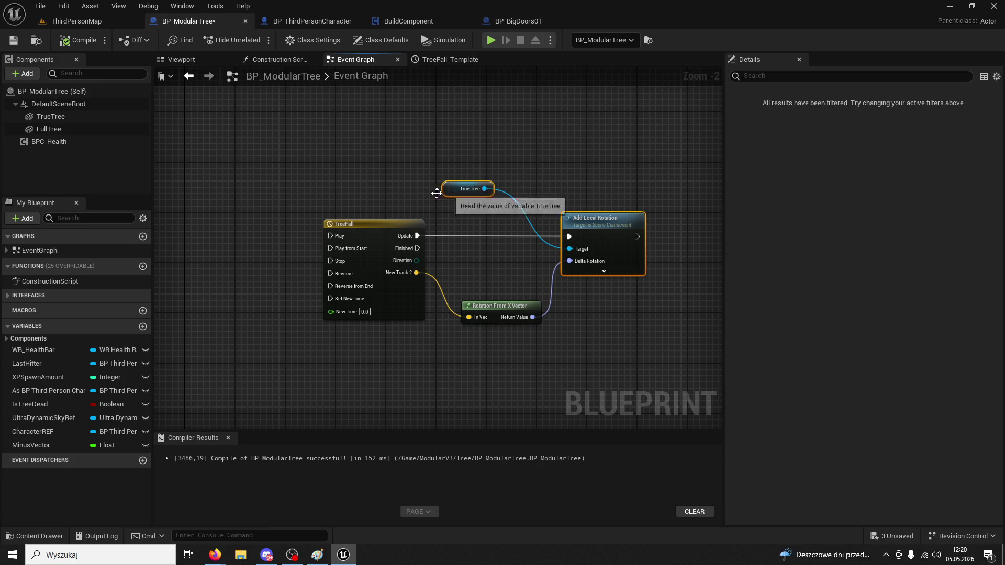
{"action": "key", "text": "ctrl+c"}
{"action": "key", "text": "ctrl+v"}
{"action": "mouse_move", "coordinate": [300, 198]}
{"action": "left_mouse_down"}
{"action": "mouse_move", "coordinate": [409, 236]}
{"action": "mouse_move", "coordinate": [439, 187]}
{"action": "left_mouse_up"}
{"action": "left_click", "coordinate": [437, 230]}
{"action": "type", "text": "90"}
{"action": "key", "text": "Return"}
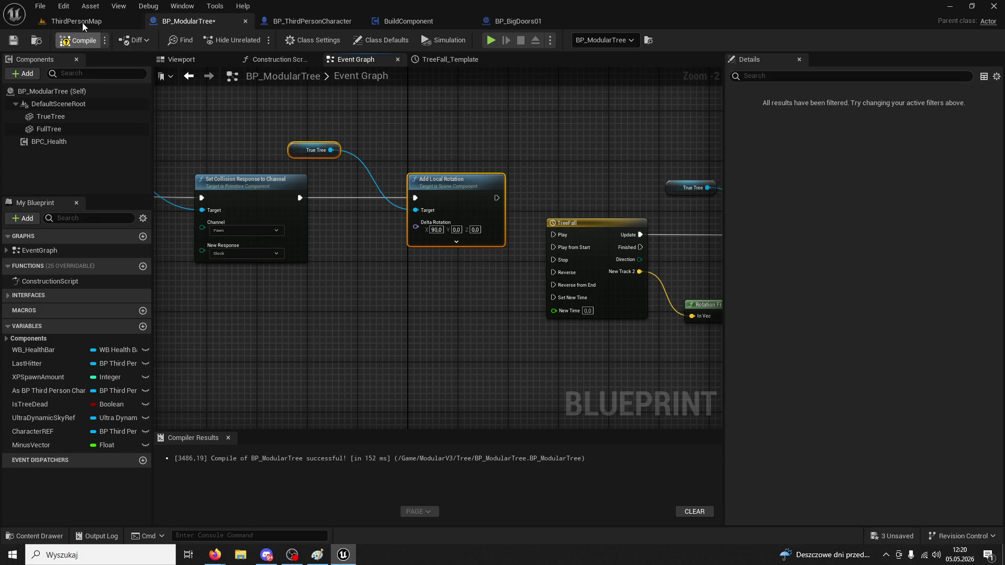
Playtest ThirdPersonMap, chopping the post five times until it topples, then return to BP_ModularTree
{"action": "left_click", "coordinate": [82, 22]}
{"action": "left_click", "coordinate": [255, 40]}
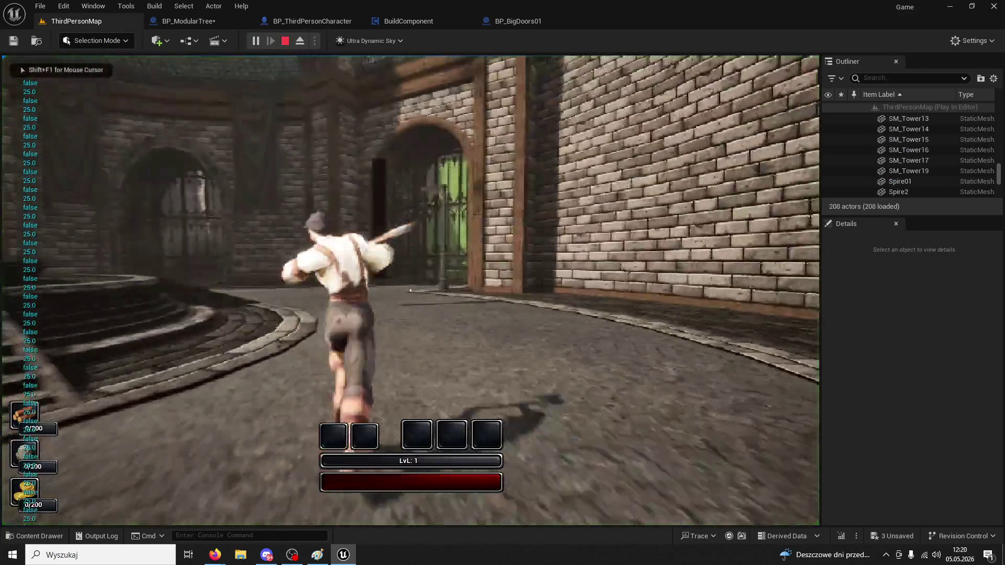
{"action": "key", "text": "w"}
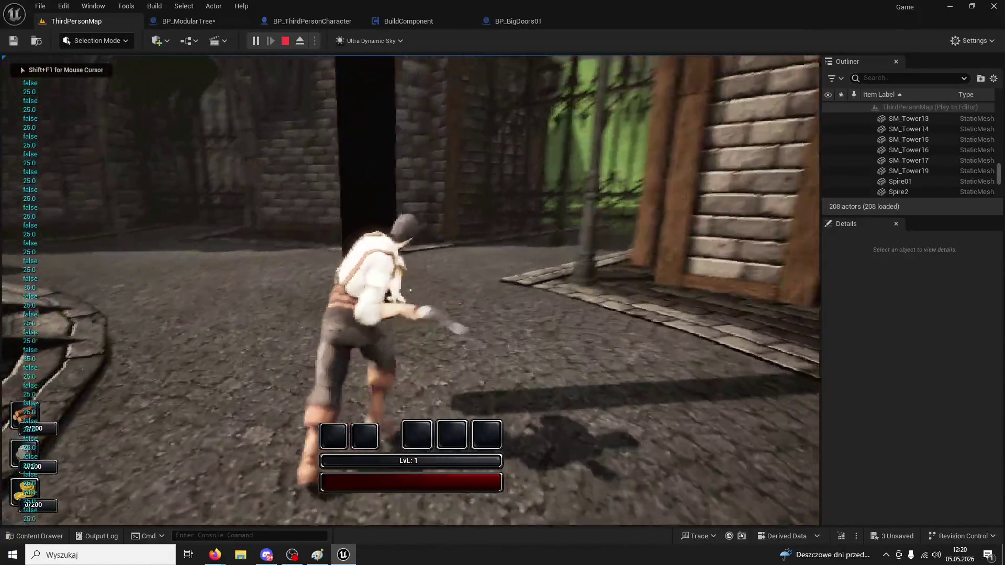
{"action": "left_click", "coordinate": [410, 290]}
{"action": "left_click", "coordinate": [410, 290]}
{"action": "left_click", "coordinate": [411, 290]}
{"action": "left_click", "coordinate": [411, 289]}
{"action": "left_click", "coordinate": [410, 290]}
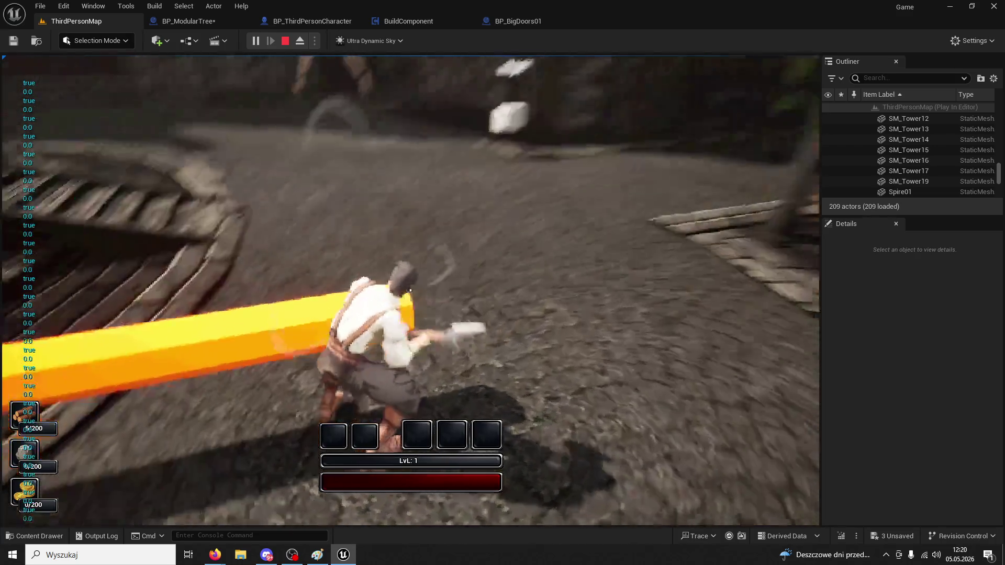
{"action": "key", "text": "Escape"}
{"action": "left_click", "coordinate": [217, 22]}
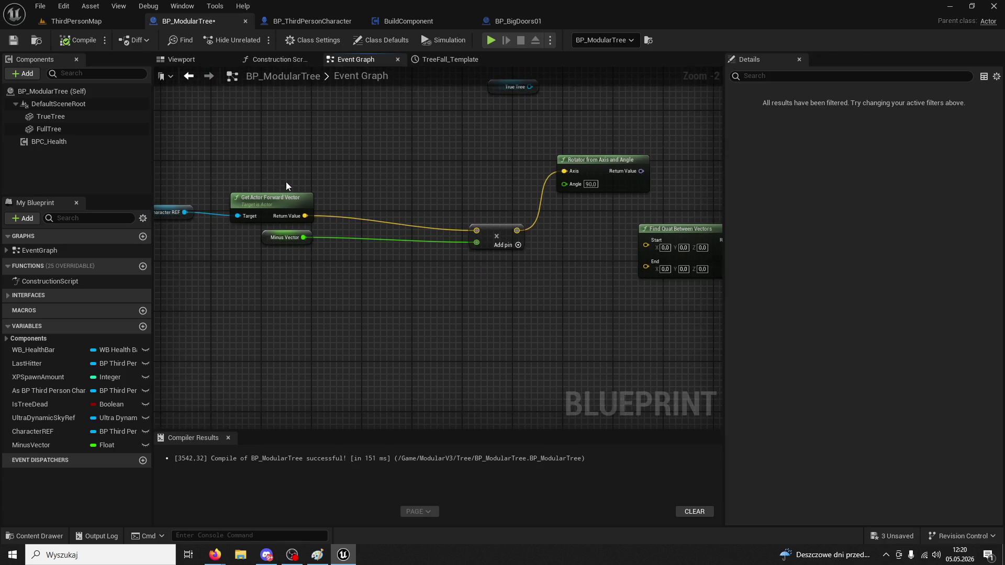
Delete the unused Rotator from Axis and Angle and Find Quat Between Vectors nodes
{"action": "left_click", "coordinate": [287, 199]}
{"action": "left_click", "coordinate": [632, 241]}
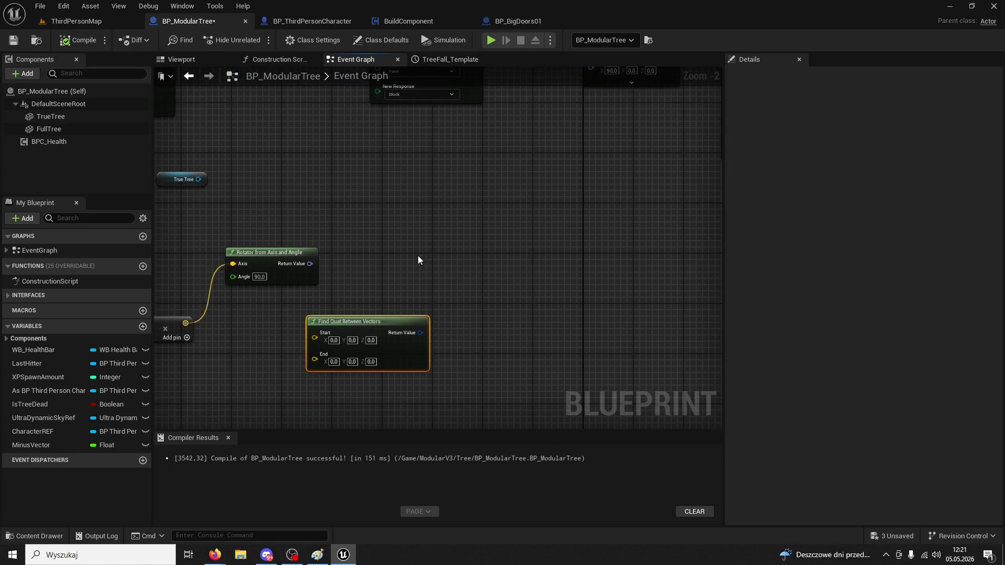
{"action": "left_click", "coordinate": [262, 261], "text": "ctrl"}
{"action": "key", "text": "Delete"}
Add a Rotation From X Vector node from the vector result and wire it to Add Local Rotation's Delta Rotation
{"action": "left_click_drag", "start_coordinate": [186, 322], "coordinate": [264, 267]}
{"action": "type", "text": "to"}
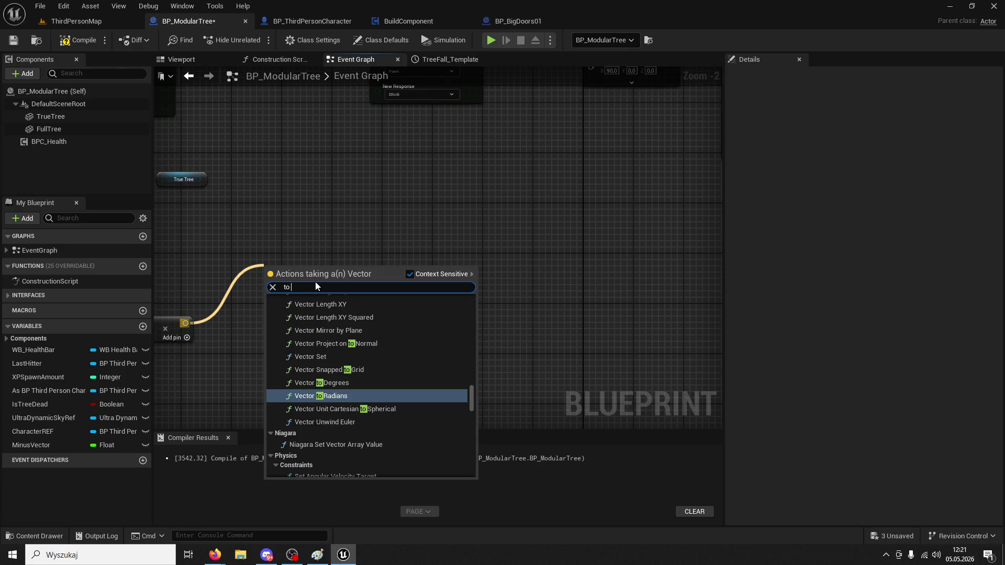
{"action": "key", "text": "BackSpace"}
{"action": "key", "text": "BackSpace"}
{"action": "type", "text": "ro"}
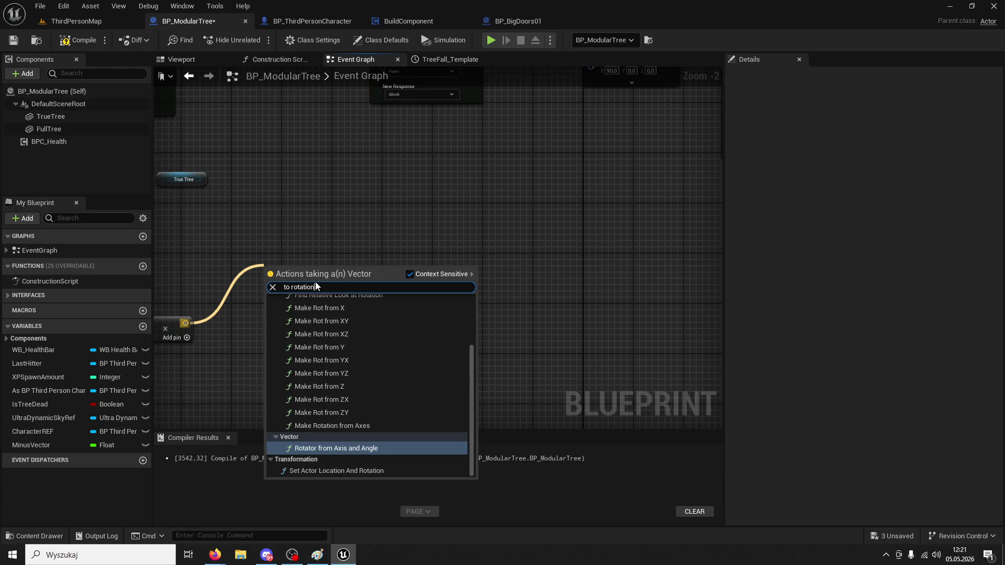
{"action": "type", "text": "tation"}
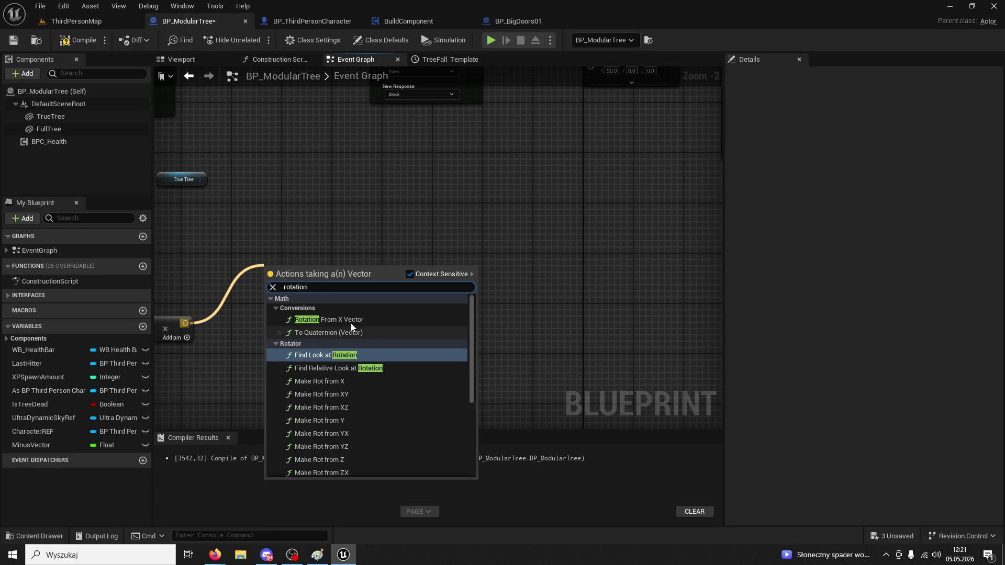
{"action": "key", "text": "Escape"}
{"action": "mouse_move", "coordinate": [335, 277]}
{"action": "left_mouse_down"}
{"action": "mouse_move", "coordinate": [379, 151]}
{"action": "mouse_move", "coordinate": [406, 152]}
{"action": "mouse_move", "coordinate": [381, 179]}
{"action": "mouse_move", "coordinate": [591, 156]}
{"action": "left_mouse_up"}
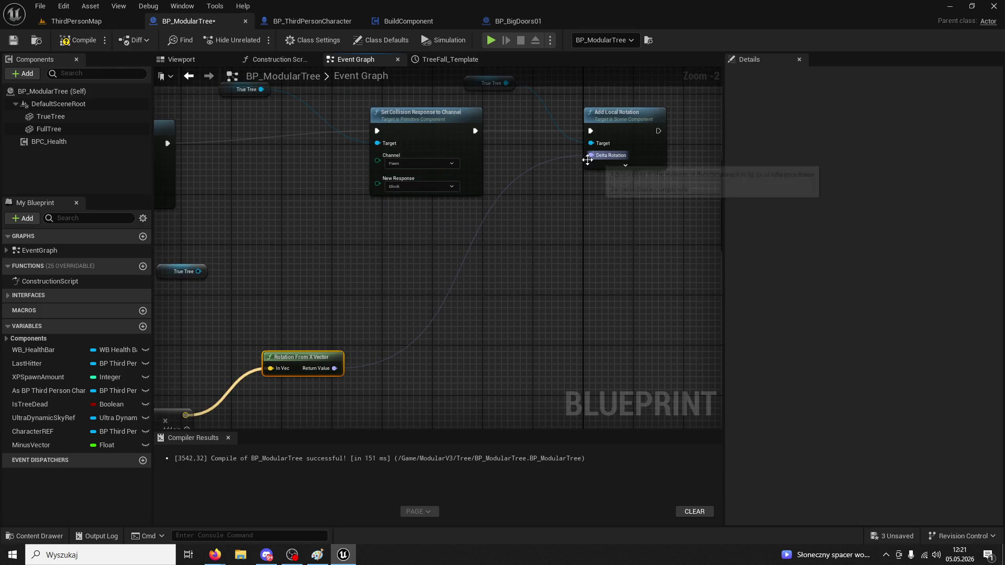
{"action": "left_click", "coordinate": [86, 22]}
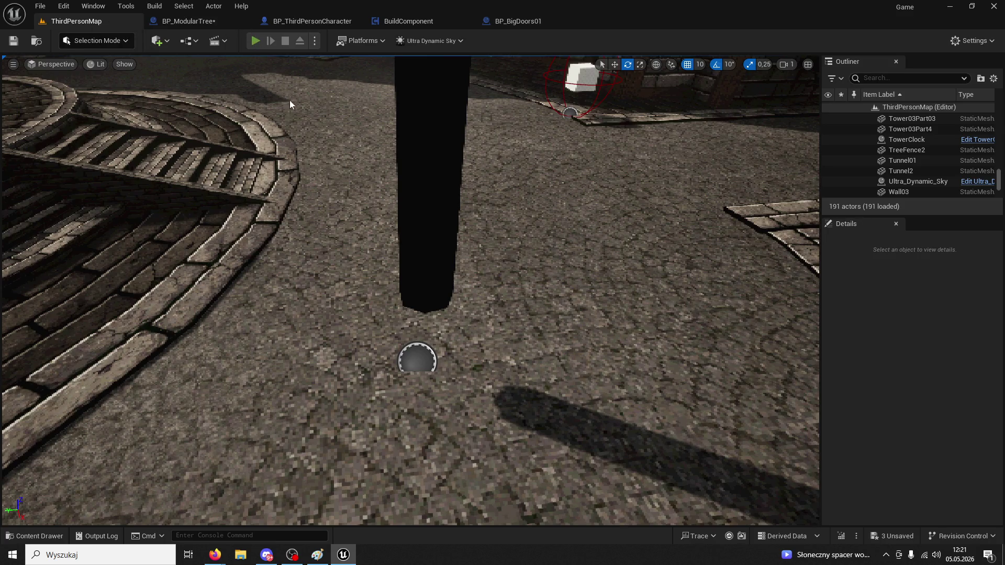
Playtest by running to the tree and chopping it with five axe swings, then stop the session
{"action": "key", "text": "alt+p"}
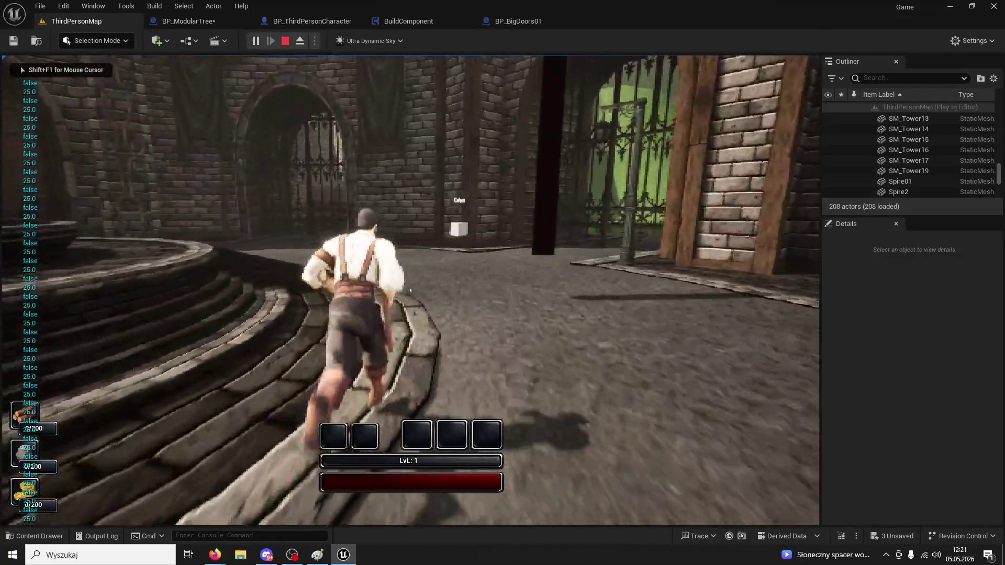
{"action": "key", "text": "w"}
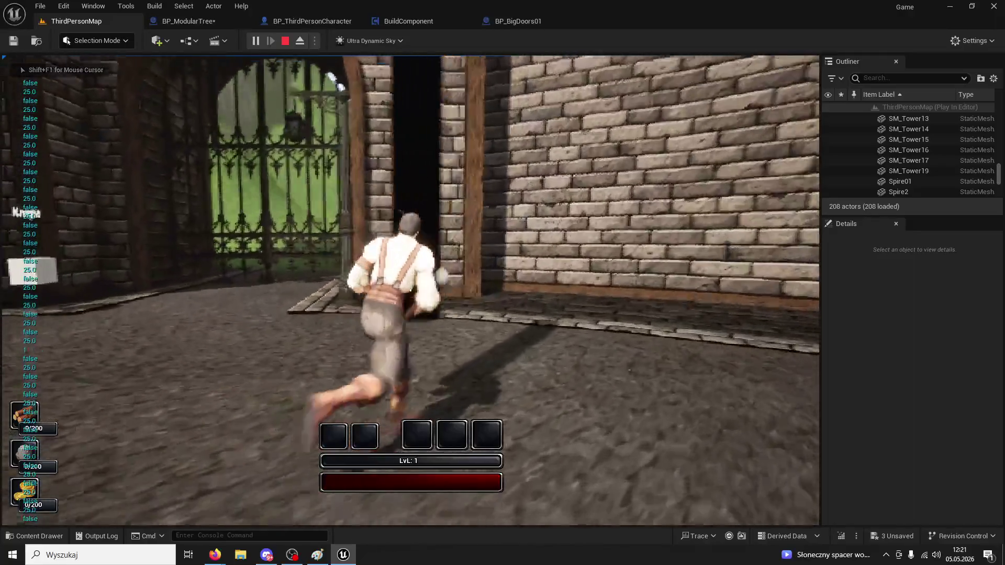
{"action": "left_click", "coordinate": [410, 290]}
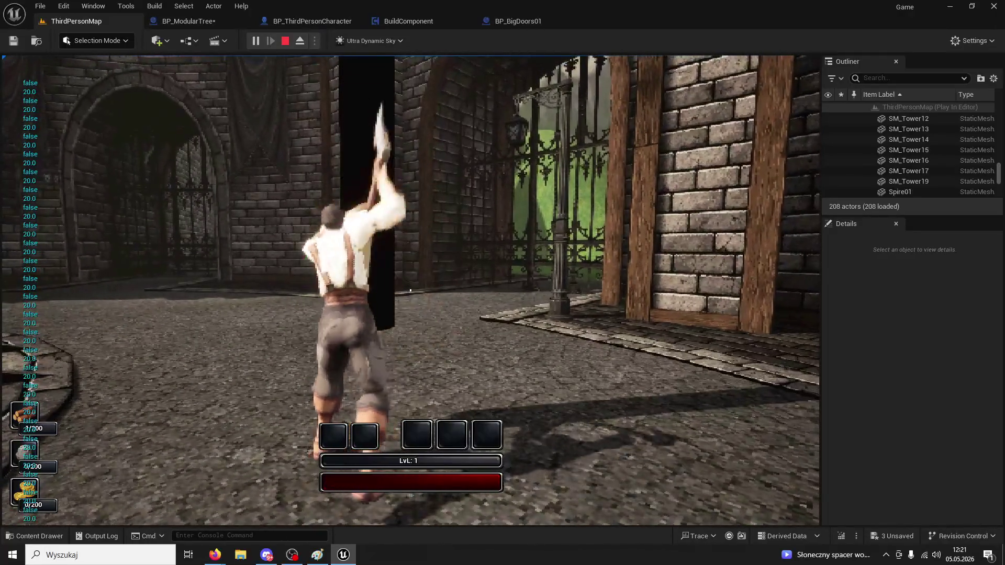
{"action": "left_click", "coordinate": [410, 290]}
{"action": "left_click", "coordinate": [410, 291]}
{"action": "left_click", "coordinate": [411, 291]}
{"action": "left_click", "coordinate": [410, 291]}
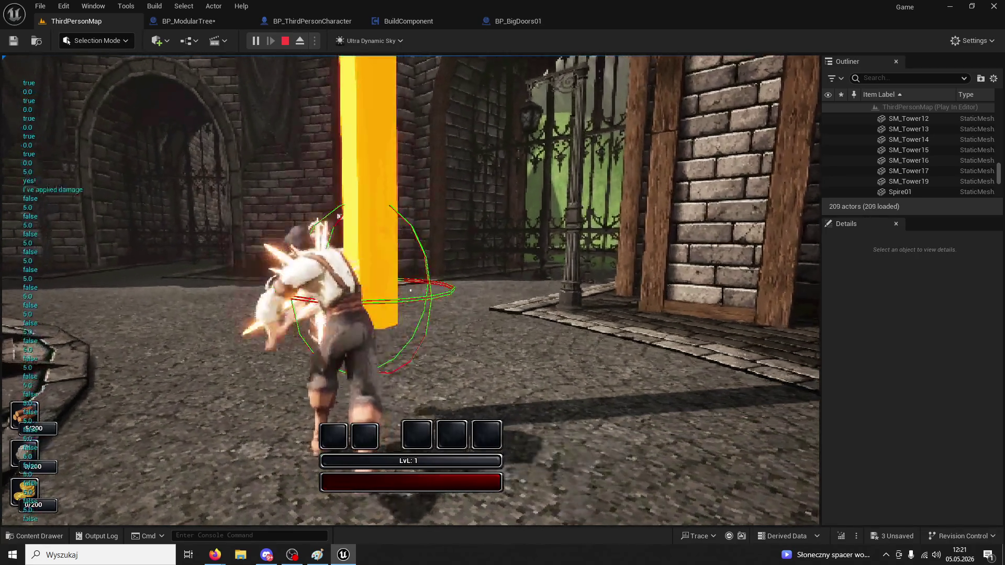
{"action": "key", "text": "Escape"}
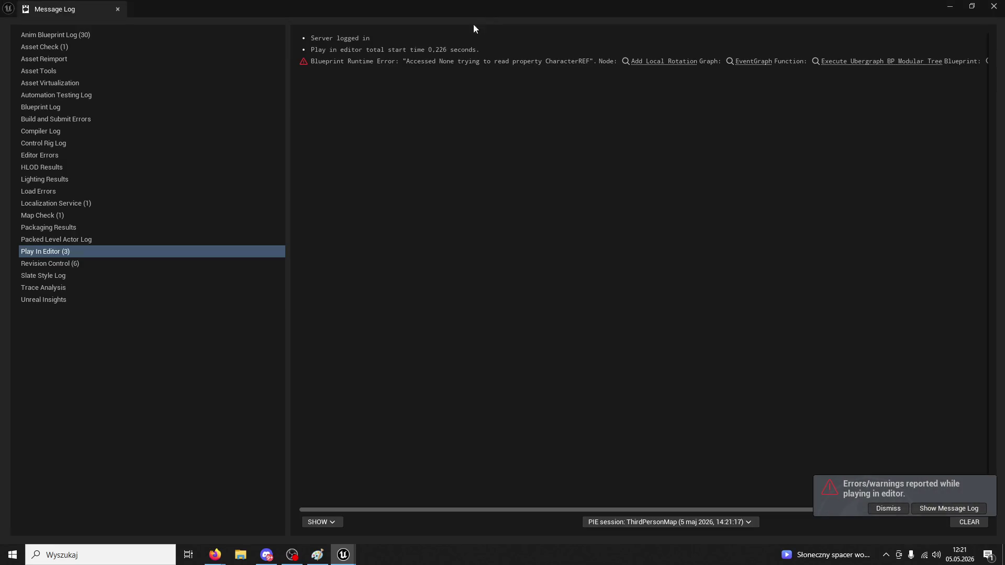
Close the Message Log and move Rotation From X Vector up beside the multiply node in BP_ModularTree
{"action": "left_click", "coordinate": [119, 10]}
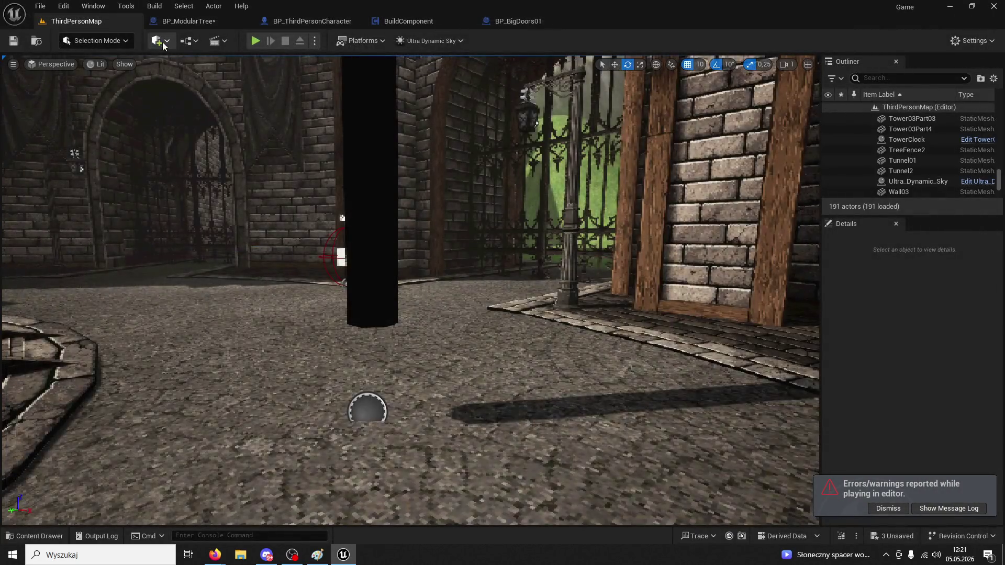
{"action": "left_click", "coordinate": [171, 24]}
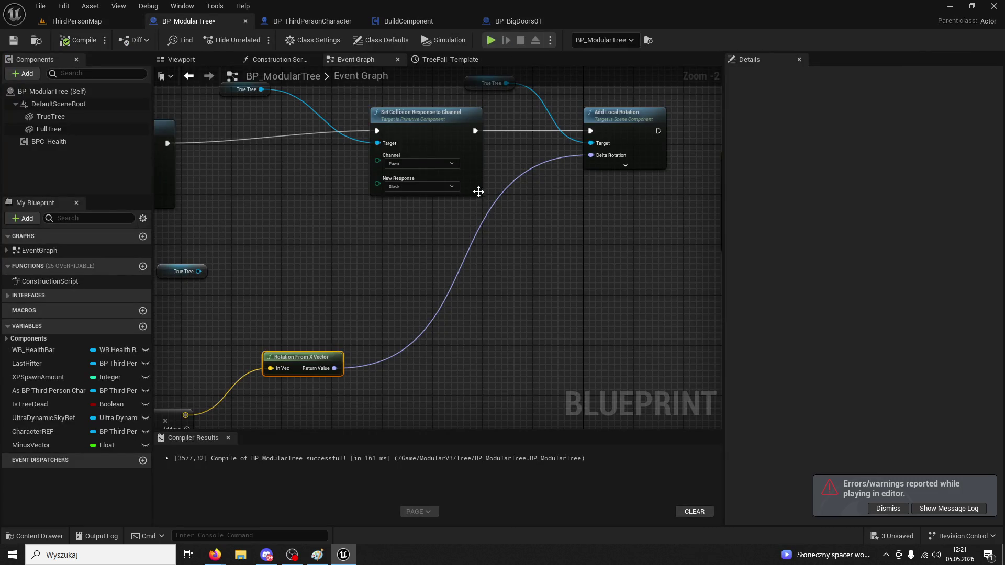
{"action": "left_click_drag", "start_coordinate": [478, 188], "coordinate": [464, 157]}
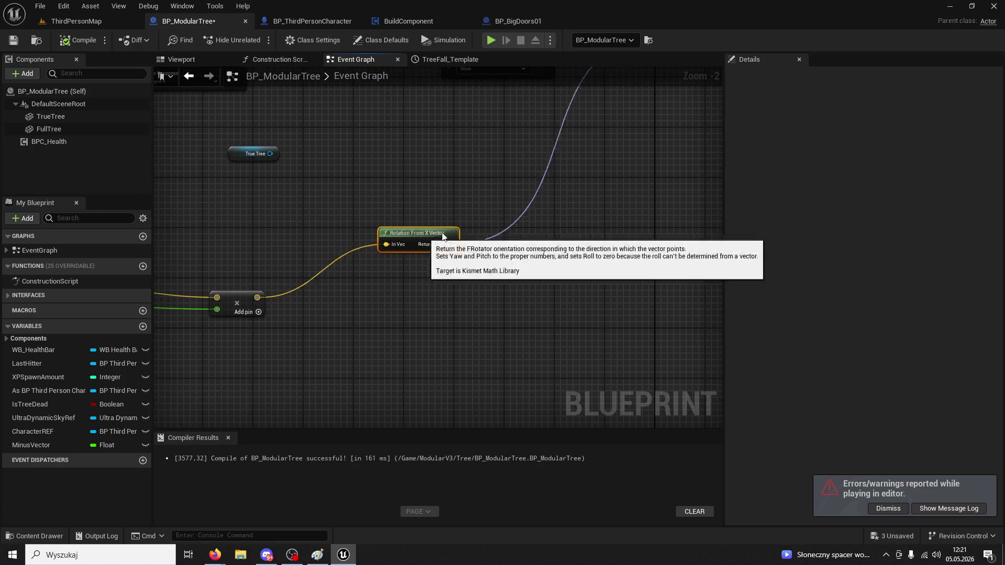
{"action": "left_click_drag", "start_coordinate": [373, 239], "coordinate": [492, 220]}
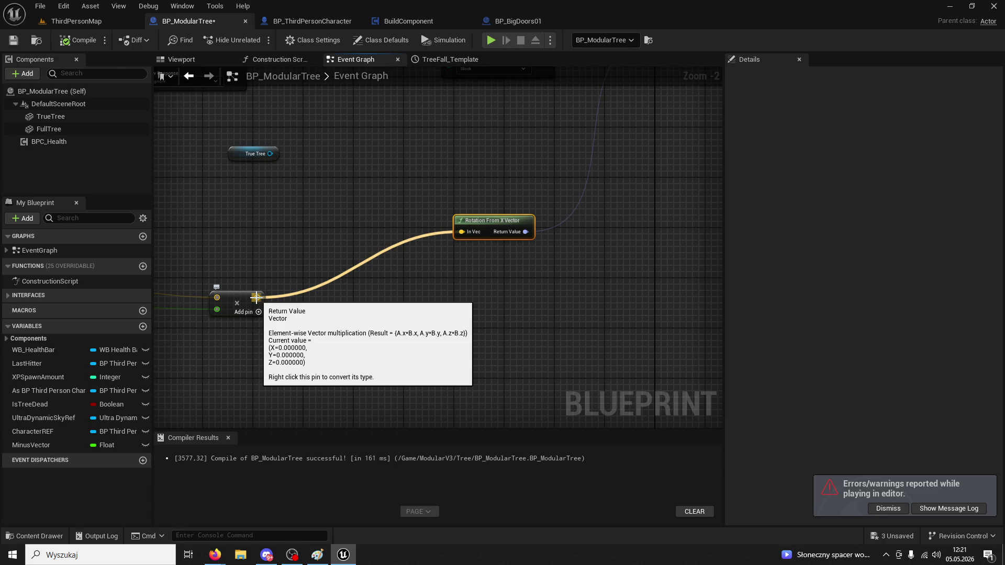
{"action": "left_click", "coordinate": [68, 114]}
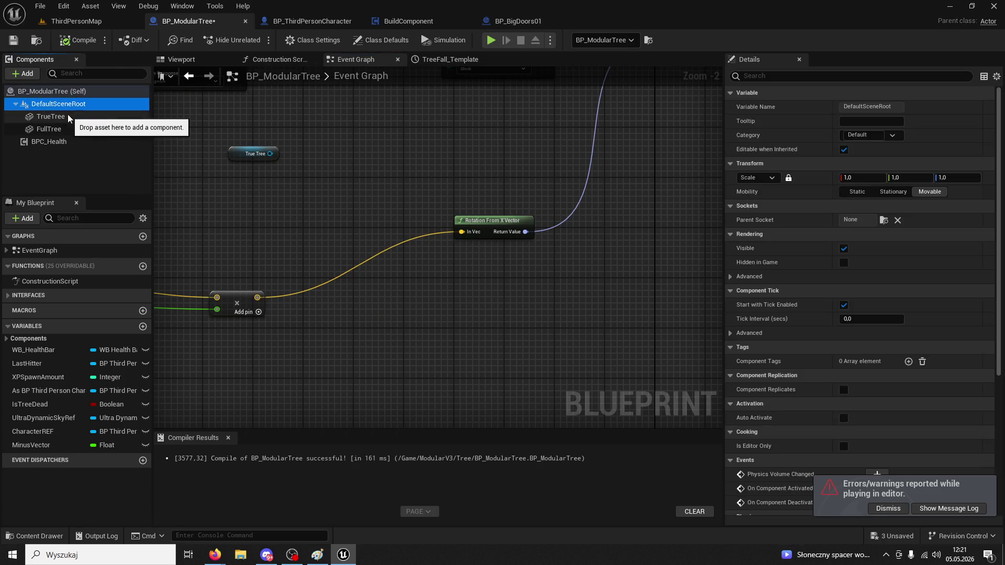
Add a Static Mesh component under TrueTree and move it partway up the trunk
{"action": "left_click", "coordinate": [204, 59]}
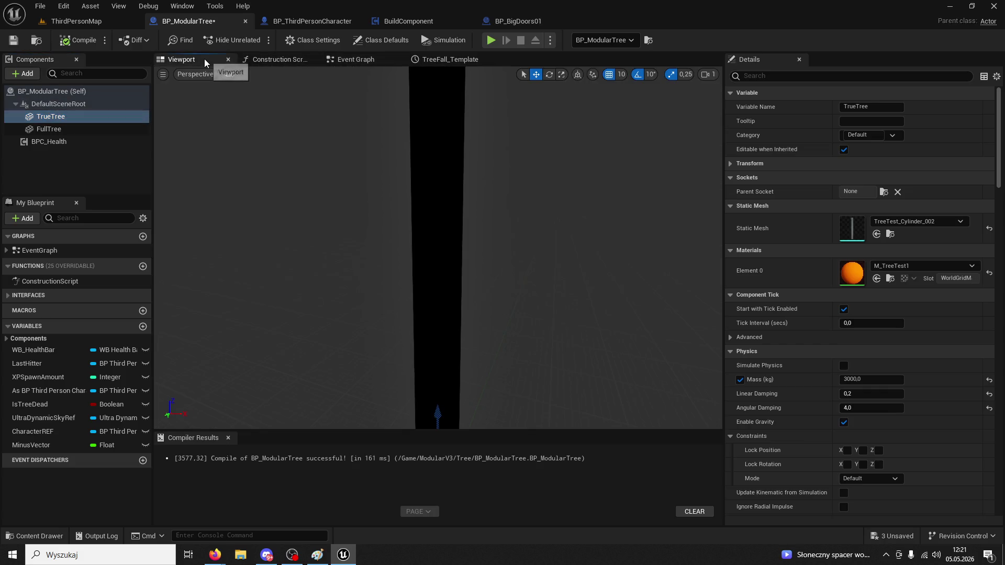
{"action": "right_click", "coordinate": [61, 117]}
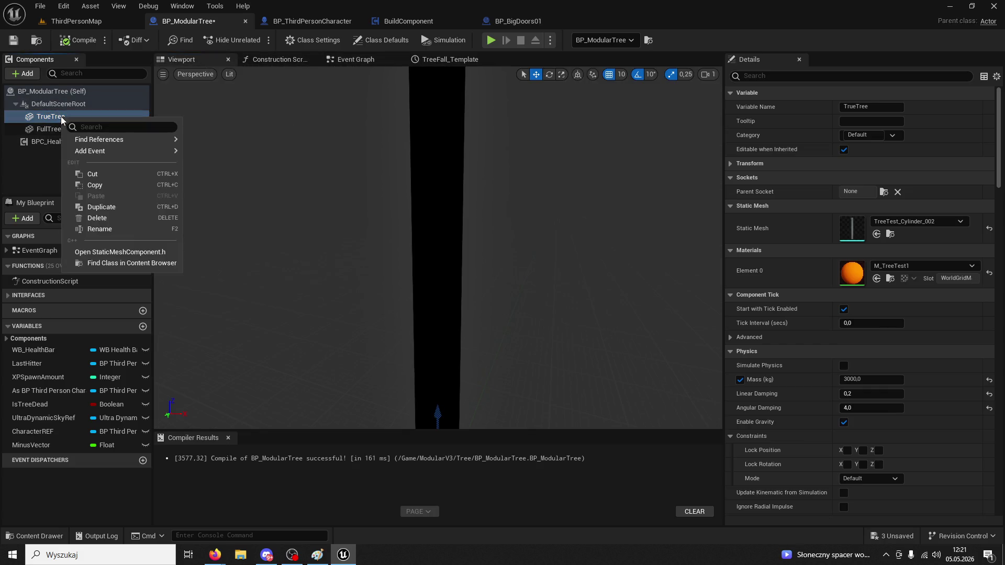
{"action": "left_click", "coordinate": [23, 73]}
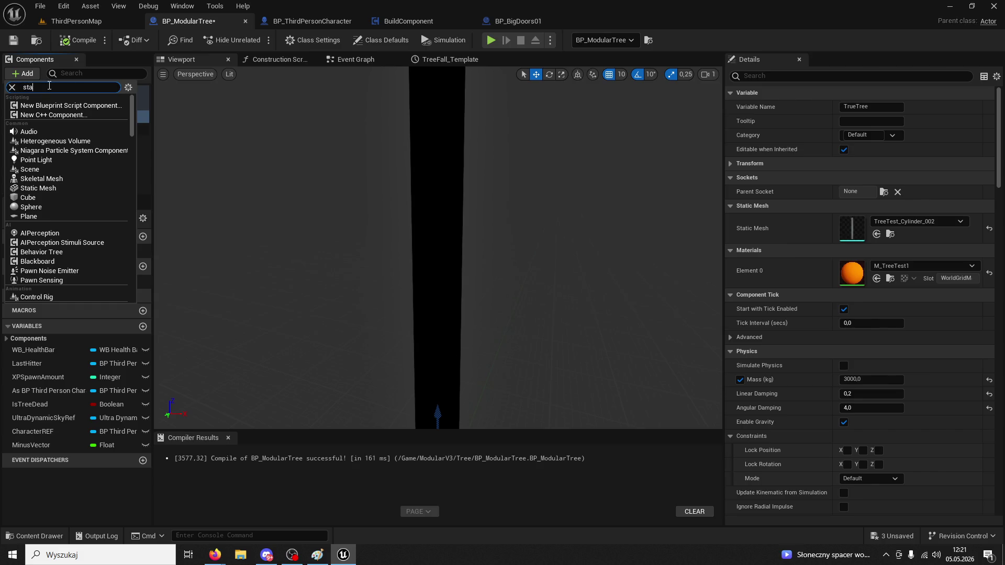
{"action": "left_click", "coordinate": [53, 173]}
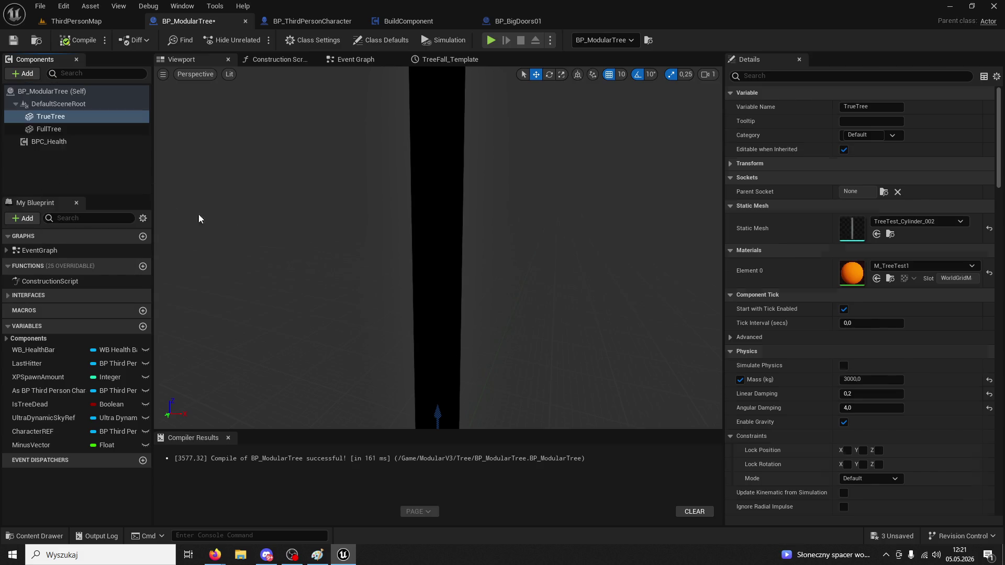
{"action": "key", "text": "f"}
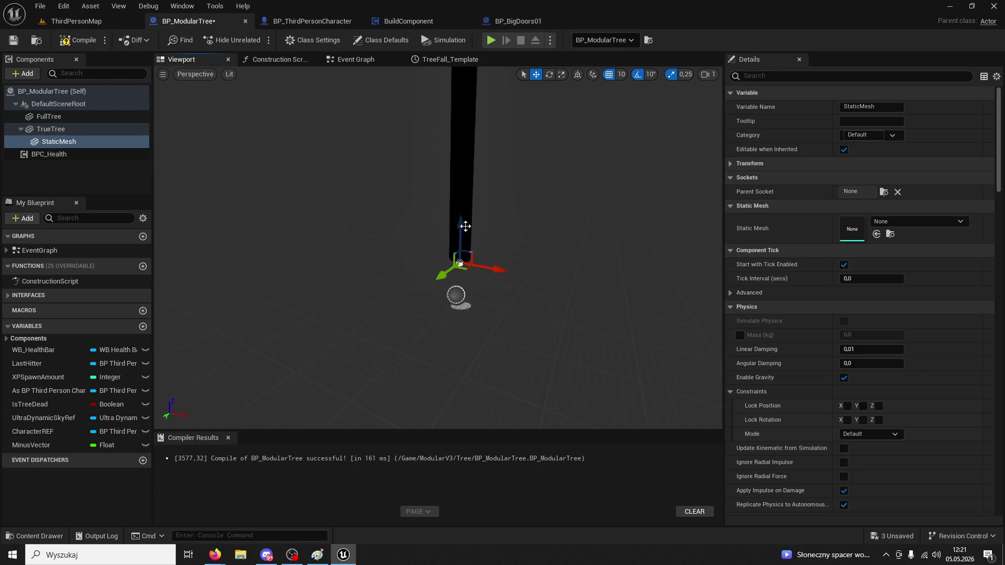
{"action": "left_click_drag", "start_coordinate": [460, 135], "coordinate": [424, 144]}
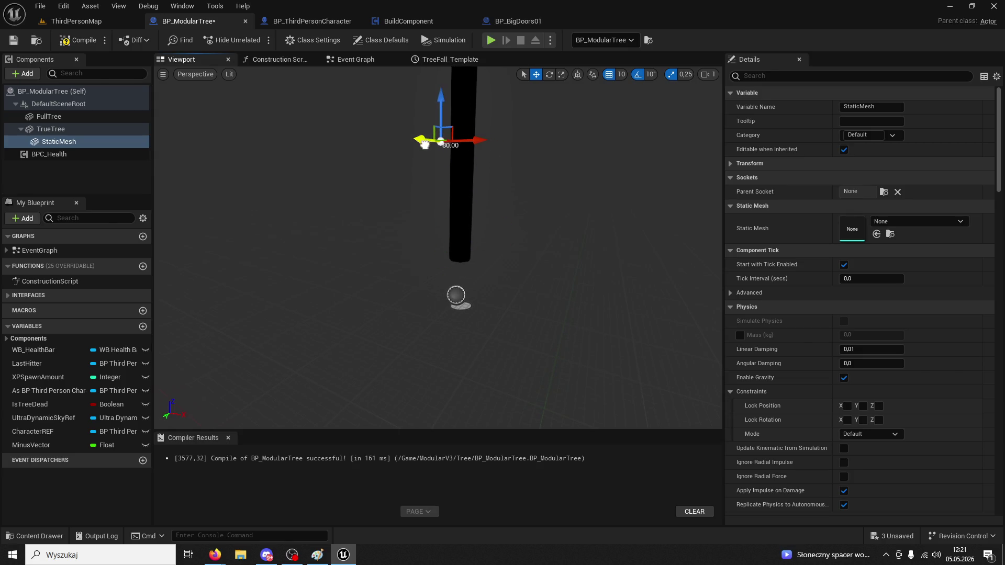
Set the new StaticMesh to the Cube mesh and compile BP_ModularTree
{"action": "left_click", "coordinate": [917, 221]}
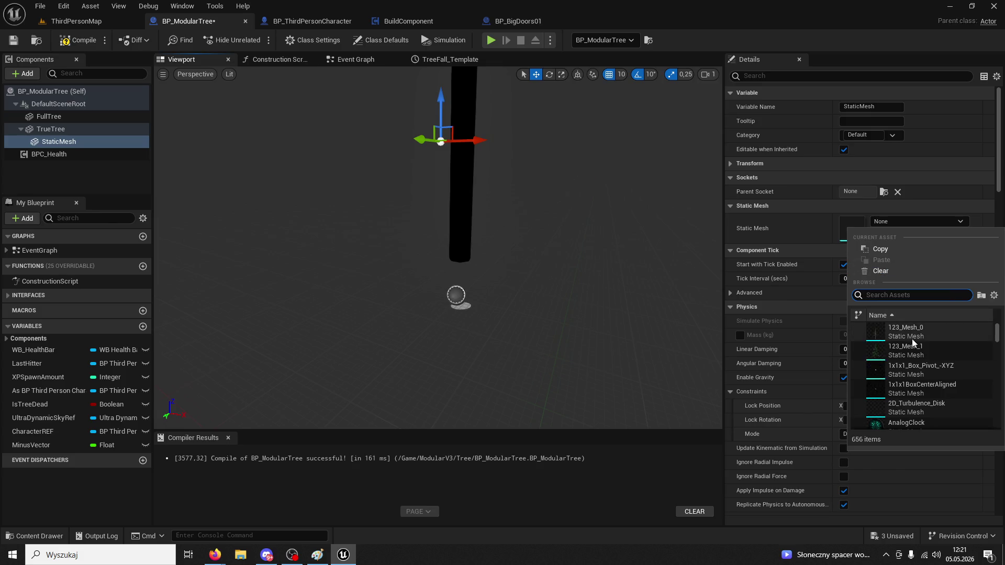
{"action": "type", "text": "cube"}
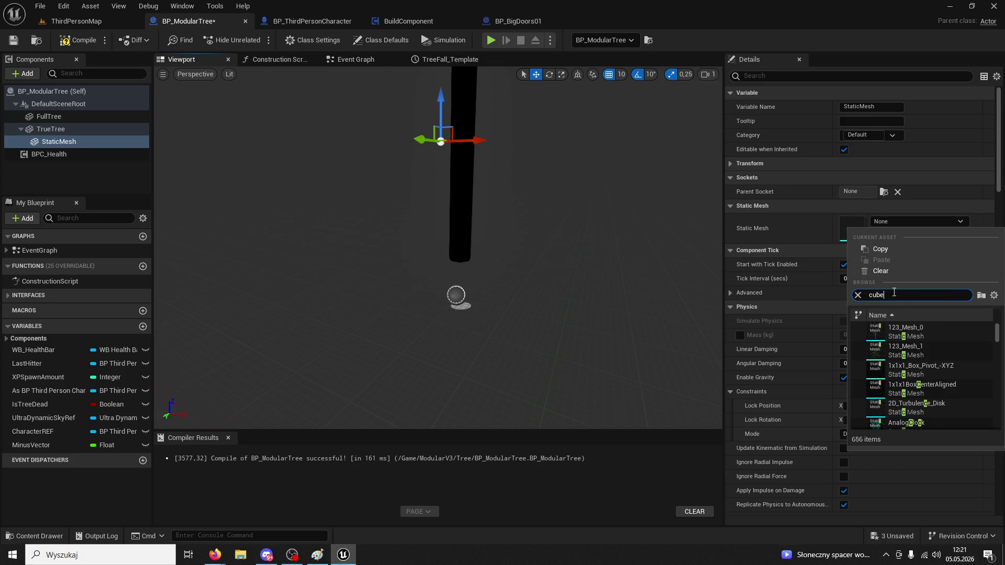
{"action": "left_click", "coordinate": [913, 408]}
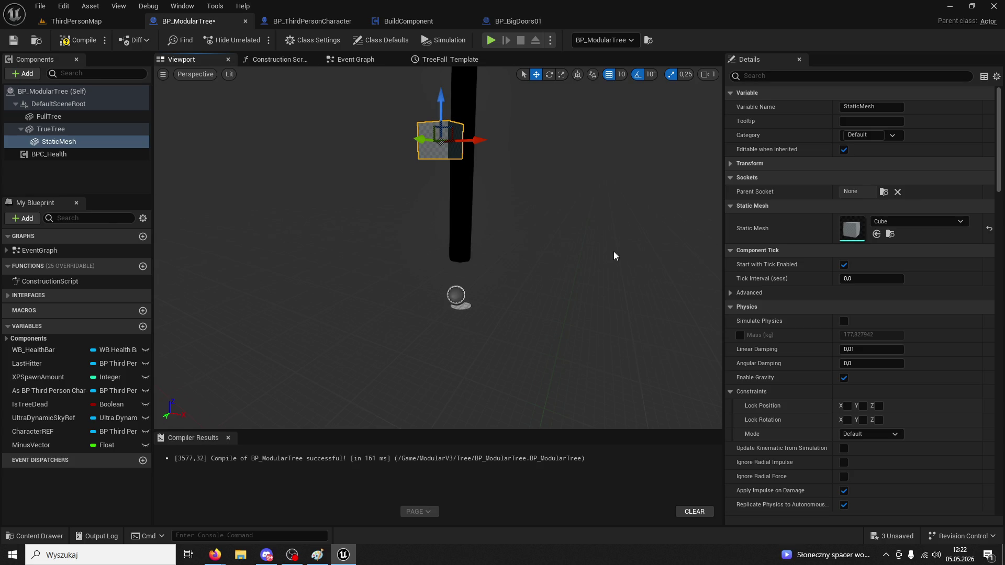
{"action": "left_click_drag", "start_coordinate": [465, 392], "coordinate": [482, 292]}
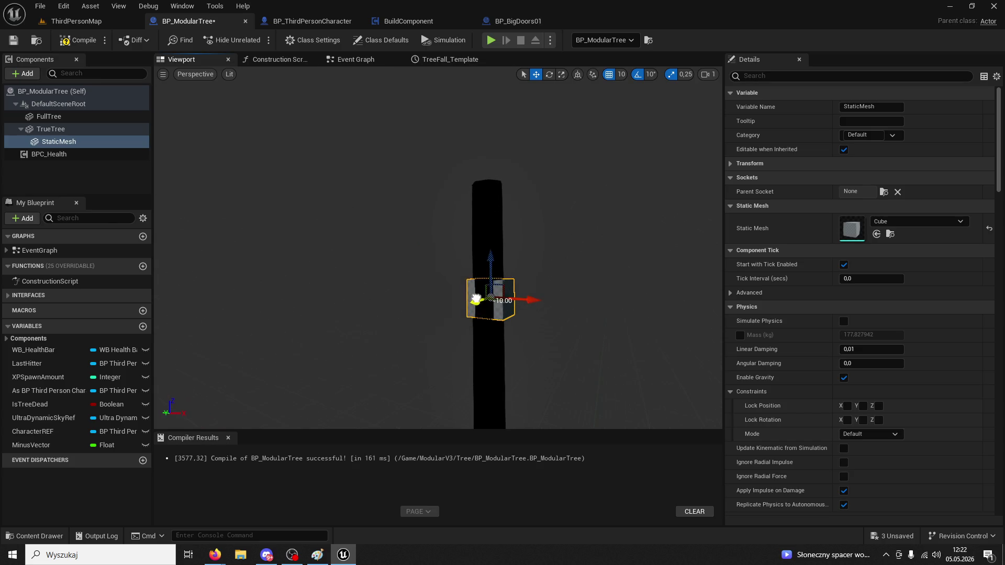
{"action": "left_click", "coordinate": [81, 40]}
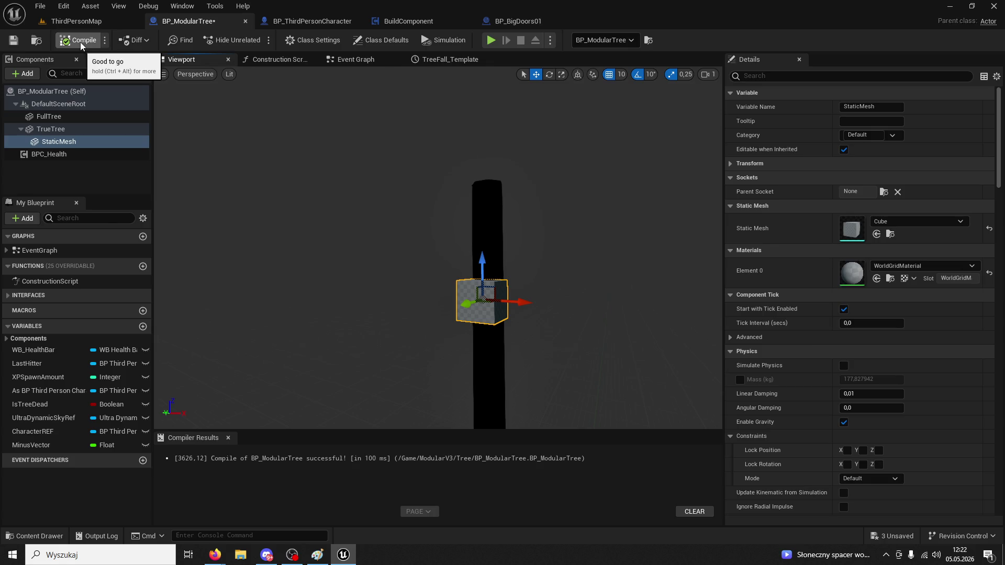
{"action": "left_click", "coordinate": [95, 21]}
{"action": "left_click", "coordinate": [256, 40]}
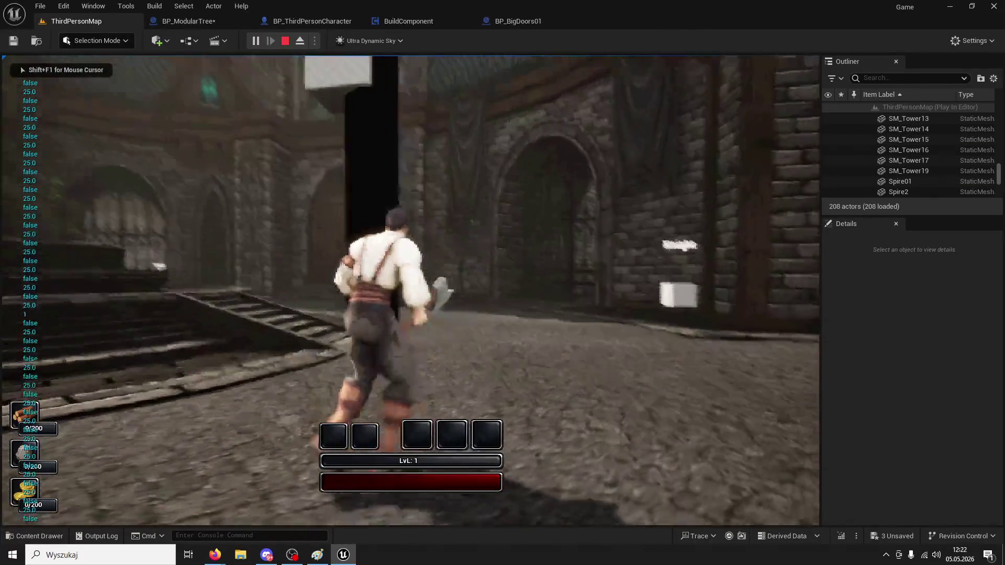
Chop the cube-marked tree with six axe swings, then end the play session
{"action": "left_click", "coordinate": [410, 290]}
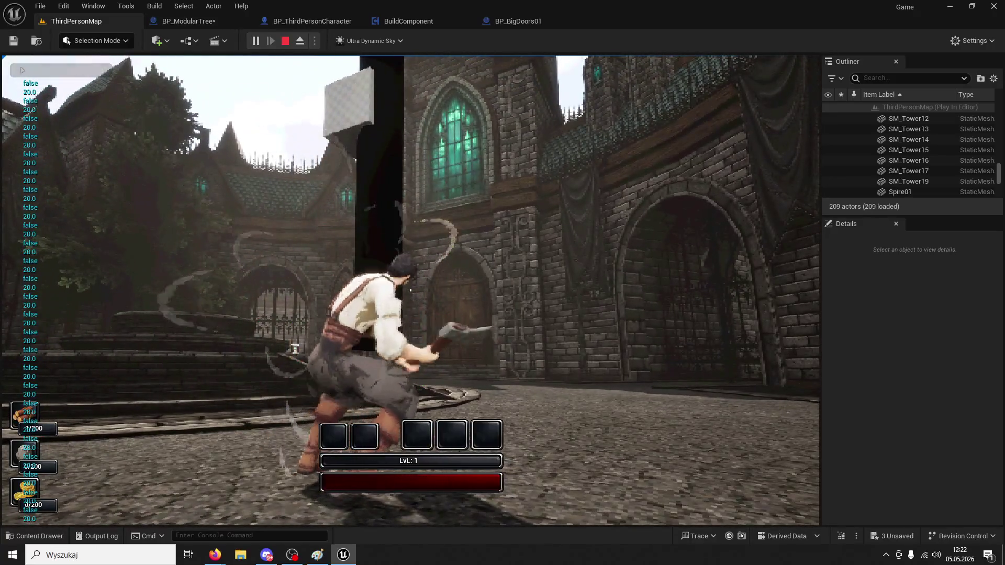
{"action": "left_click", "coordinate": [410, 290]}
{"action": "left_click", "coordinate": [411, 290]}
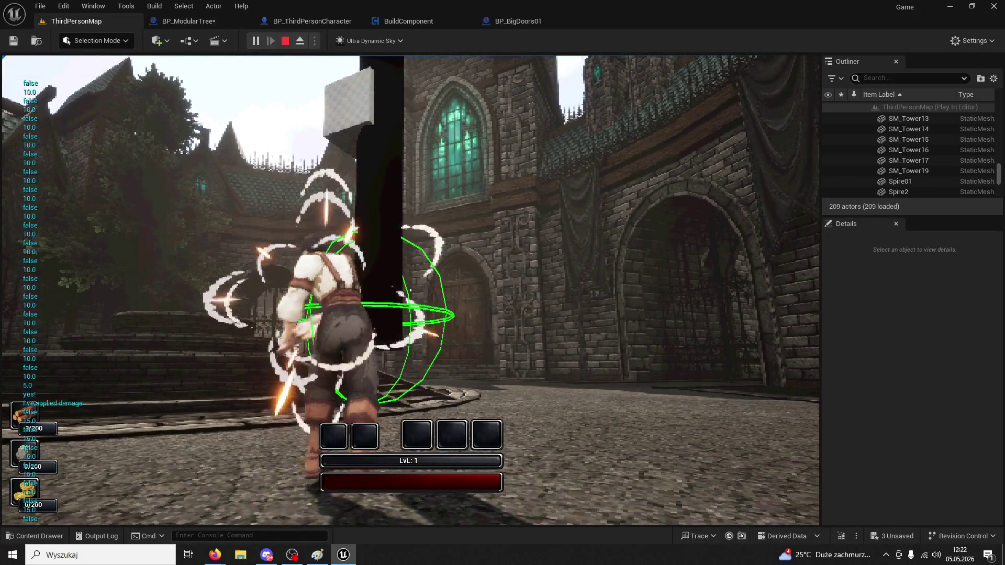
{"action": "left_click", "coordinate": [410, 290]}
{"action": "left_click", "coordinate": [410, 289]}
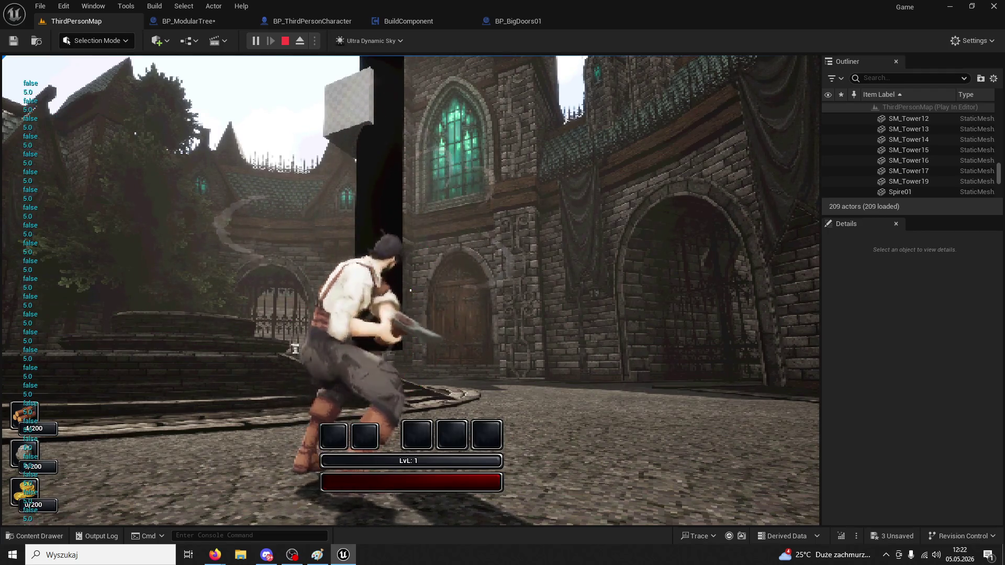
{"action": "left_click", "coordinate": [411, 290]}
{"action": "key", "text": "w"}
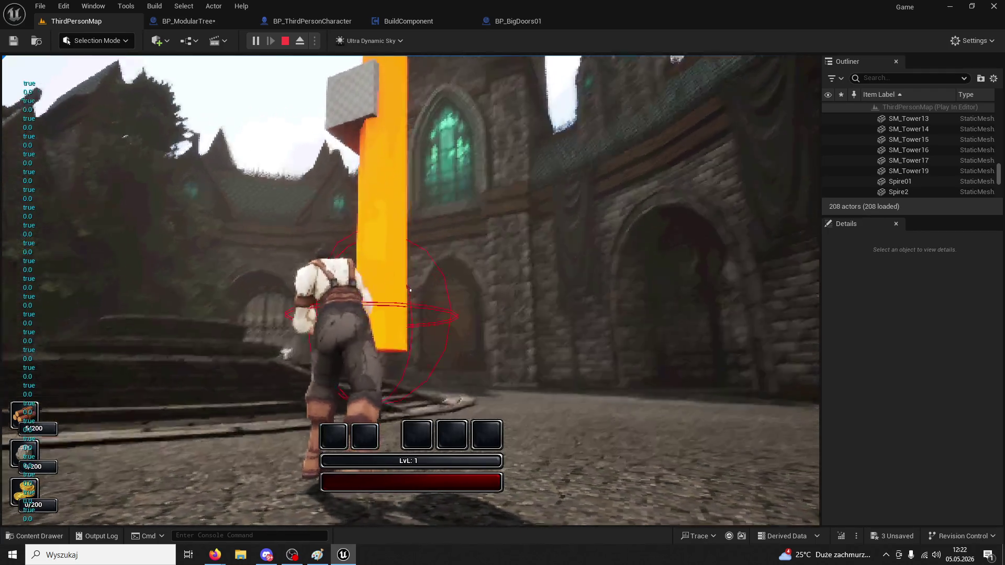
{"action": "key", "text": "Escape"}
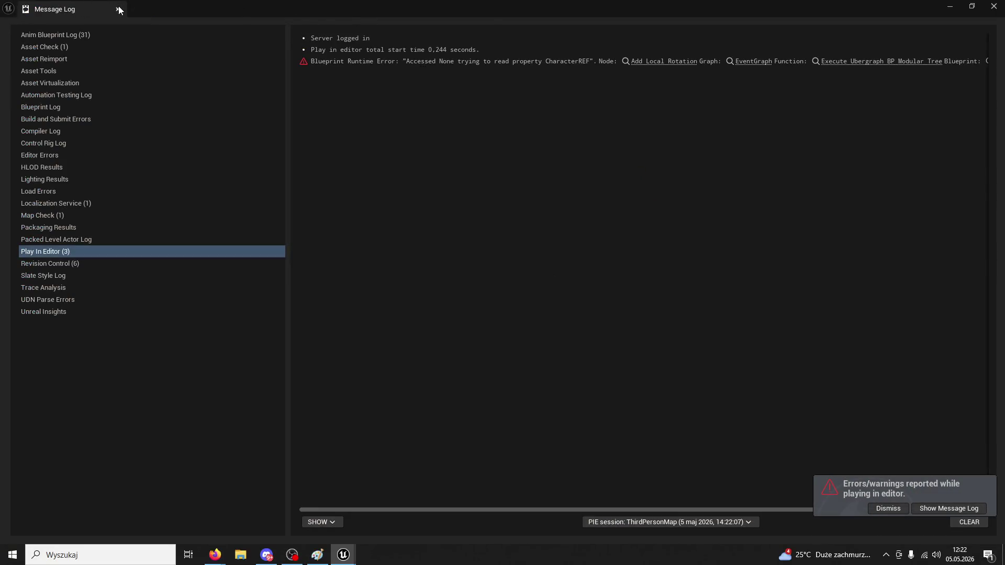
Close the Message Log and cycle through the open blueprint editors back to BP_ModularTree
{"action": "left_click", "coordinate": [118, 10]}
{"action": "left_click", "coordinate": [504, 20]}
{"action": "left_click", "coordinate": [410, 22]}
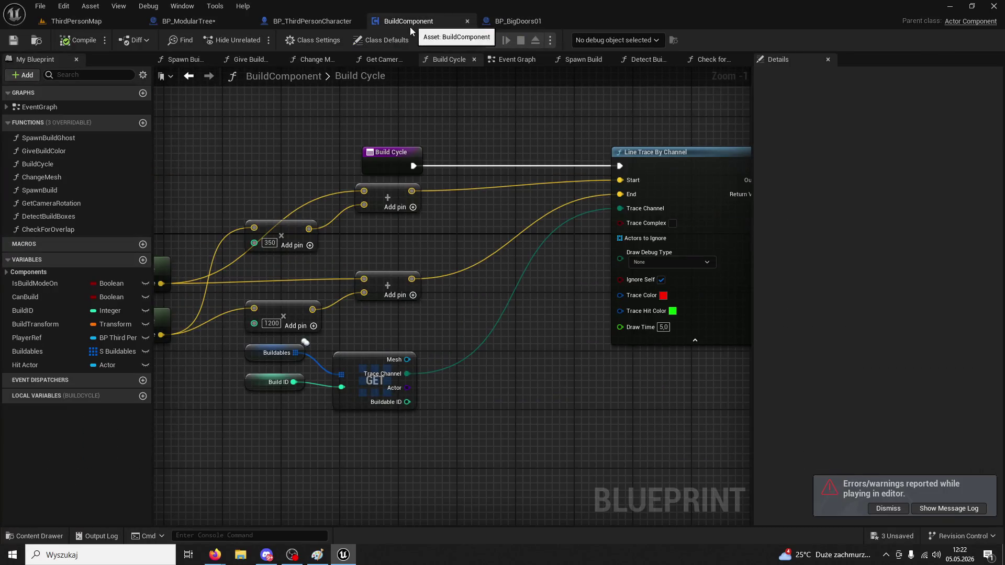
{"action": "left_click", "coordinate": [283, 21]}
{"action": "left_click", "coordinate": [221, 25]}
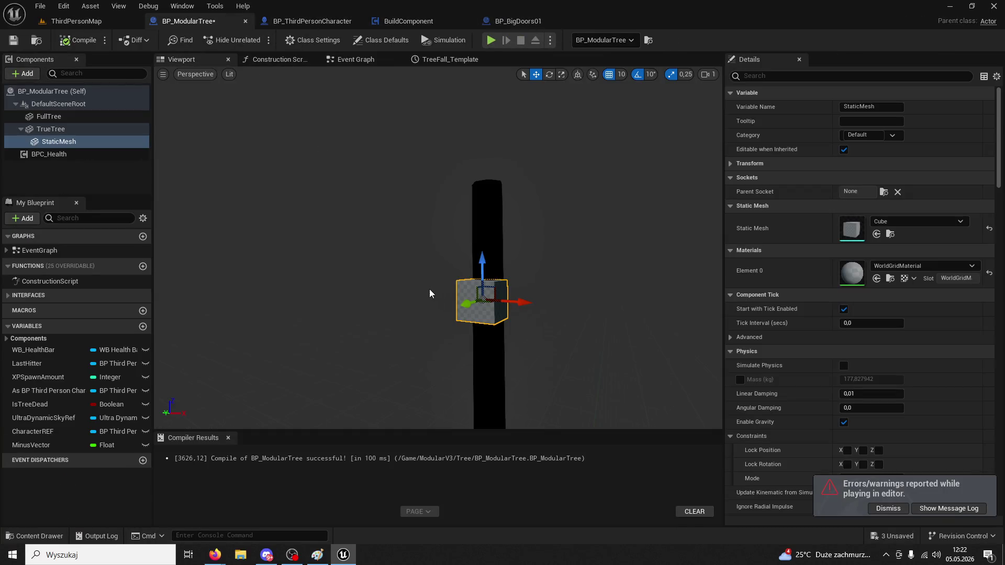
Test-rotate TrueTree to -40 degrees yaw, undo it, and recompile BP_ModularTree
{"action": "left_click", "coordinate": [74, 129]}
{"action": "left_click", "coordinate": [549, 75]}
{"action": "left_click_drag", "start_coordinate": [518, 400], "coordinate": [531, 380]}
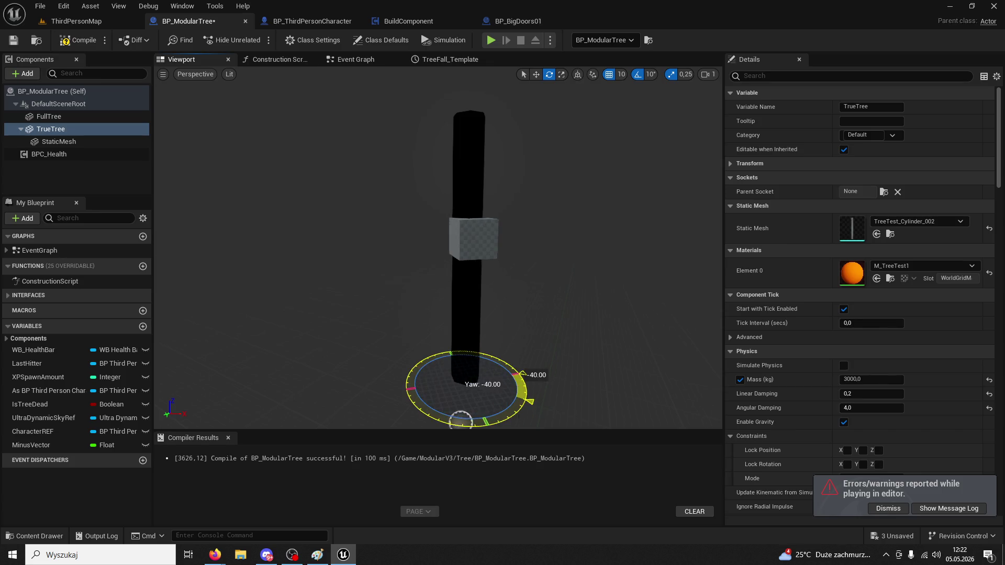
{"action": "key", "text": "ctrl+z"}
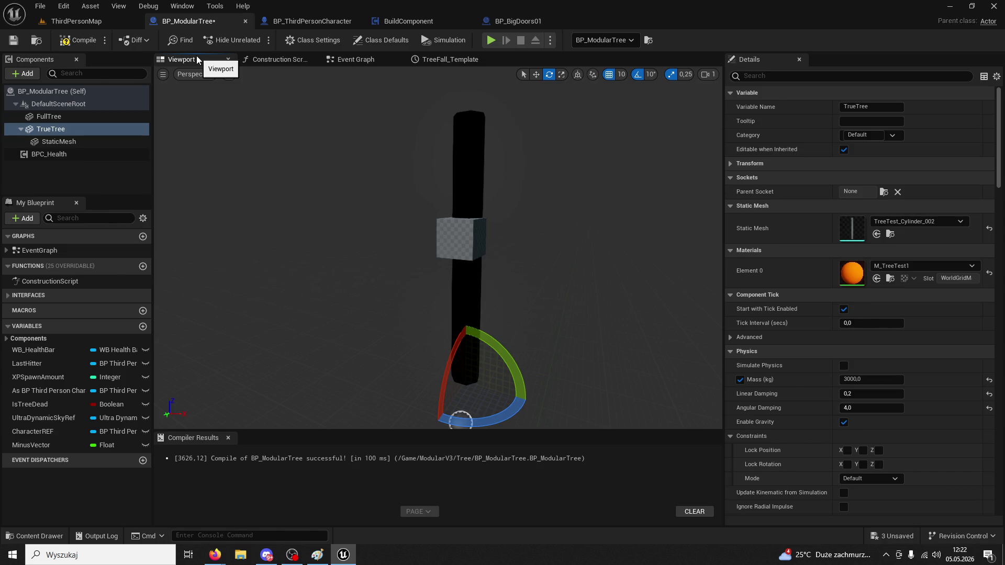
{"action": "left_click", "coordinate": [82, 43]}
Close the BuildComponent and BP_BigDoors01 editors and return to BP_ModularTree's viewport
{"action": "left_click", "coordinate": [77, 21]}
{"action": "left_click", "coordinate": [205, 23]}
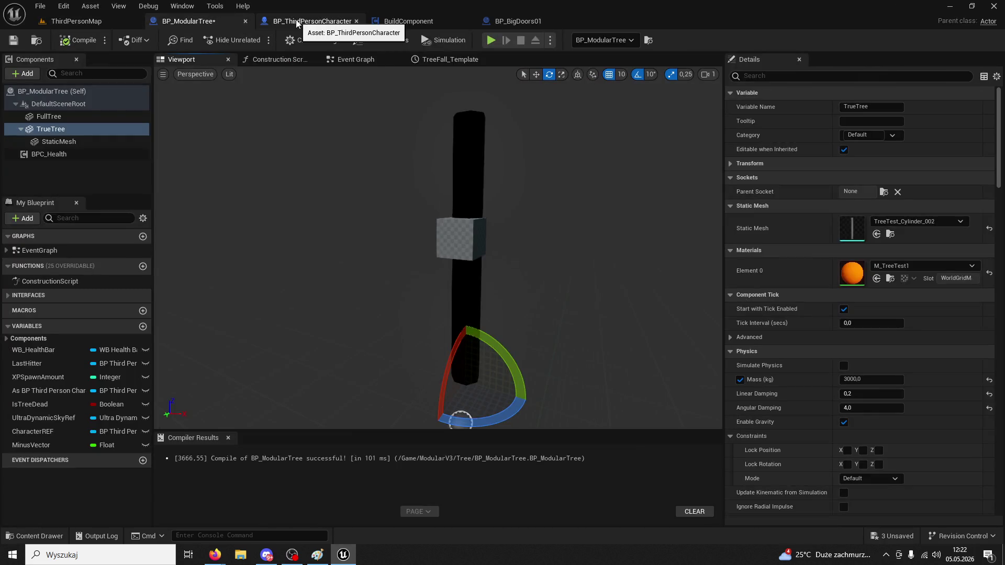
{"action": "left_click", "coordinate": [296, 21]}
{"action": "left_click", "coordinate": [387, 21]}
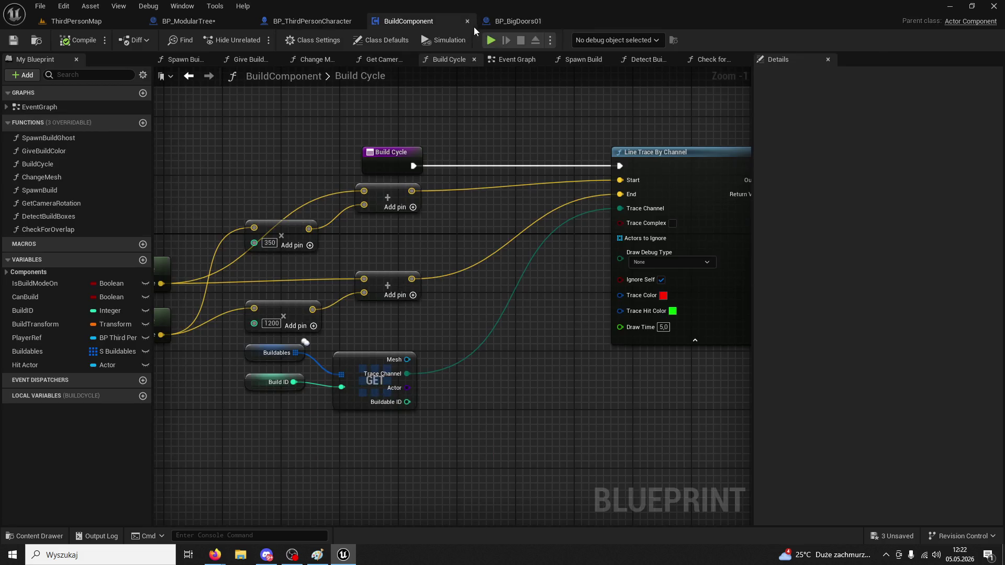
{"action": "left_click", "coordinate": [467, 22]}
{"action": "left_click", "coordinate": [466, 22]}
{"action": "left_click", "coordinate": [222, 24]}
{"action": "left_click", "coordinate": [305, 21]}
{"action": "scroll", "coordinate": [434, 241], "scroll_direction": "down", "scroll_amount": 3}
{"action": "left_click", "coordinate": [188, 21]}
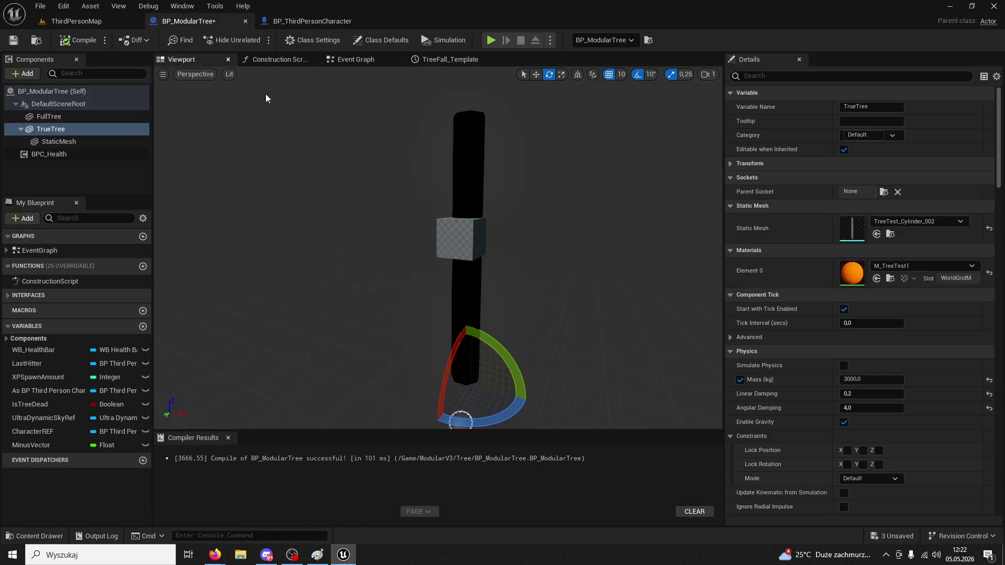
Add a Find Quat Between Vectors node and feed the summed direction into its End pin
{"action": "left_click", "coordinate": [383, 60]}
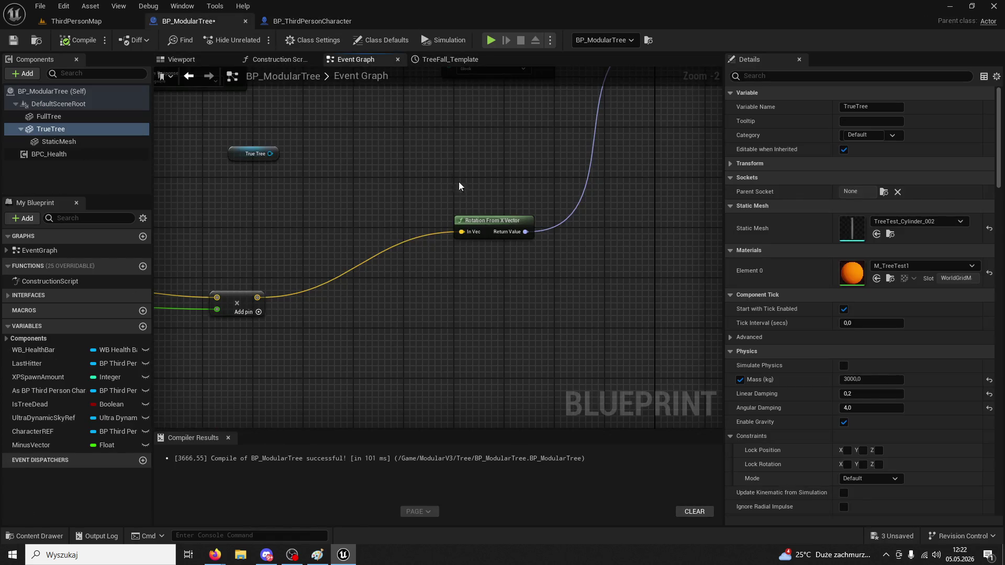
{"action": "right_click", "coordinate": [447, 293]}
{"action": "type", "text": "betw"}
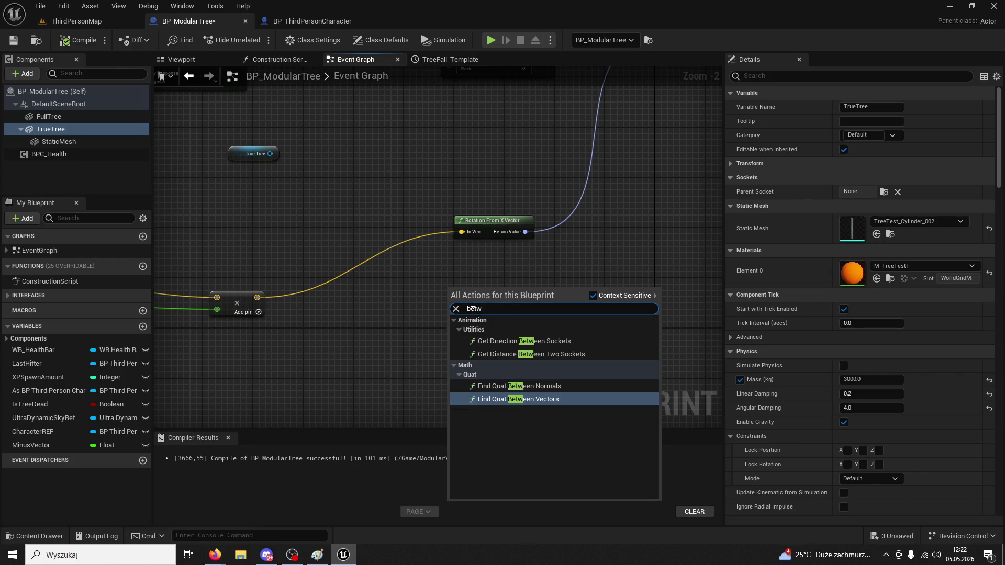
{"action": "type", "text": "een vecto"}
{"action": "key", "text": "Return"}
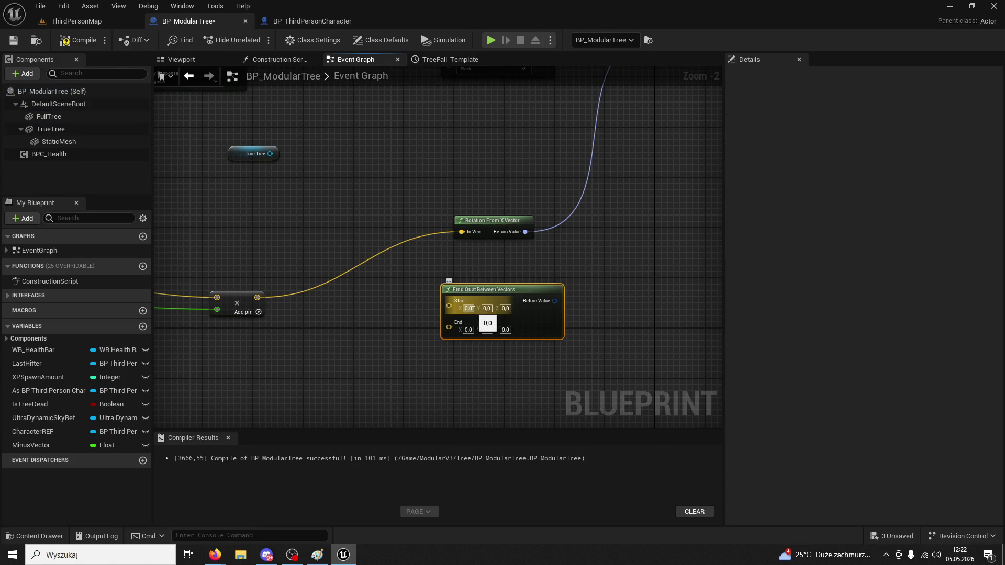
{"action": "left_click_drag", "start_coordinate": [480, 289], "coordinate": [448, 270]}
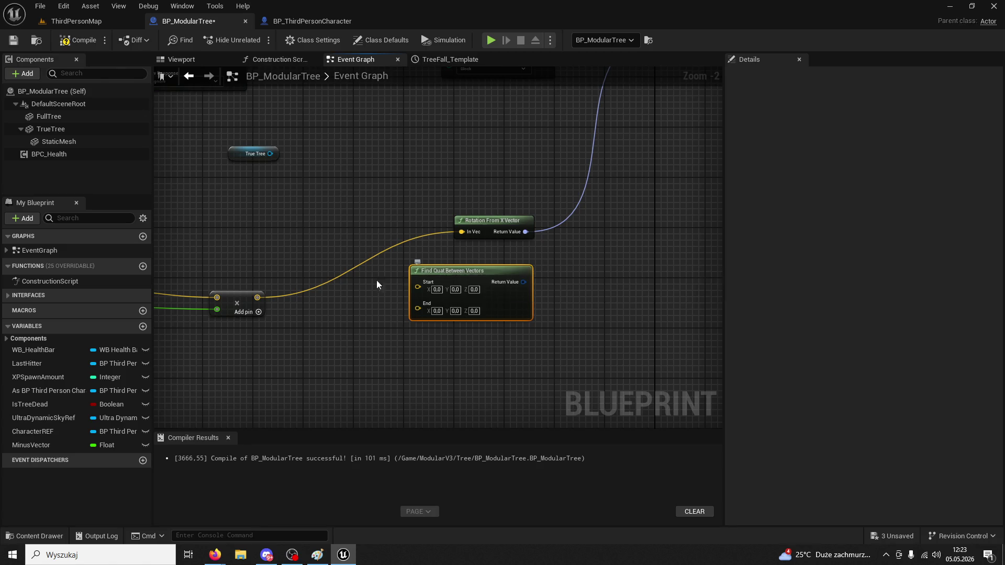
{"action": "mouse_move", "coordinate": [262, 297]}
{"action": "left_mouse_down"}
{"action": "mouse_move", "coordinate": [404, 320]}
{"action": "mouse_move", "coordinate": [418, 310]}
{"action": "left_mouse_up"}
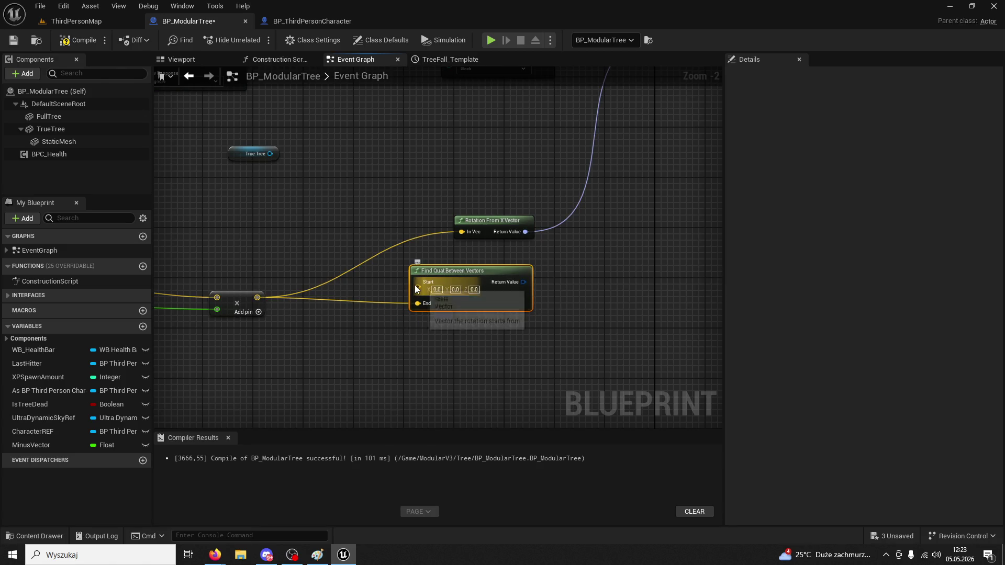
Wire TrueTree's Get Forward Vector to Start and the quaternion into Add Local Rotation's Delta Rotation
{"action": "left_click", "coordinate": [493, 219]}
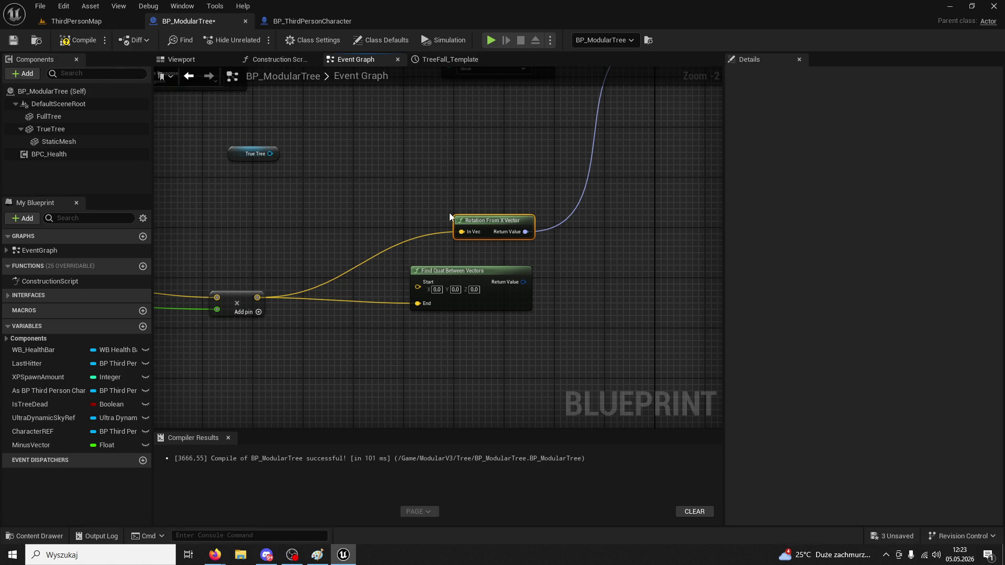
{"action": "left_click_drag", "start_coordinate": [435, 215], "coordinate": [504, 211]}
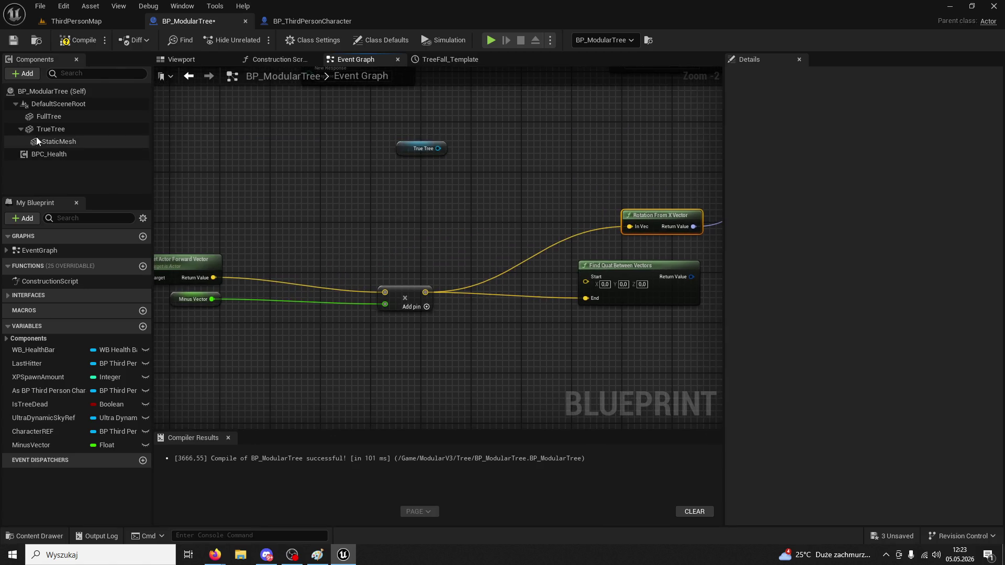
{"action": "mouse_move", "coordinate": [52, 130]}
{"action": "left_mouse_down"}
{"action": "mouse_move", "coordinate": [334, 203]}
{"action": "mouse_move", "coordinate": [442, 211]}
{"action": "mouse_move", "coordinate": [466, 227]}
{"action": "left_mouse_up"}
{"action": "type", "text": "get forward"}
{"action": "key", "text": "Return"}
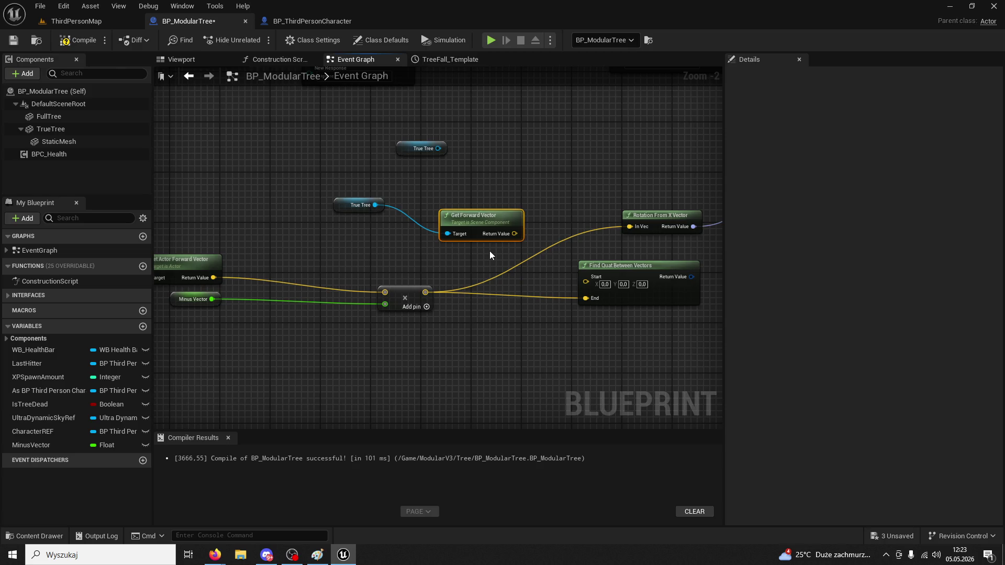
{"action": "left_click_drag", "start_coordinate": [516, 234], "coordinate": [584, 284]}
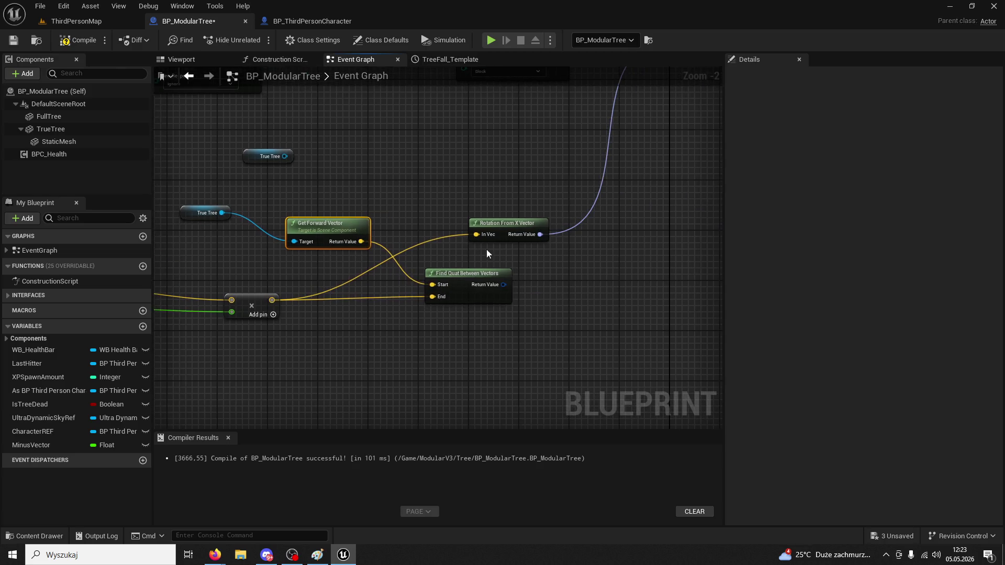
{"action": "mouse_move", "coordinate": [503, 284]}
{"action": "left_mouse_down"}
{"action": "mouse_move", "coordinate": [636, 86]}
{"action": "mouse_move", "coordinate": [695, 145]}
{"action": "mouse_move", "coordinate": [663, 136]}
{"action": "left_mouse_up"}
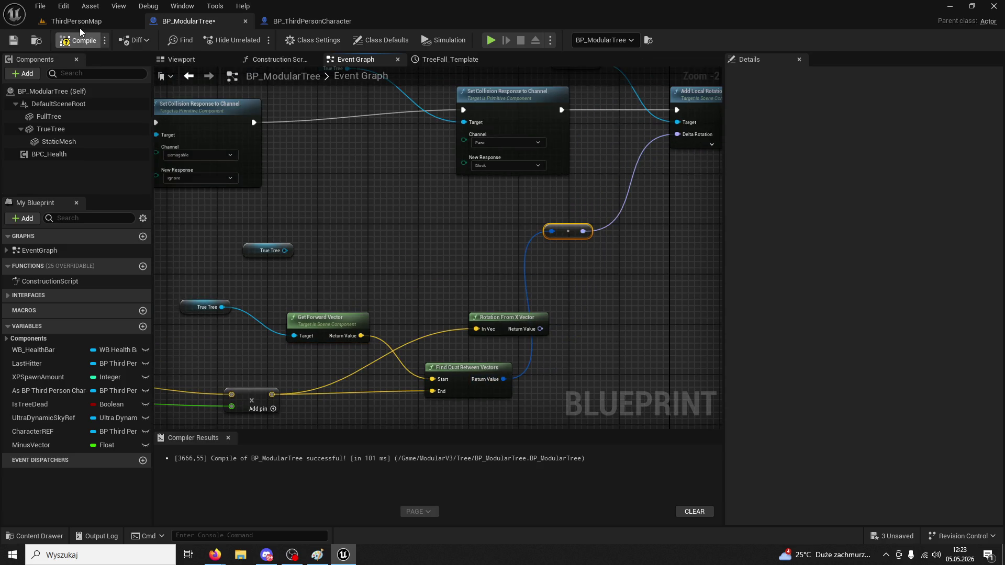
{"action": "left_click", "coordinate": [79, 26]}
Playtest chopping the tree with four axe swings, then stop the session
{"action": "left_click", "coordinate": [255, 41]}
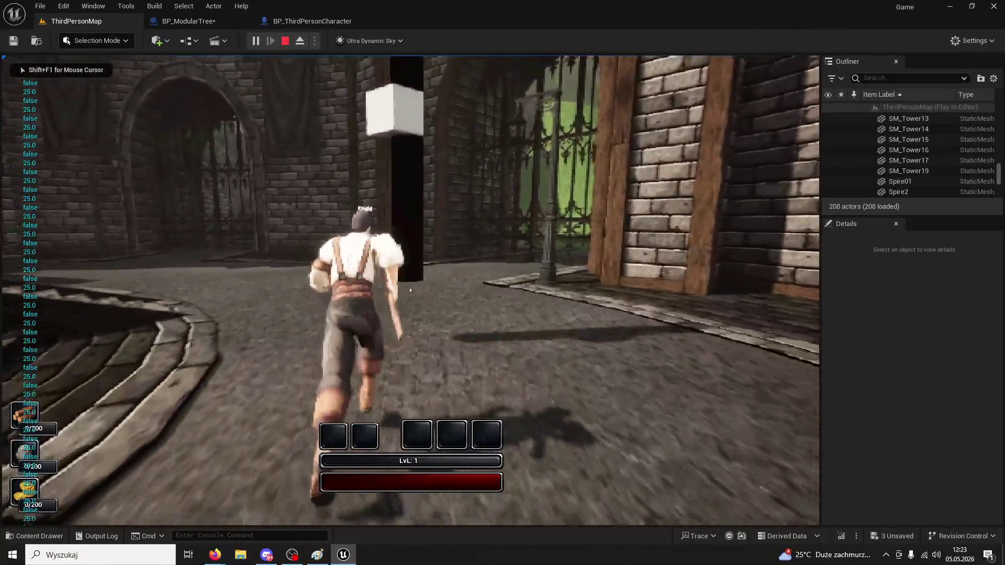
{"action": "left_click", "coordinate": [410, 290]}
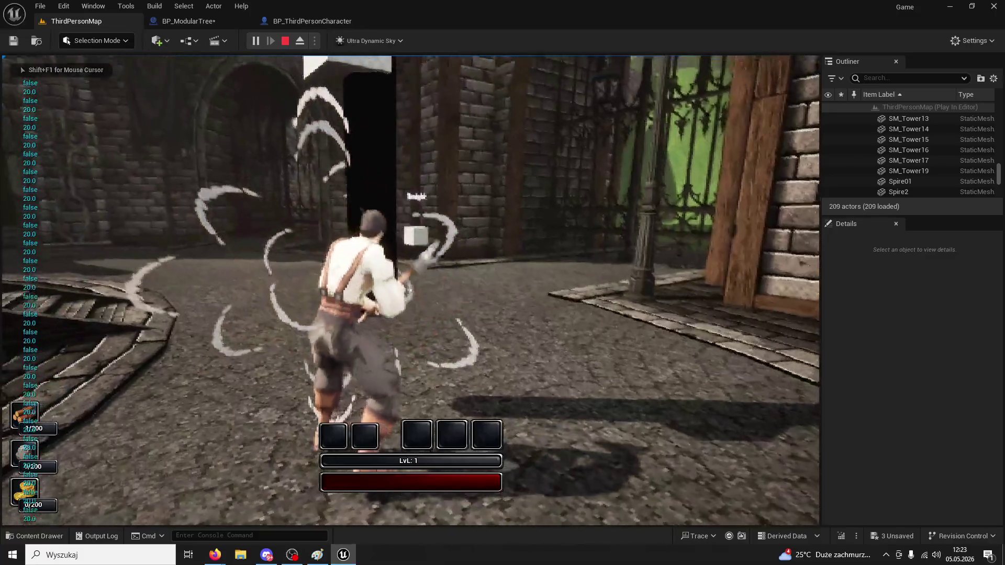
{"action": "left_click", "coordinate": [411, 290]}
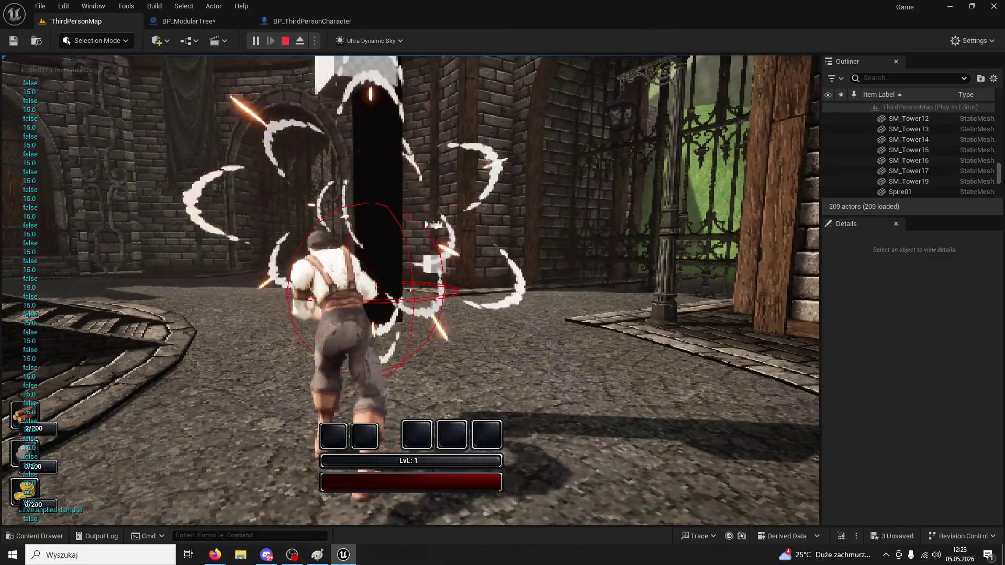
{"action": "left_click", "coordinate": [410, 290]}
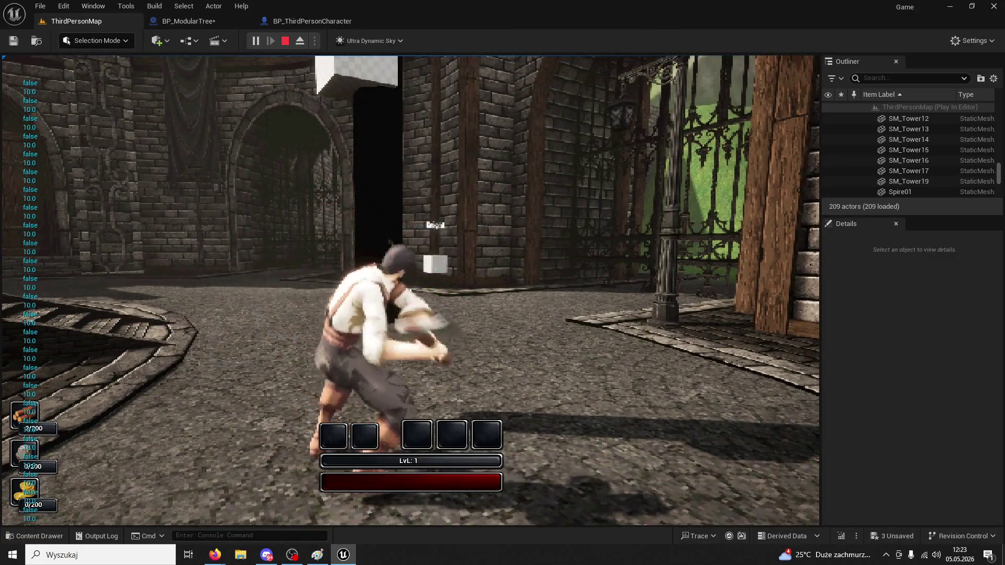
{"action": "left_click", "coordinate": [411, 290]}
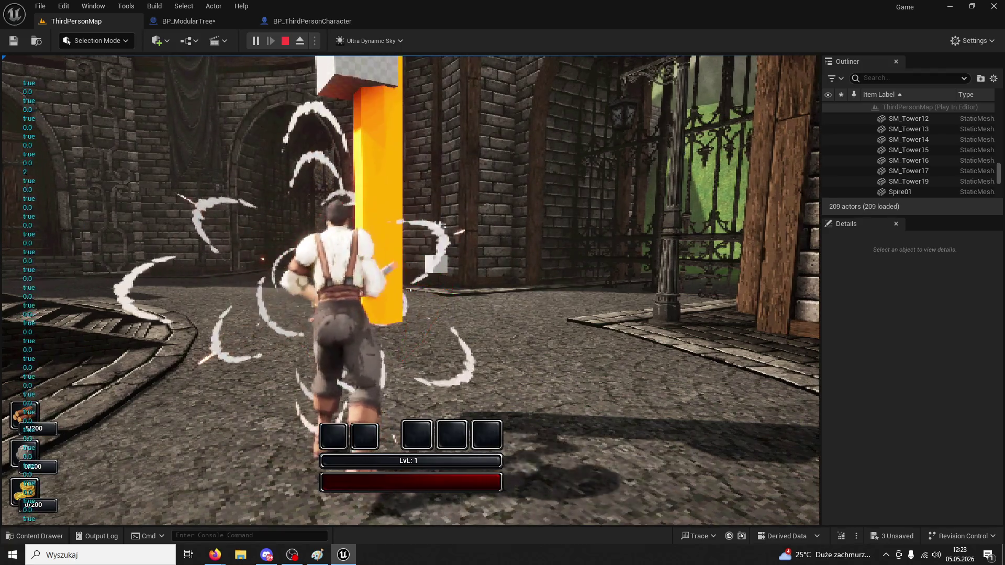
{"action": "key", "text": "Escape"}
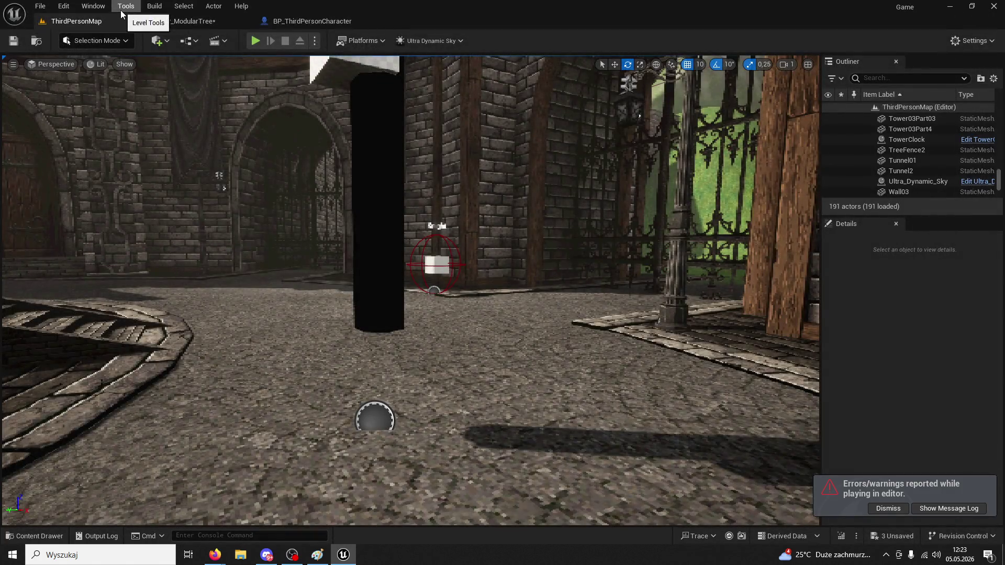
Replace TrueTree's Get Forward Vector with Get Up Vector feeding Find Quat's Start, and recompile
{"action": "left_click", "coordinate": [312, 21]}
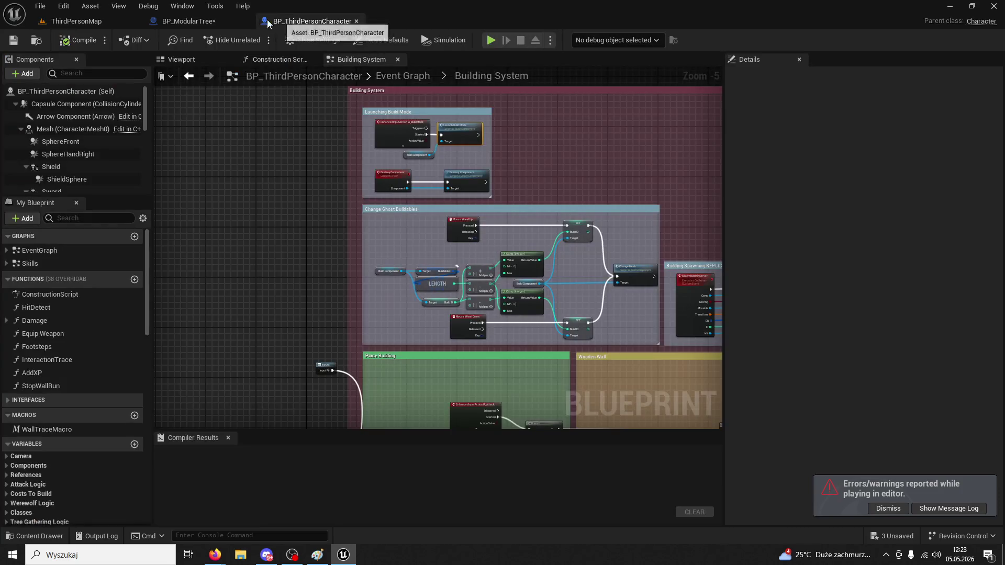
{"action": "left_click", "coordinate": [189, 21]}
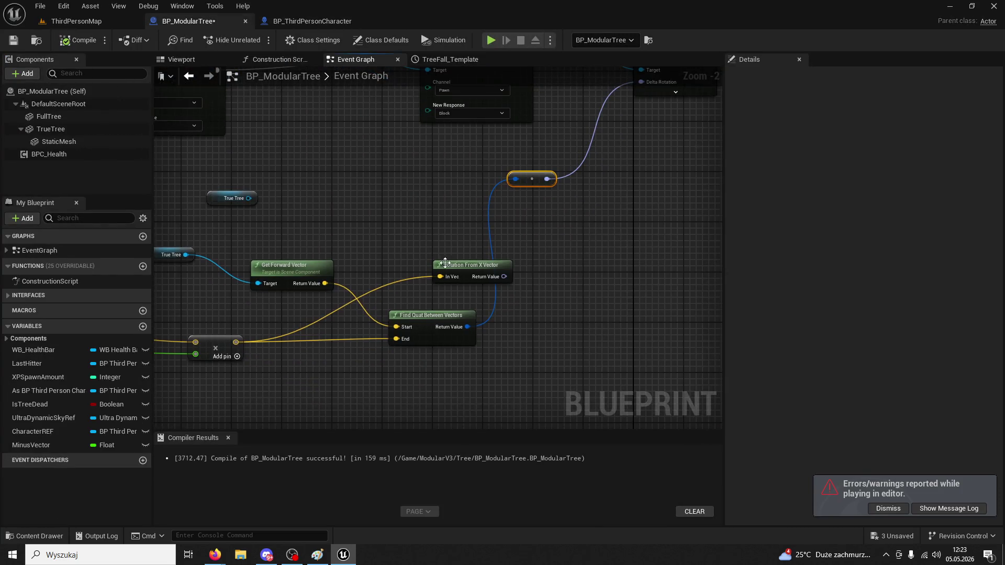
{"action": "left_click", "coordinate": [404, 253]}
{"action": "left_click_drag", "start_coordinate": [404, 253], "coordinate": [401, 253]}
{"action": "key", "text": "Escape"}
{"action": "key", "text": "Delete"}
{"action": "left_click_drag", "start_coordinate": [258, 223], "coordinate": [337, 216]}
{"action": "type", "text": "up vect"}
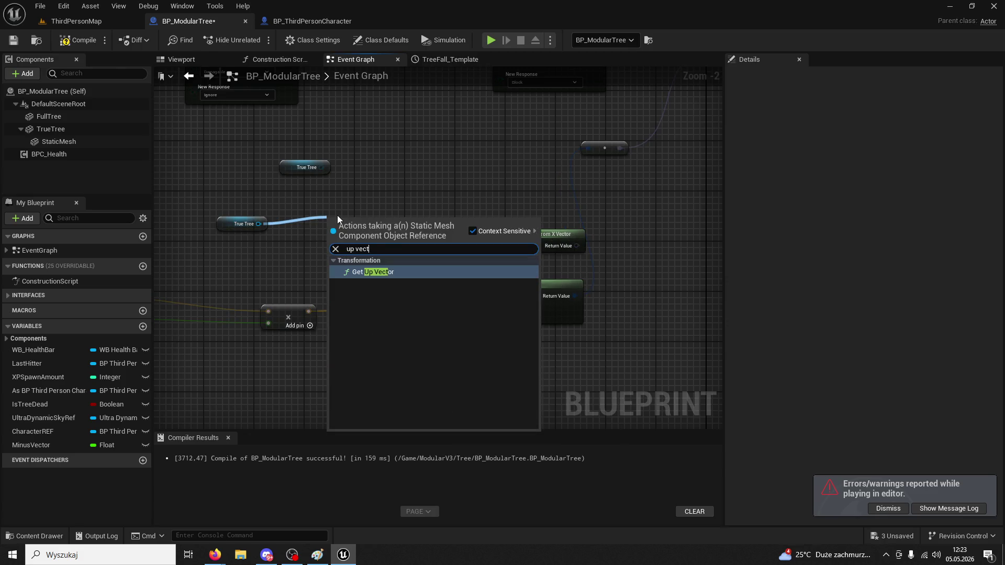
{"action": "key", "text": "Return"}
{"action": "left_click_drag", "start_coordinate": [419, 262], "coordinate": [476, 299]}
{"action": "left_click", "coordinate": [79, 40]}
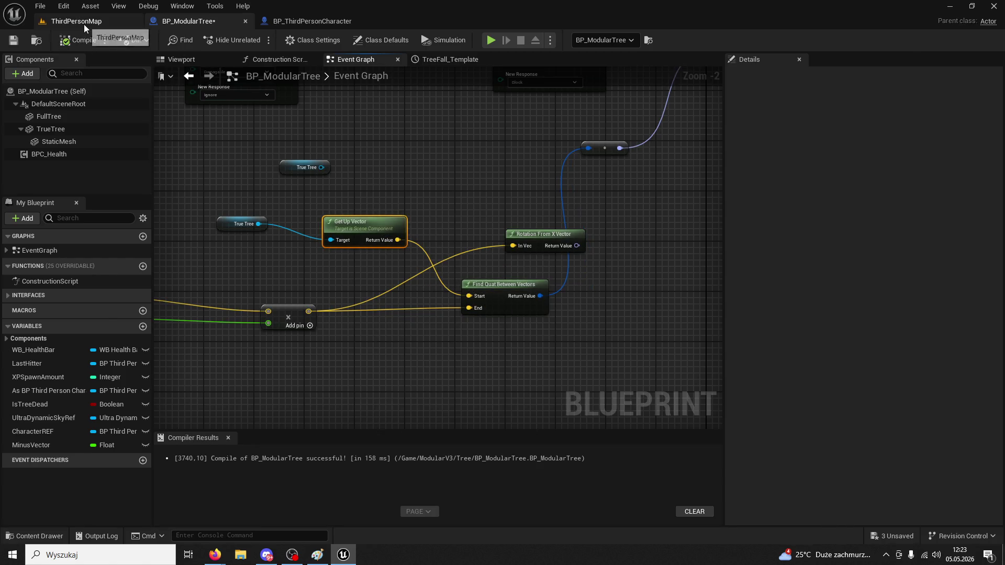
Playtest chopping the tree again, then close the Message Log and return to BP_ModularTree
{"action": "left_click", "coordinate": [84, 24]}
{"action": "left_click", "coordinate": [260, 42]}
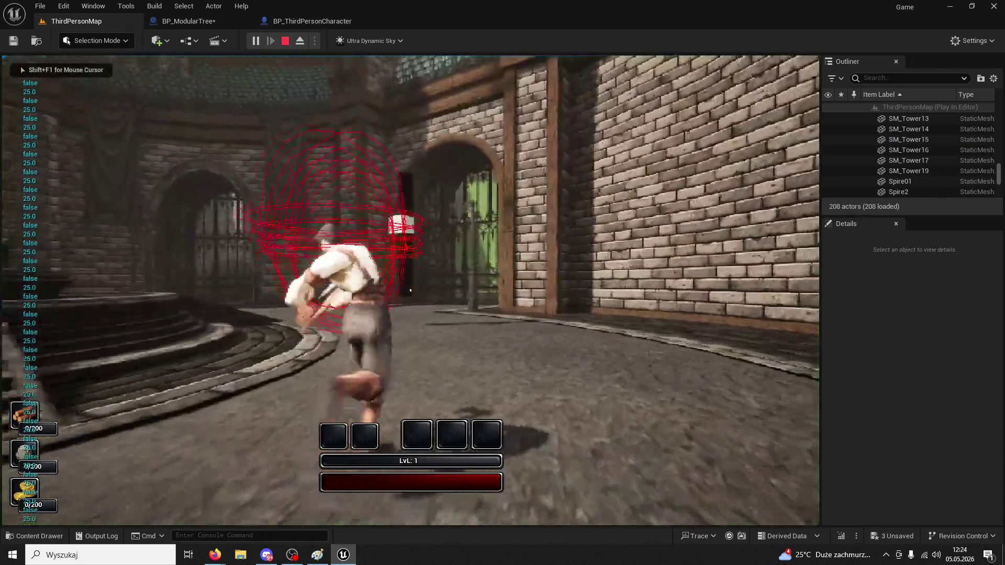
{"action": "key", "text": "w"}
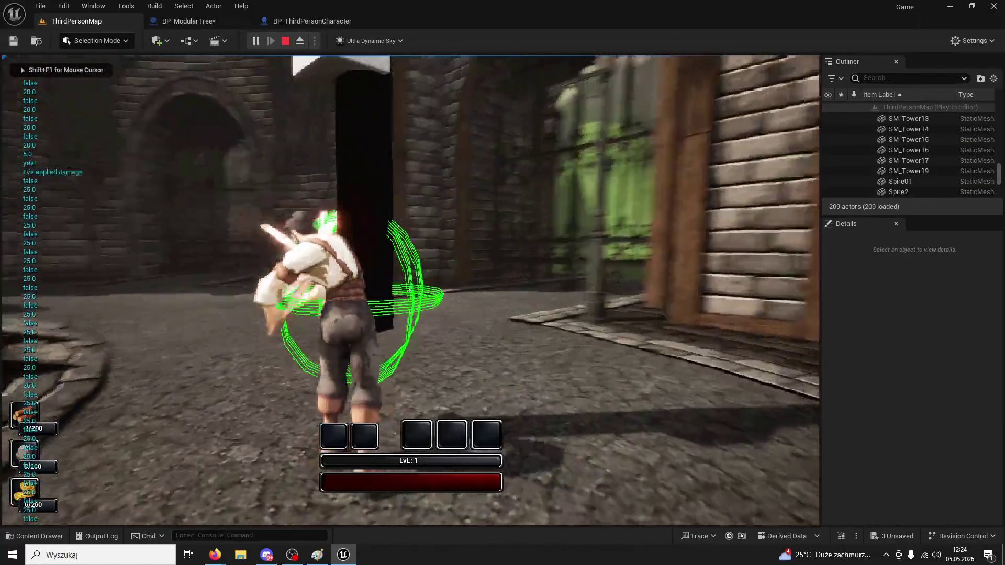
{"action": "left_click", "coordinate": [411, 290]}
{"action": "left_click", "coordinate": [410, 289]}
{"action": "left_click", "coordinate": [411, 290]}
{"action": "left_click", "coordinate": [410, 289]}
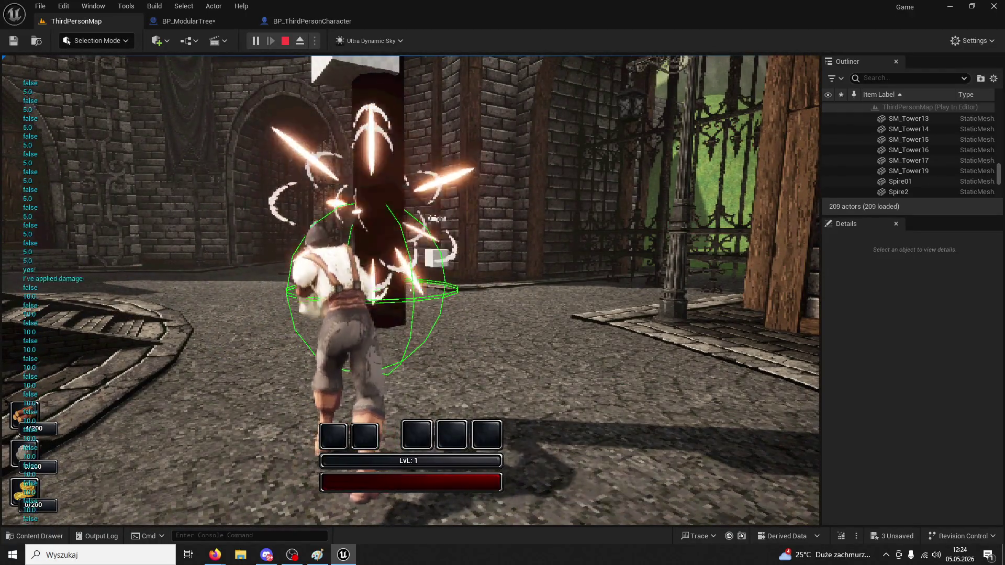
{"action": "left_click", "coordinate": [411, 289]}
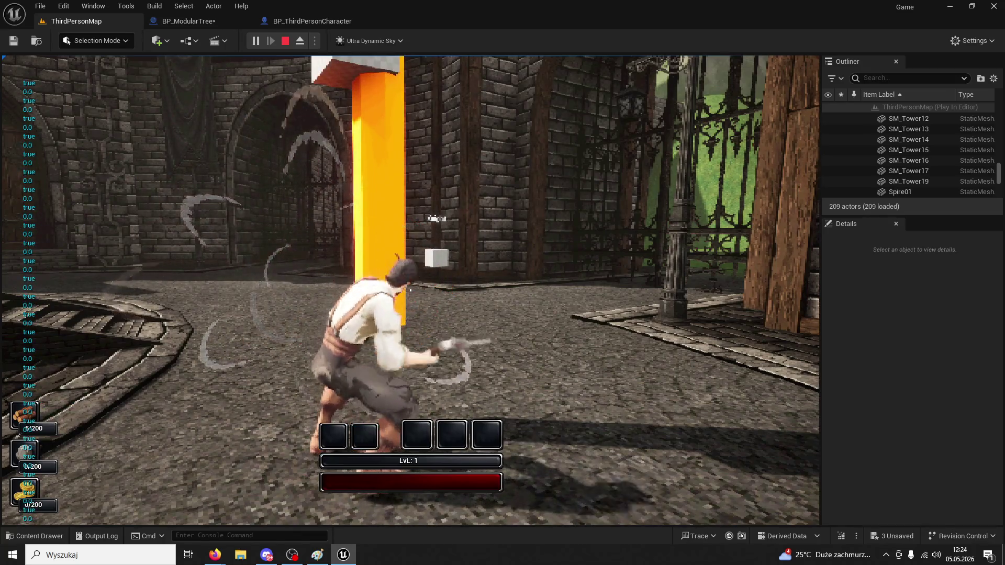
{"action": "key", "text": "Escape"}
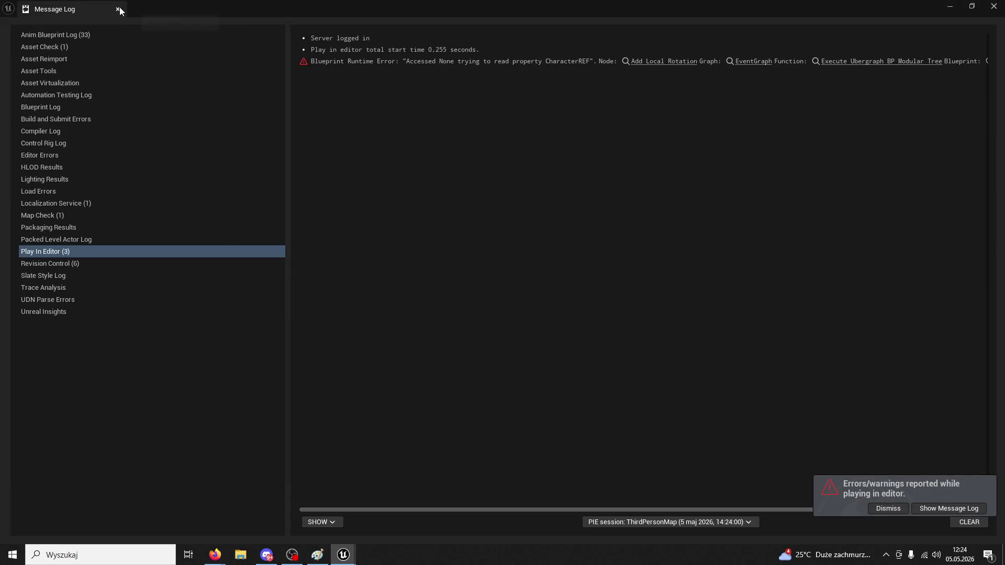
{"action": "left_click", "coordinate": [118, 9]}
{"action": "left_click", "coordinate": [221, 23]}
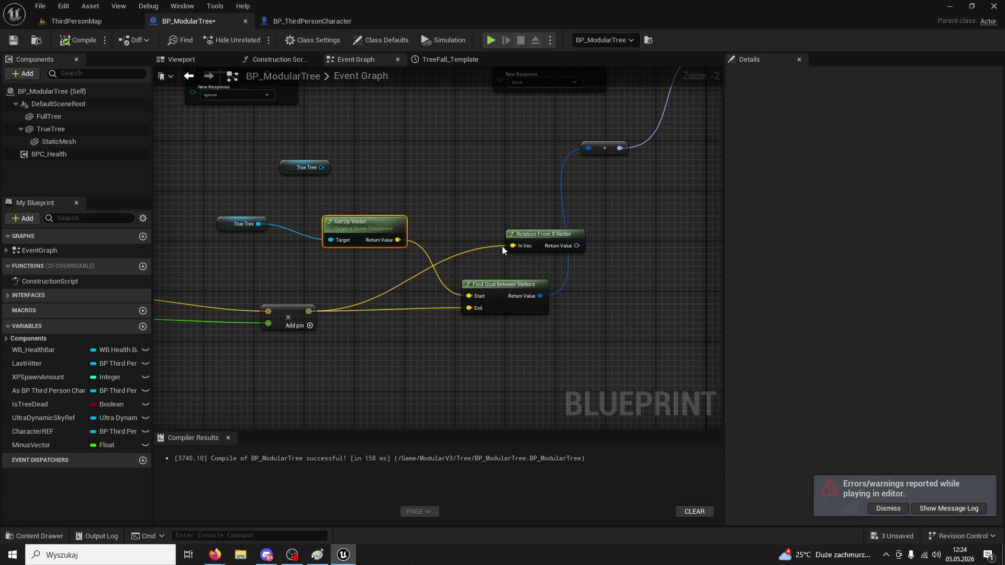
Recompile the tree blueprint and delete the Rotation From X Vector node
{"action": "left_click", "coordinate": [515, 284]}
{"action": "left_click", "coordinate": [78, 40]}
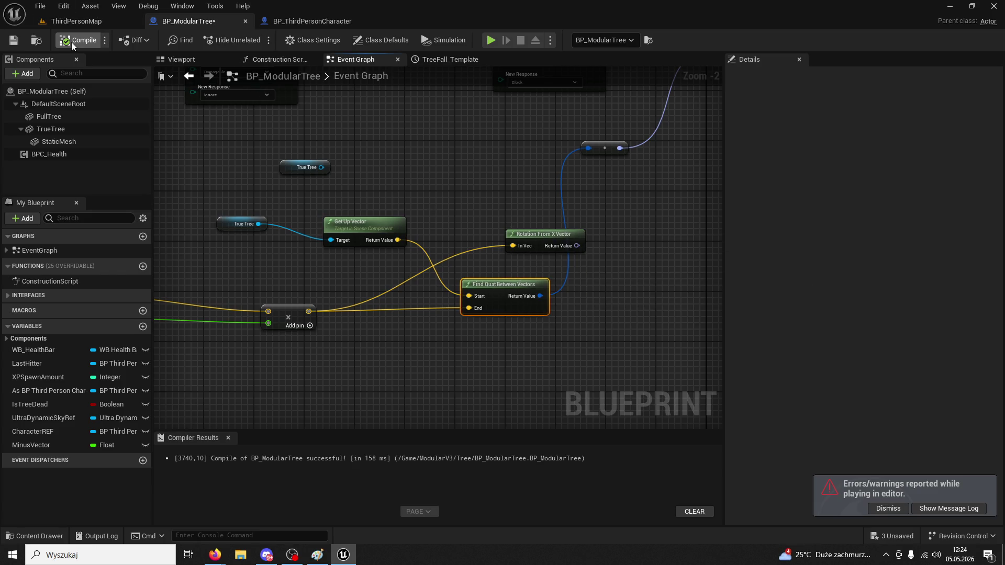
{"action": "left_click", "coordinate": [556, 233]}
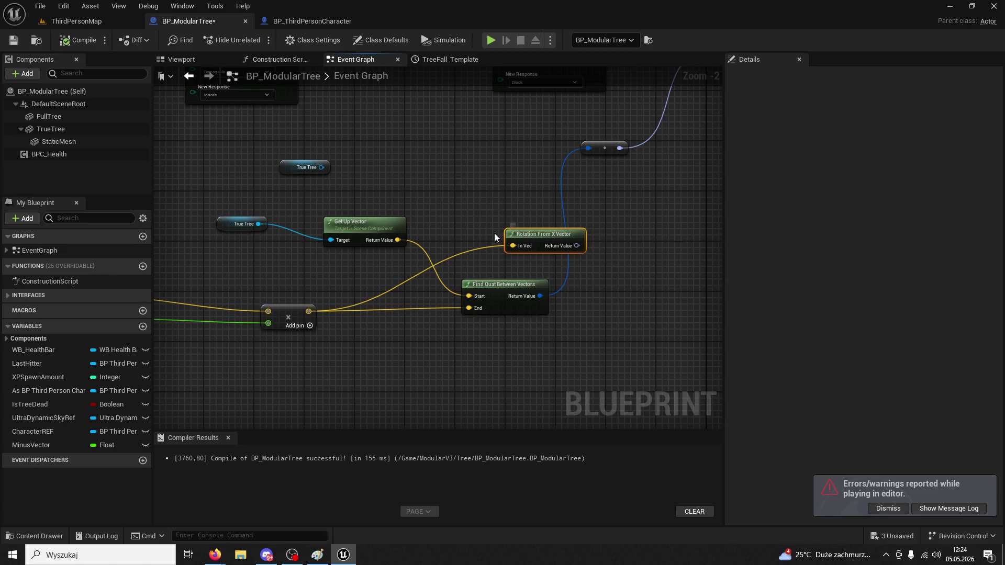
{"action": "key", "text": "Delete"}
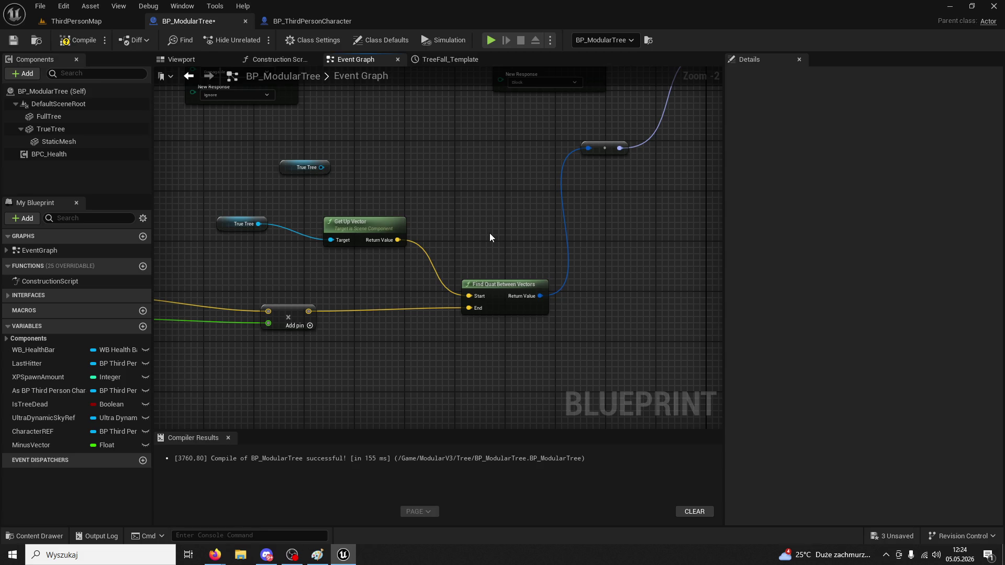
{"action": "left_click_drag", "start_coordinate": [490, 234], "coordinate": [438, 221]}
{"action": "left_click", "coordinate": [468, 273]}
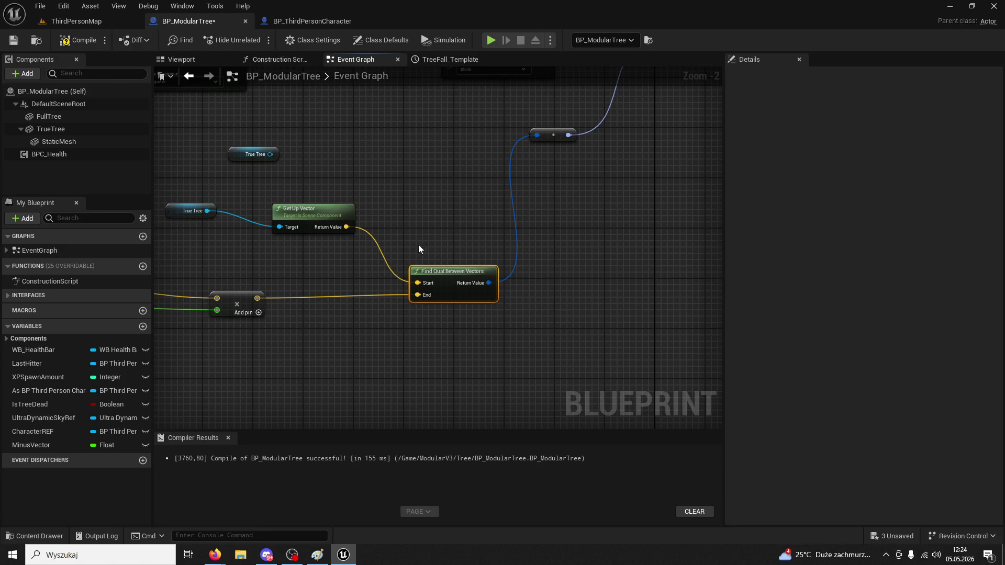
Try adding a Find Quat Between Vectors node from Get Up Vector, then undo it
{"action": "left_click_drag", "start_coordinate": [353, 228], "coordinate": [395, 211]}
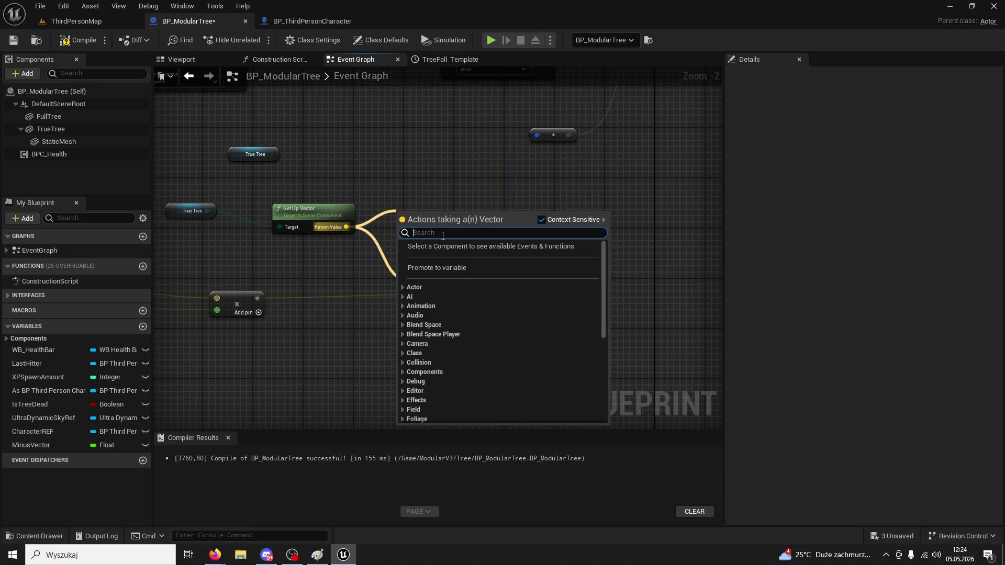
{"action": "type", "text": "betw"}
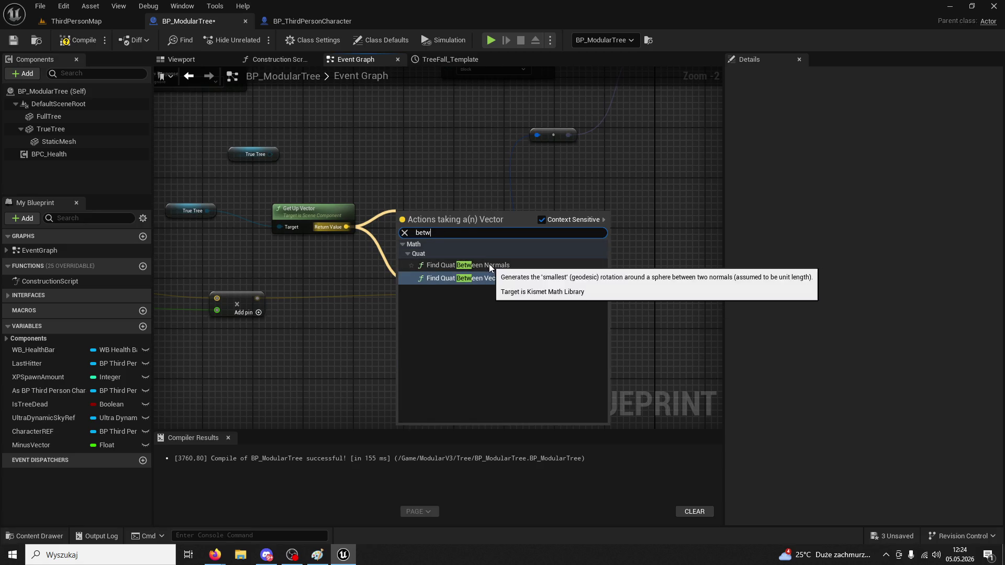
{"action": "key", "text": "ctrl+a"}
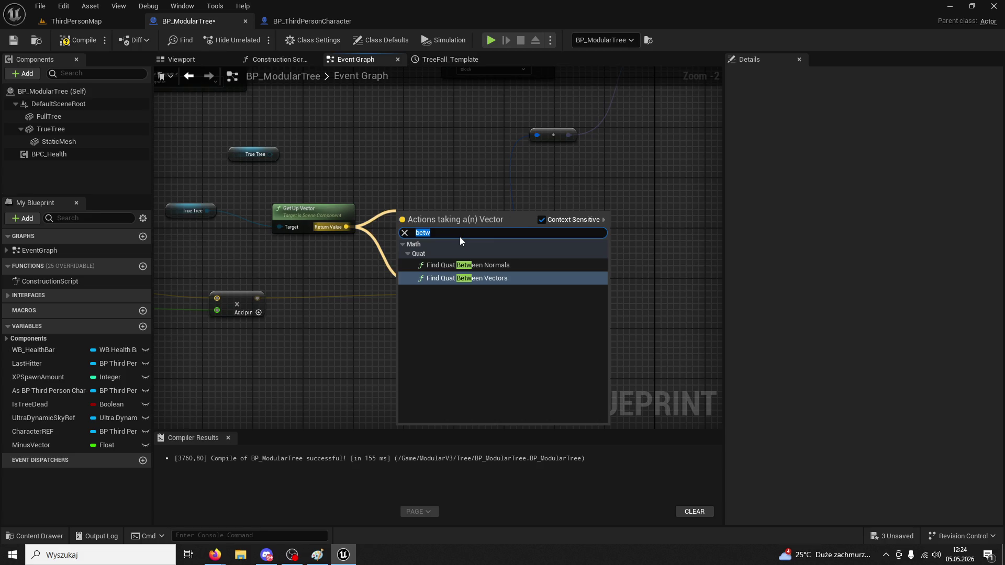
{"action": "key", "text": "Return"}
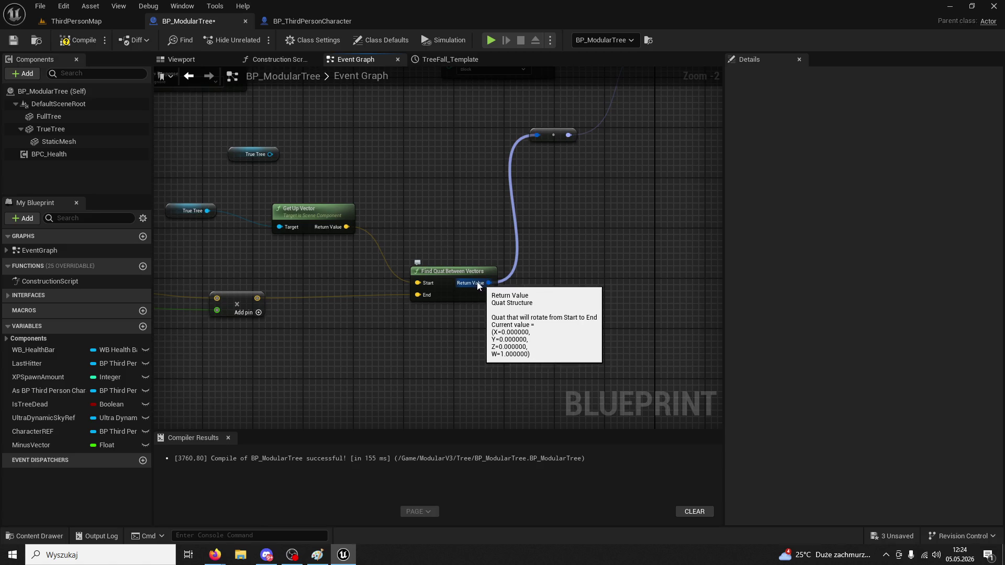
{"action": "key", "text": "ctrl+z"}
{"action": "key", "text": "ctrl+z"}
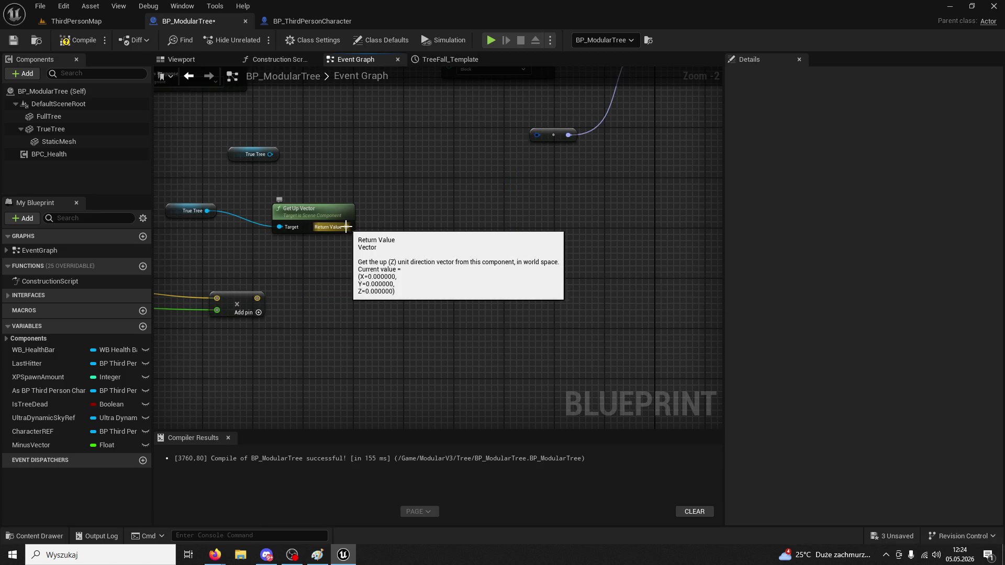
Nudge the multiply node and search 'vector' nodes from Add Local Rotation's Delta Rotation pin
{"action": "left_click_drag", "start_coordinate": [346, 226], "coordinate": [396, 244]}
{"action": "type", "text": "vector"}
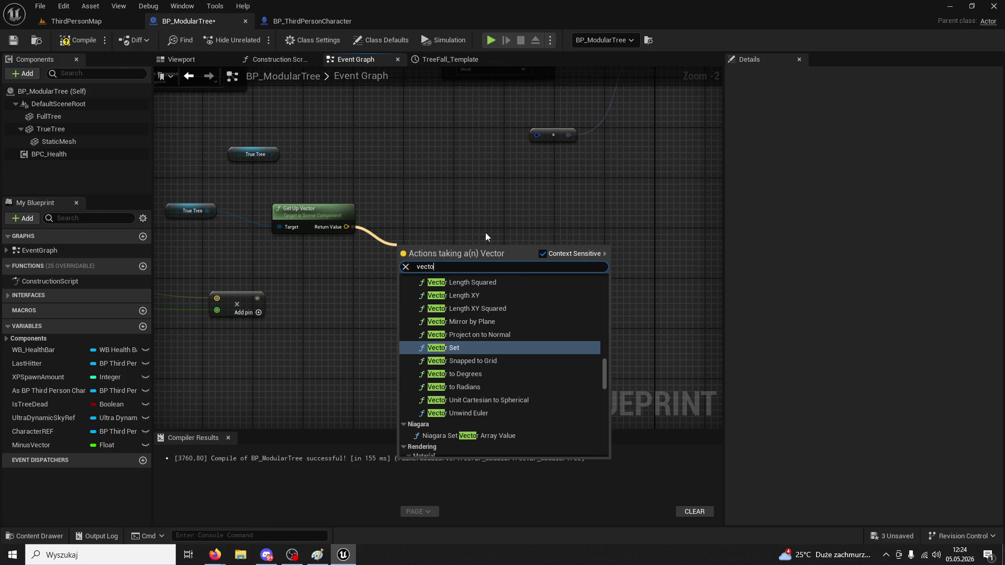
{"action": "key", "text": "ctrl+a"}
{"action": "key", "text": "BackSpace"}
{"action": "right_click", "coordinate": [504, 193]}
{"action": "left_click_drag", "start_coordinate": [615, 204], "coordinate": [445, 198]}
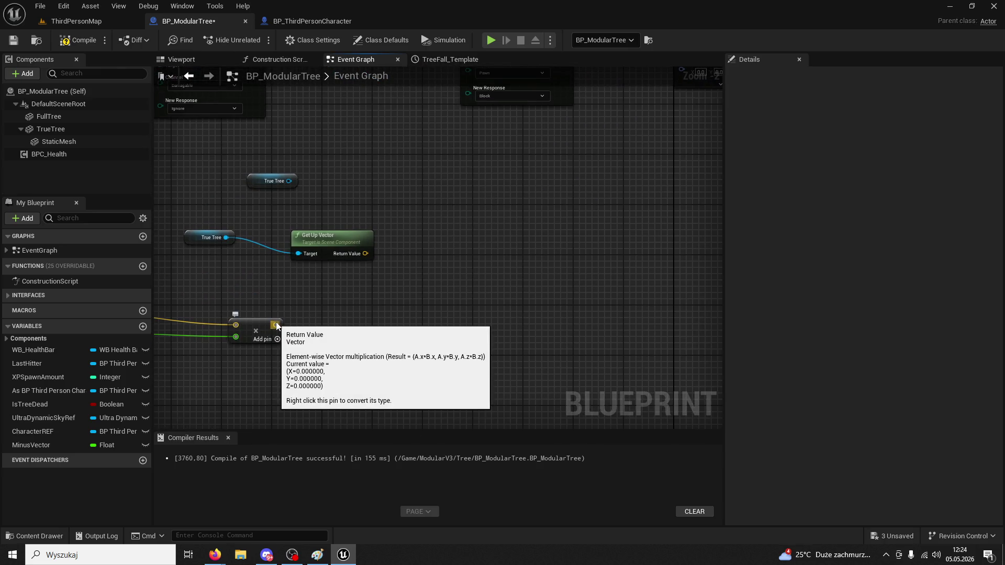
{"action": "left_click_drag", "start_coordinate": [276, 325], "coordinate": [339, 326]}
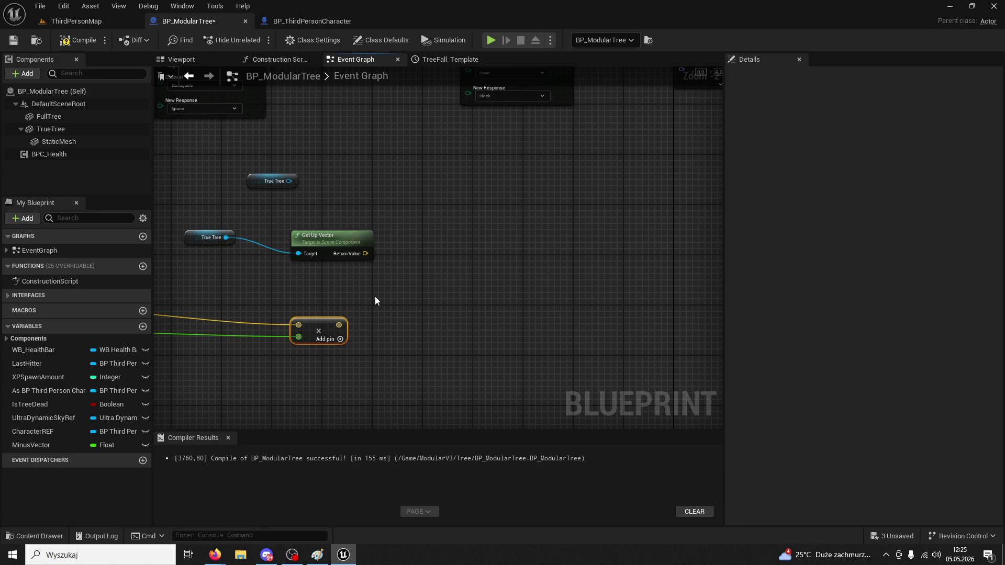
{"action": "left_click_drag", "start_coordinate": [499, 276], "coordinate": [400, 377]}
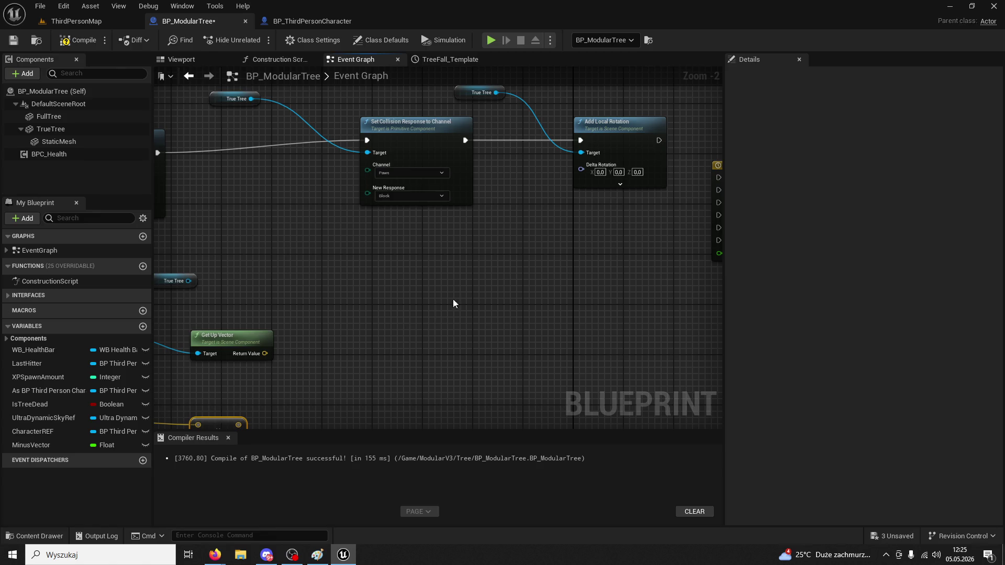
{"action": "mouse_move", "coordinate": [581, 169]}
{"action": "left_mouse_down"}
{"action": "mouse_move", "coordinate": [515, 284]}
{"action": "mouse_move", "coordinate": [409, 354]}
{"action": "left_mouse_up"}
{"action": "type", "text": "ve"}
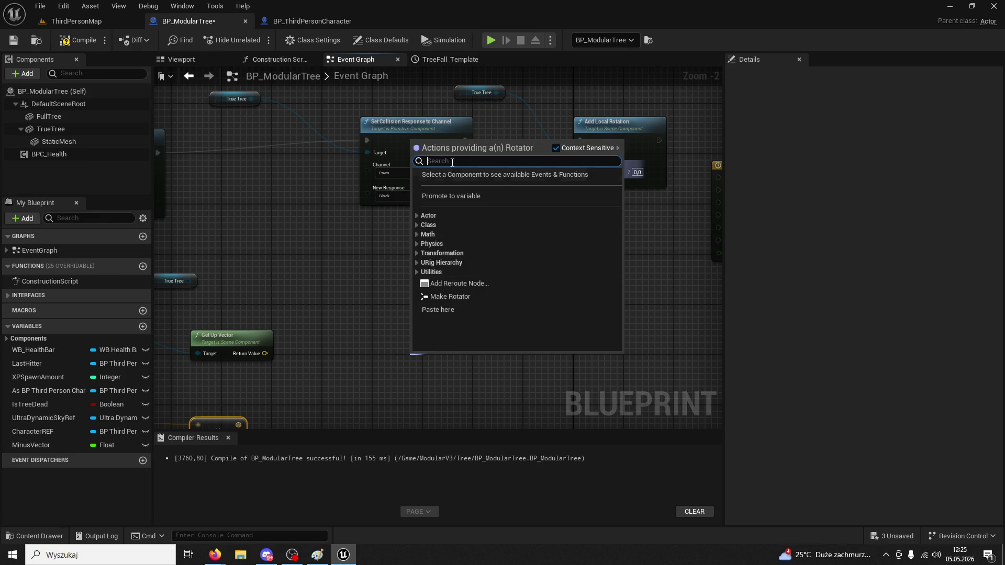
{"action": "type", "text": "ctor"}
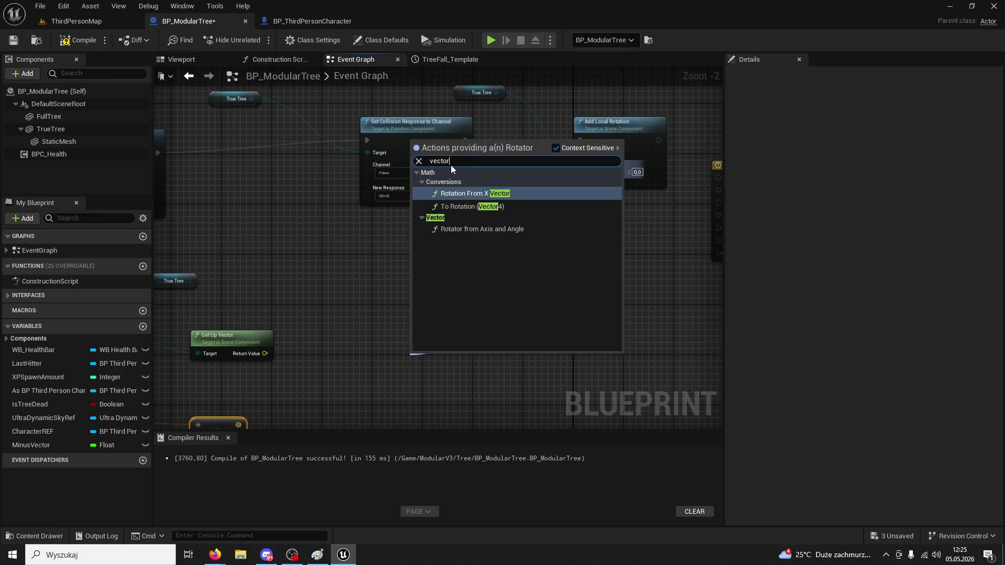
Add a To Rotation node for Delta Rotation, then try and discard a Find Quat Between Vectors node
{"action": "left_click", "coordinate": [494, 210]}
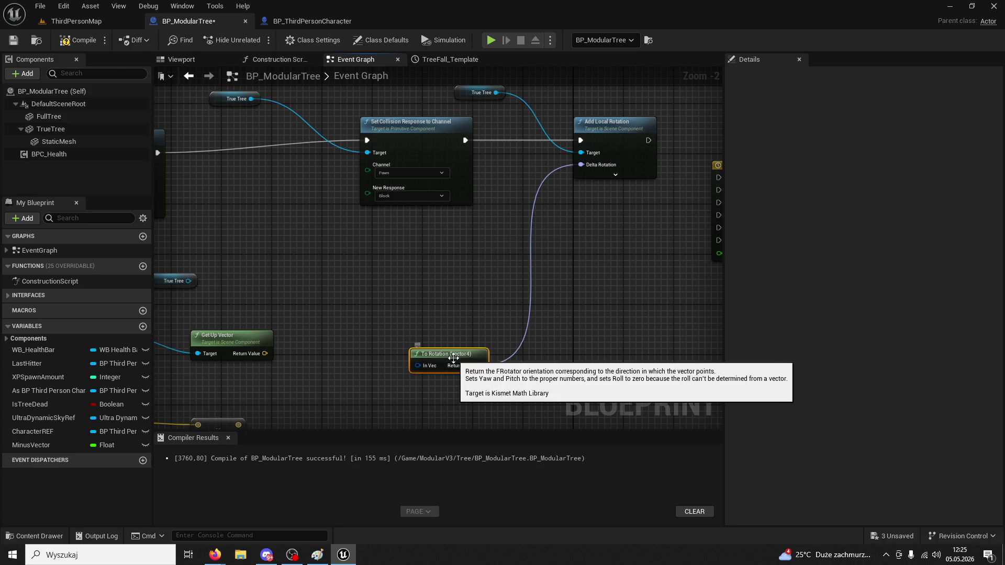
{"action": "left_click_drag", "start_coordinate": [456, 352], "coordinate": [530, 307]}
{"action": "left_click_drag", "start_coordinate": [336, 371], "coordinate": [349, 310]}
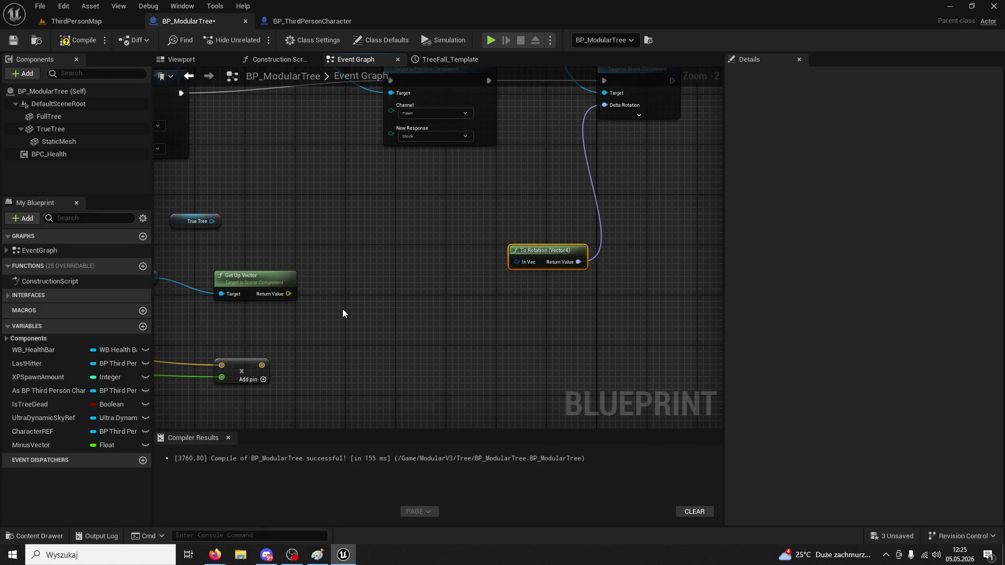
{"action": "left_click_drag", "start_coordinate": [289, 296], "coordinate": [338, 320]}
{"action": "type", "text": "betwee"}
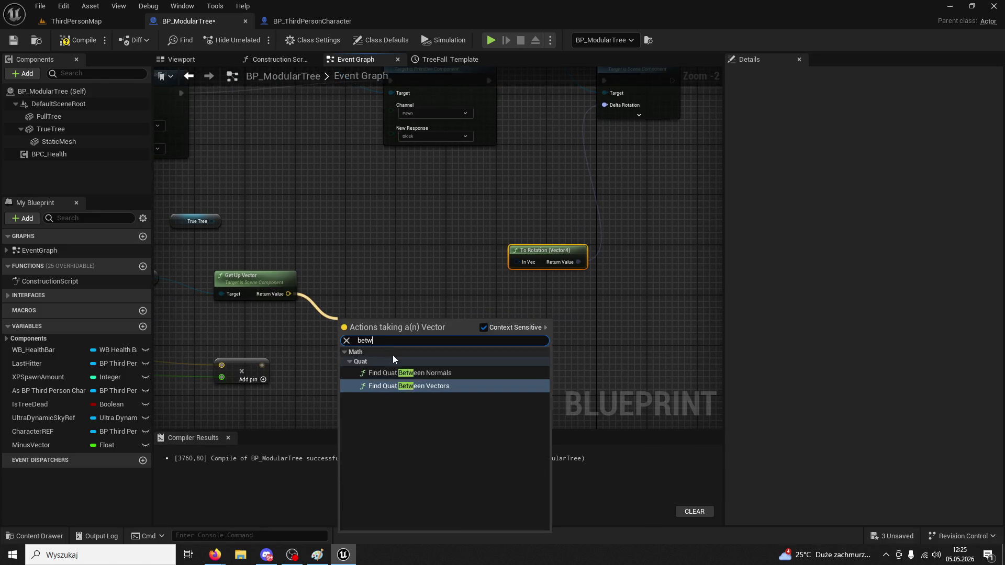
{"action": "left_click", "coordinate": [435, 386]}
{"action": "mouse_move", "coordinate": [446, 331]}
{"action": "left_mouse_down"}
{"action": "mouse_move", "coordinate": [513, 263]}
{"action": "mouse_move", "coordinate": [511, 276]}
{"action": "left_mouse_up"}
{"action": "key", "text": "Delete"}
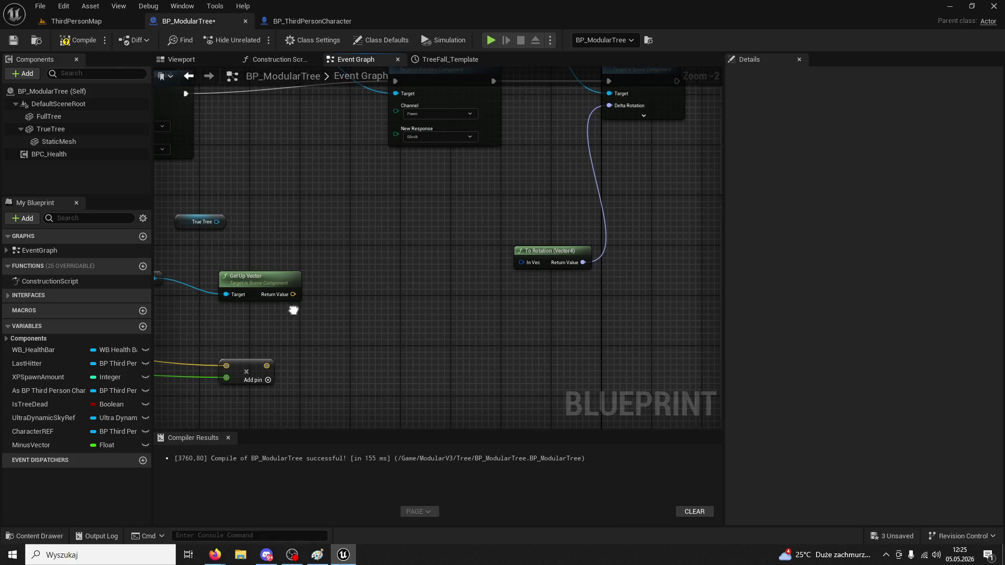
Feed the multiplied vector into Find Quat Between Vectors, Get Up Vector into End, result into Delta Rotation; recompile
{"action": "left_click_drag", "start_coordinate": [288, 309], "coordinate": [363, 305]}
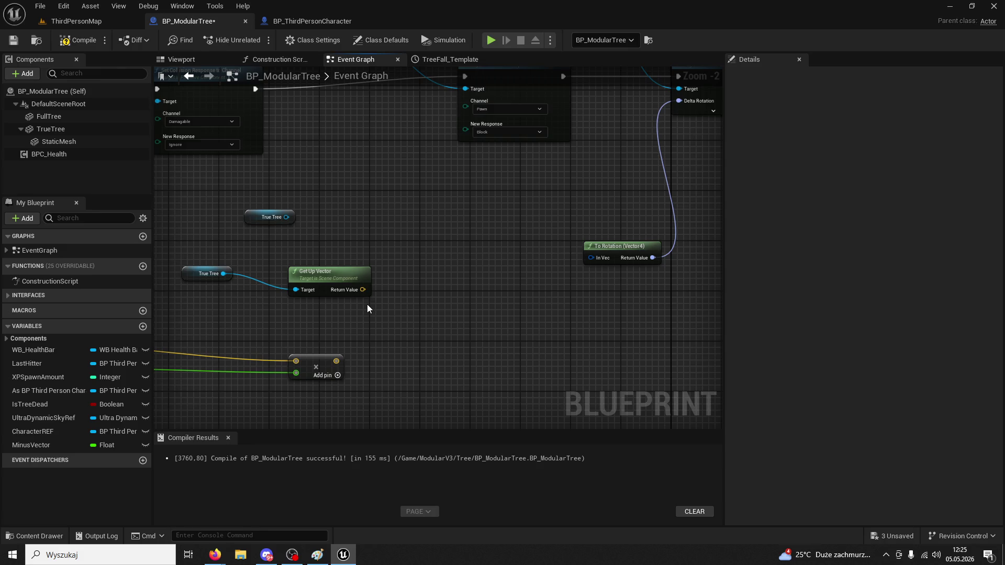
{"action": "left_click_drag", "start_coordinate": [336, 361], "coordinate": [435, 345]}
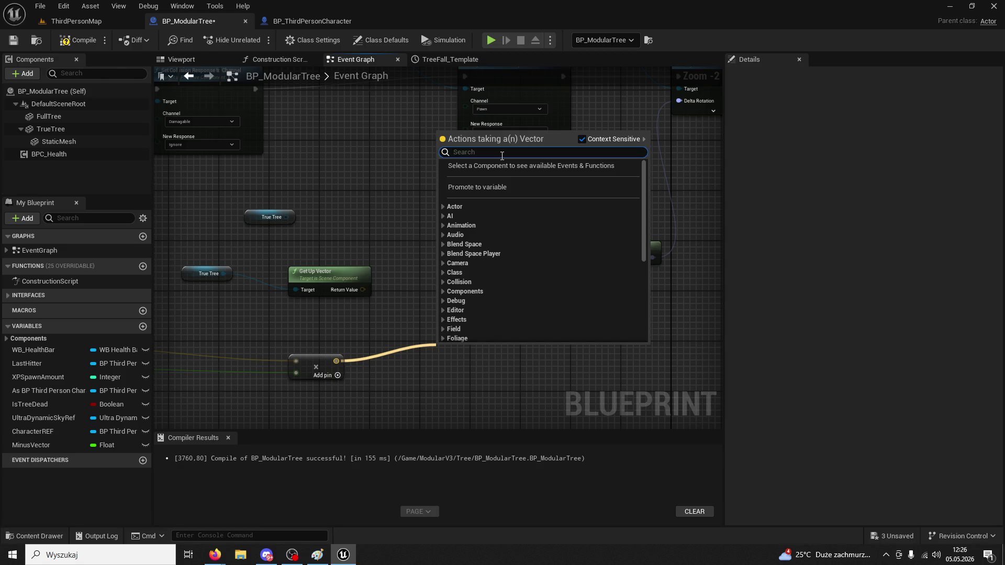
{"action": "type", "text": "betw"}
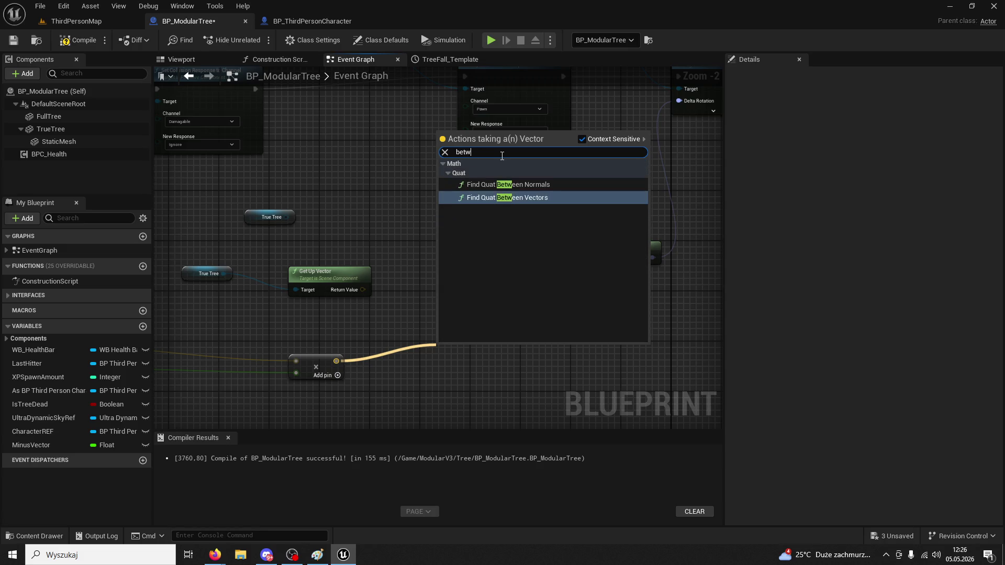
{"action": "key", "text": "Return"}
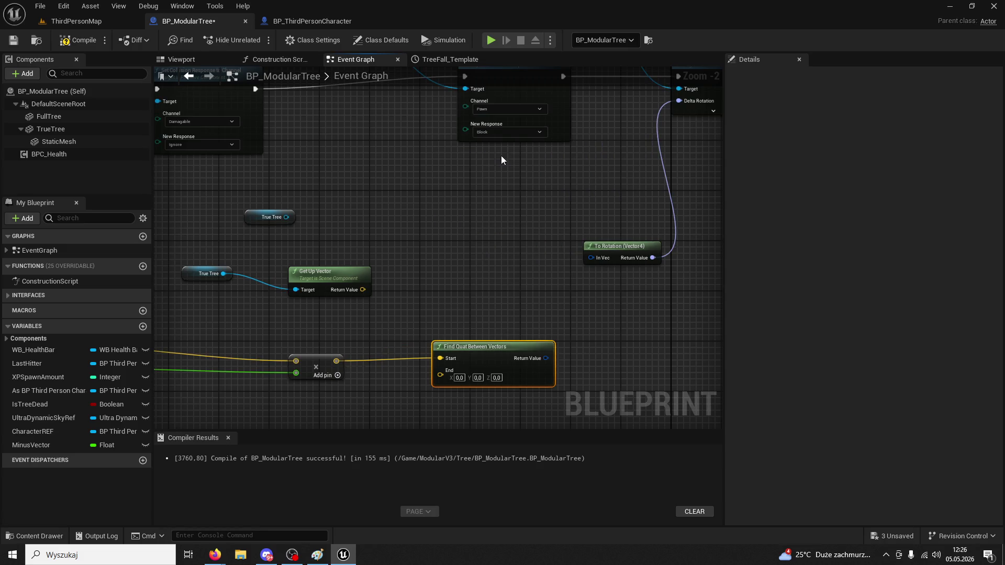
{"action": "left_click_drag", "start_coordinate": [461, 352], "coordinate": [442, 296]}
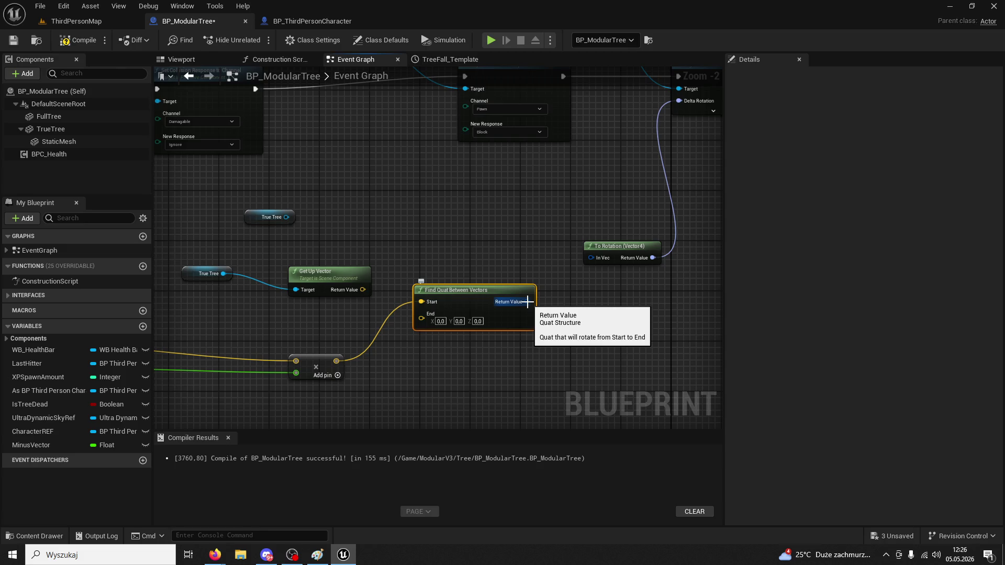
{"action": "mouse_move", "coordinate": [363, 290]}
{"action": "left_mouse_down"}
{"action": "mouse_move", "coordinate": [409, 328]}
{"action": "mouse_move", "coordinate": [421, 316]}
{"action": "left_mouse_up"}
{"action": "mouse_move", "coordinate": [492, 302]}
{"action": "left_mouse_down"}
{"action": "mouse_move", "coordinate": [618, 149]}
{"action": "mouse_move", "coordinate": [677, 101]}
{"action": "mouse_move", "coordinate": [661, 207]}
{"action": "mouse_move", "coordinate": [589, 256]}
{"action": "mouse_move", "coordinate": [681, 89]}
{"action": "mouse_move", "coordinate": [678, 104]}
{"action": "left_mouse_up"}
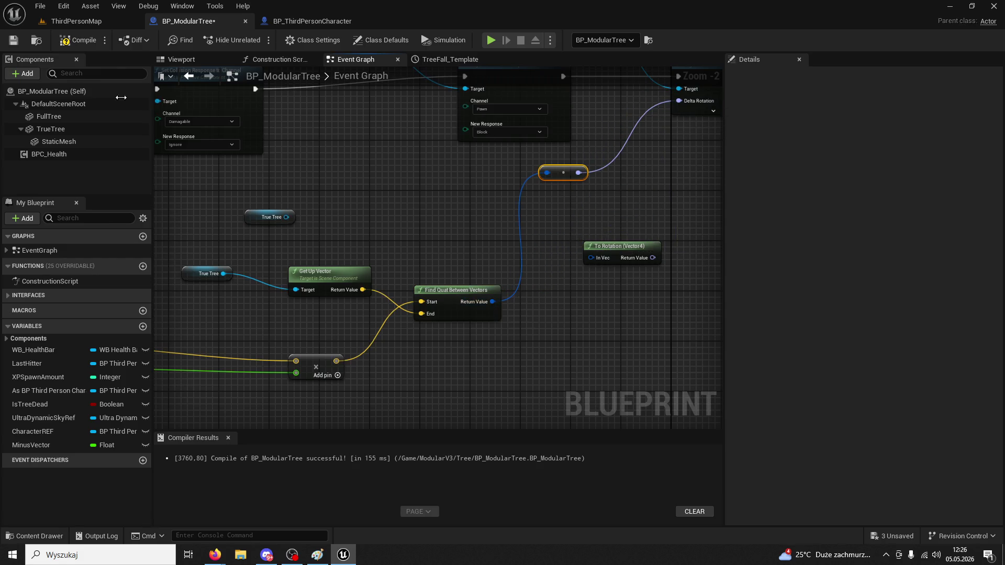
{"action": "left_click", "coordinate": [71, 39]}
{"action": "left_click", "coordinate": [74, 26]}
Playtest the level by running to the tree and hitting it five times, then stop
{"action": "left_click", "coordinate": [258, 40]}
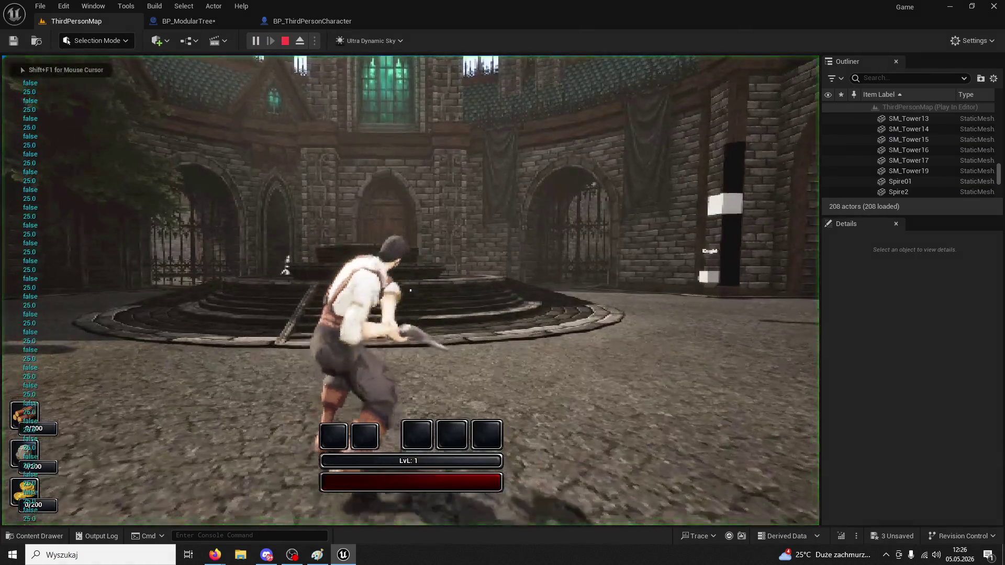
{"action": "key", "text": "w"}
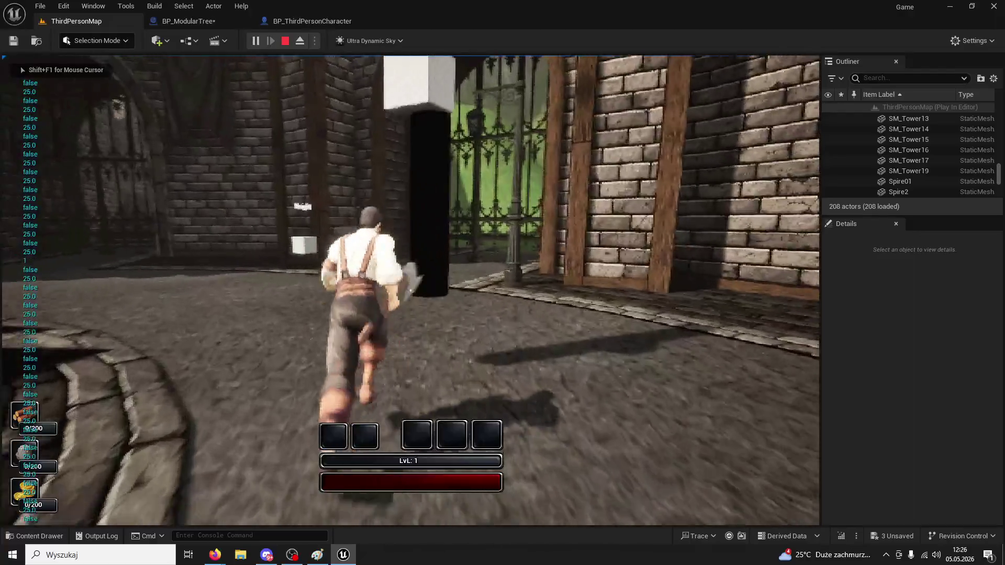
{"action": "left_click", "coordinate": [411, 290]}
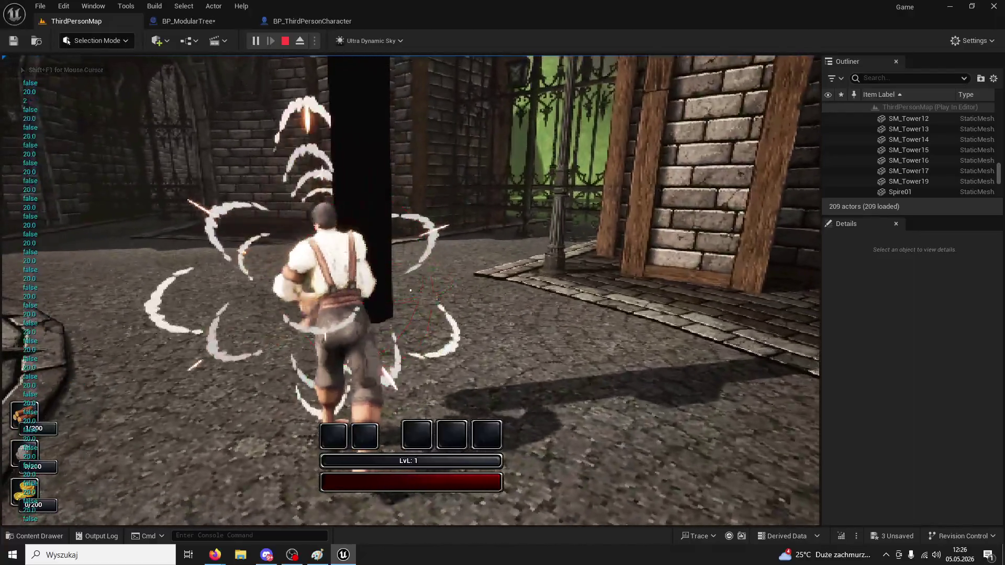
{"action": "left_click", "coordinate": [411, 290]}
{"action": "left_click", "coordinate": [411, 290]}
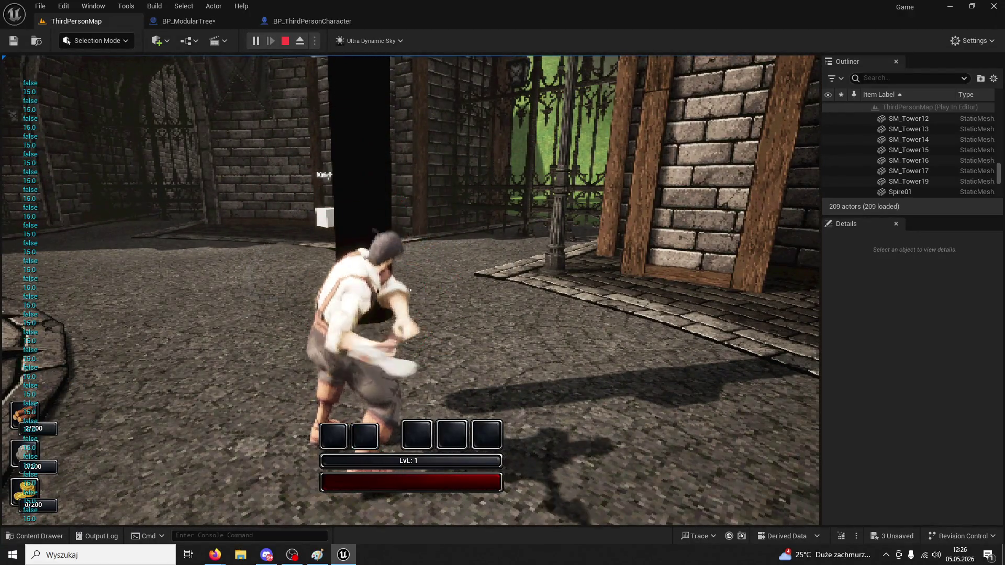
{"action": "left_click", "coordinate": [410, 290]}
{"action": "left_click", "coordinate": [410, 290]}
{"action": "key", "text": "Escape"}
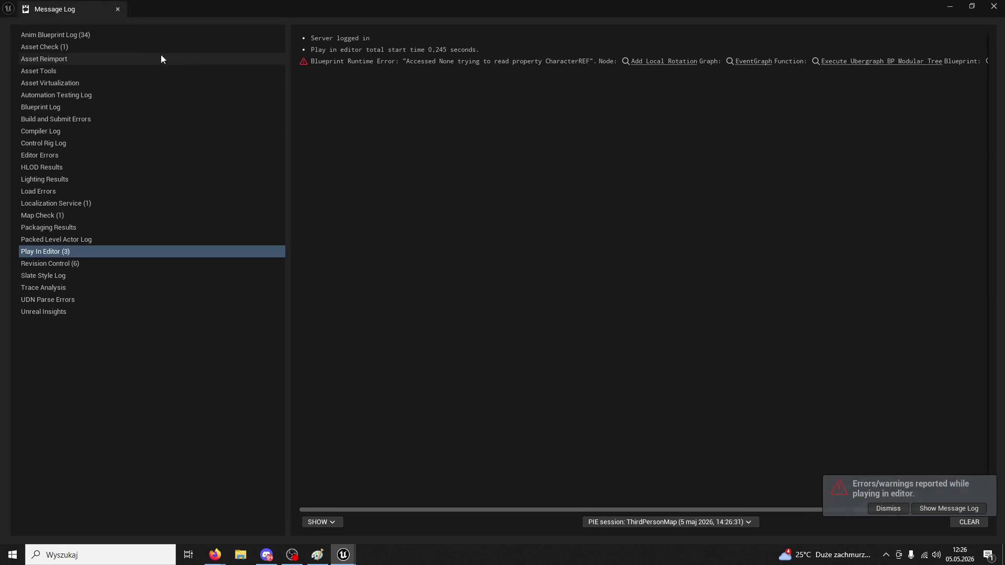
Close the Message Log and go back to BP_ModularTree's graph, selecting Add Local Rotation
{"action": "left_click", "coordinate": [118, 9]}
{"action": "left_click", "coordinate": [282, 21]}
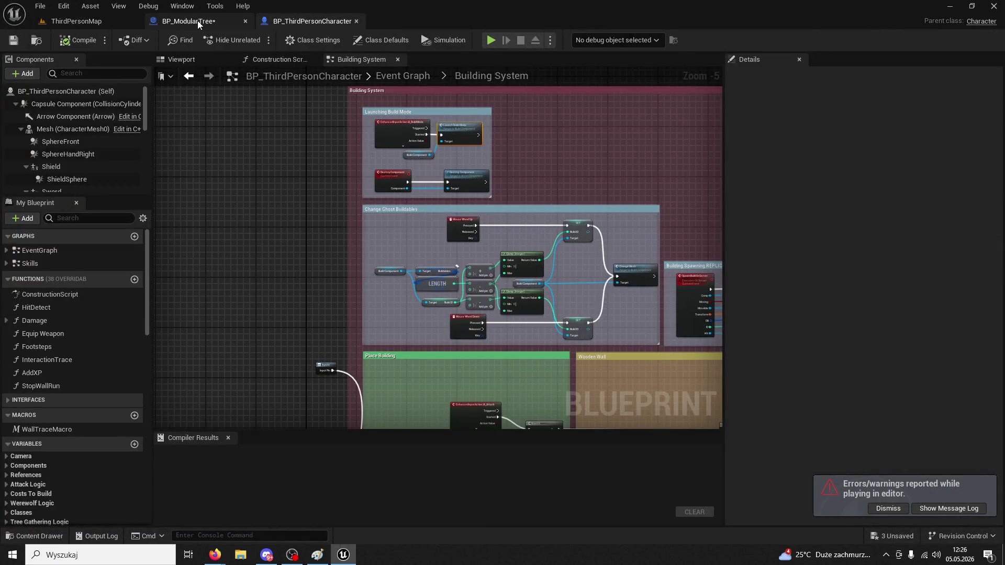
{"action": "left_click", "coordinate": [196, 21]}
{"action": "left_click", "coordinate": [547, 184]}
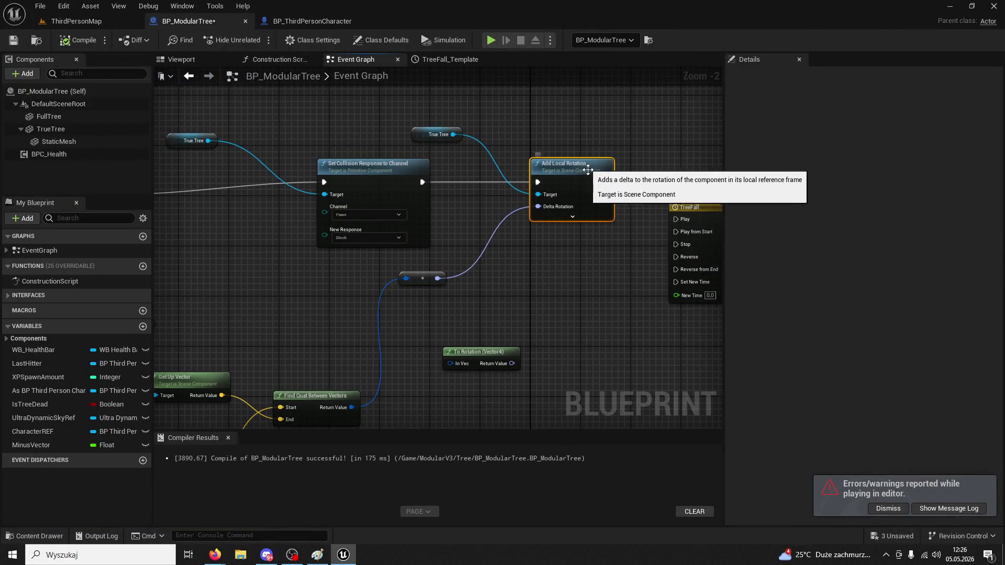
Add an Add World Rotation node after Set Collision Response targeting True Tree, cutting Add Local Rotation's exec link
{"action": "mouse_move", "coordinate": [423, 183]}
{"action": "left_mouse_down"}
{"action": "mouse_move", "coordinate": [453, 217]}
{"action": "mouse_move", "coordinate": [545, 262]}
{"action": "left_mouse_up"}
{"action": "type", "text": "add worldrotation"}
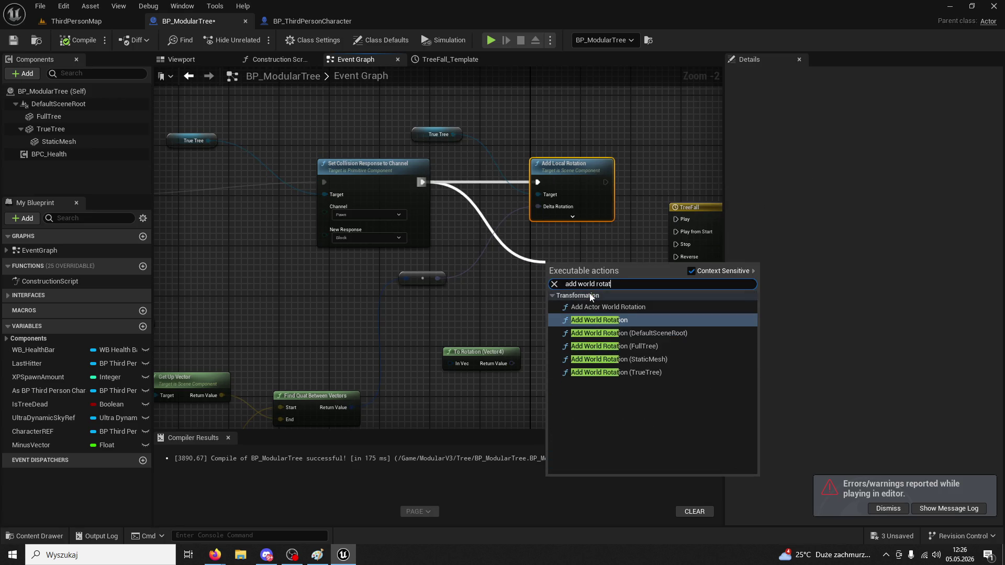
{"action": "key", "text": "Return"}
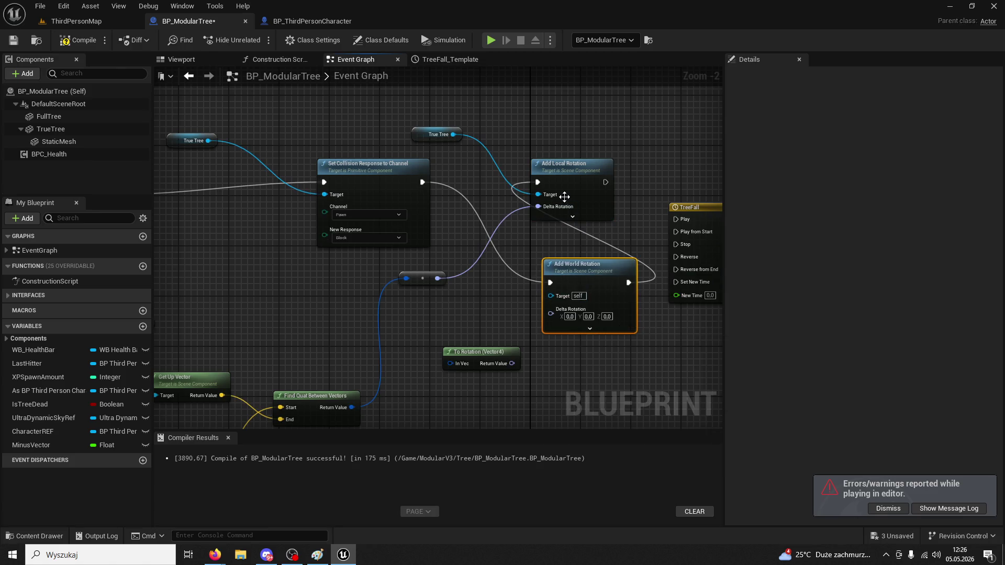
{"action": "left_click_drag", "start_coordinate": [566, 189], "coordinate": [594, 165]}
{"action": "right_click", "coordinate": [575, 157]}
{"action": "left_click", "coordinate": [607, 181]}
{"action": "left_click_drag", "start_coordinate": [593, 264], "coordinate": [551, 208]}
{"action": "mouse_move", "coordinate": [453, 134]}
{"action": "left_mouse_down"}
{"action": "mouse_move", "coordinate": [494, 234]}
{"action": "mouse_move", "coordinate": [506, 238]}
{"action": "left_mouse_up"}
Disconnect Add Local Rotation's Delta Rotation and set Add World Rotation's X to 90
{"action": "left_click_drag", "start_coordinate": [601, 149], "coordinate": [644, 112]}
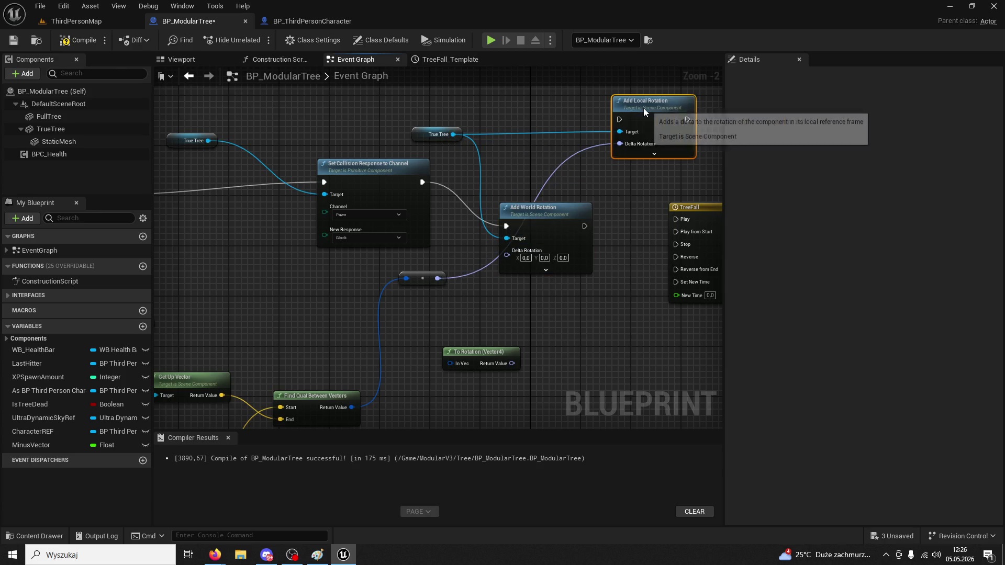
{"action": "right_click", "coordinate": [633, 145]}
{"action": "left_click", "coordinate": [649, 191]}
{"action": "left_click_drag", "start_coordinate": [550, 216], "coordinate": [518, 173]}
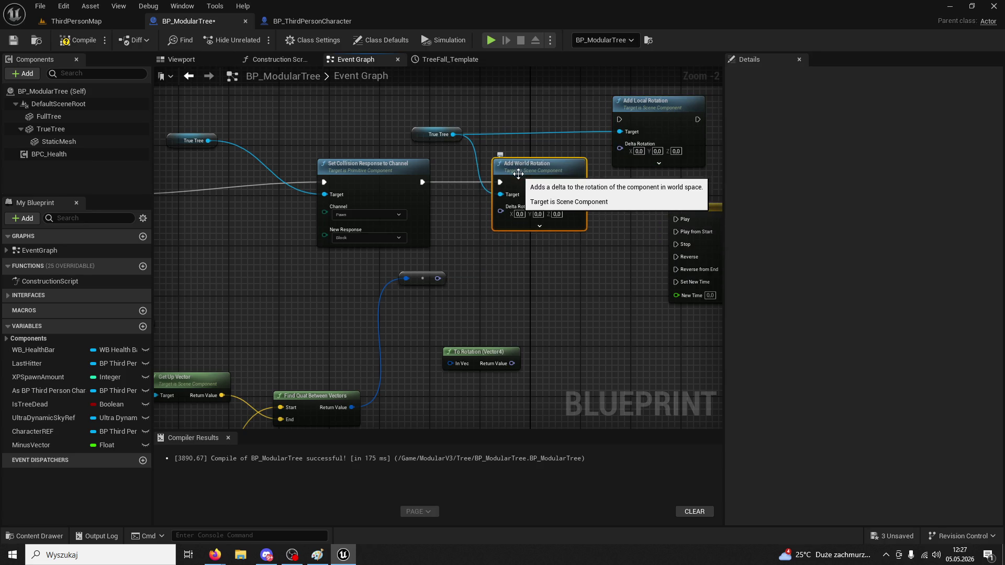
{"action": "left_click", "coordinate": [520, 214]}
{"action": "type", "text": "90"}
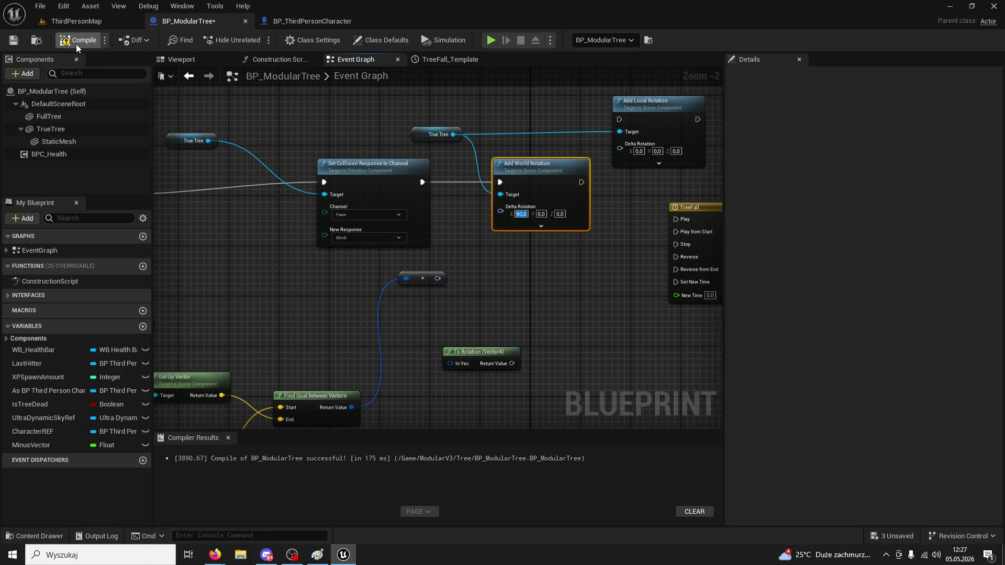
{"action": "left_click", "coordinate": [76, 21]}
Playtest by running to the tree and felling it with four chops, then stop
{"action": "left_click", "coordinate": [259, 41]}
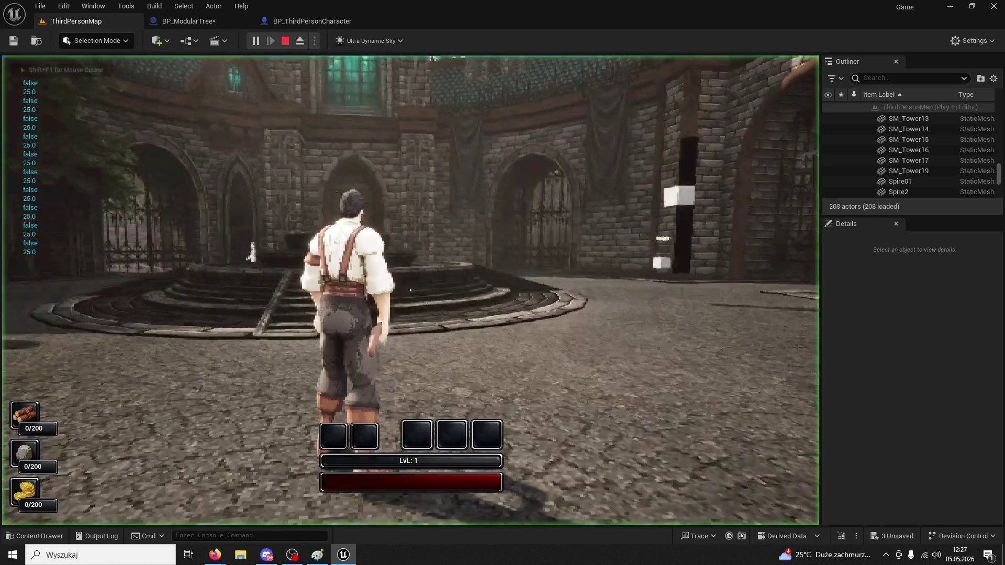
{"action": "key", "text": "w"}
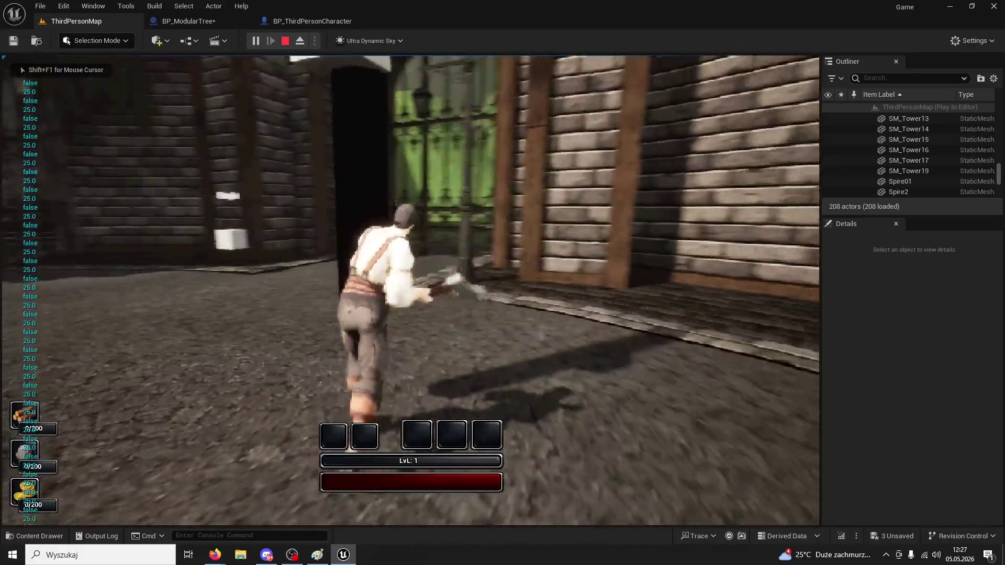
{"action": "left_click", "coordinate": [411, 291]}
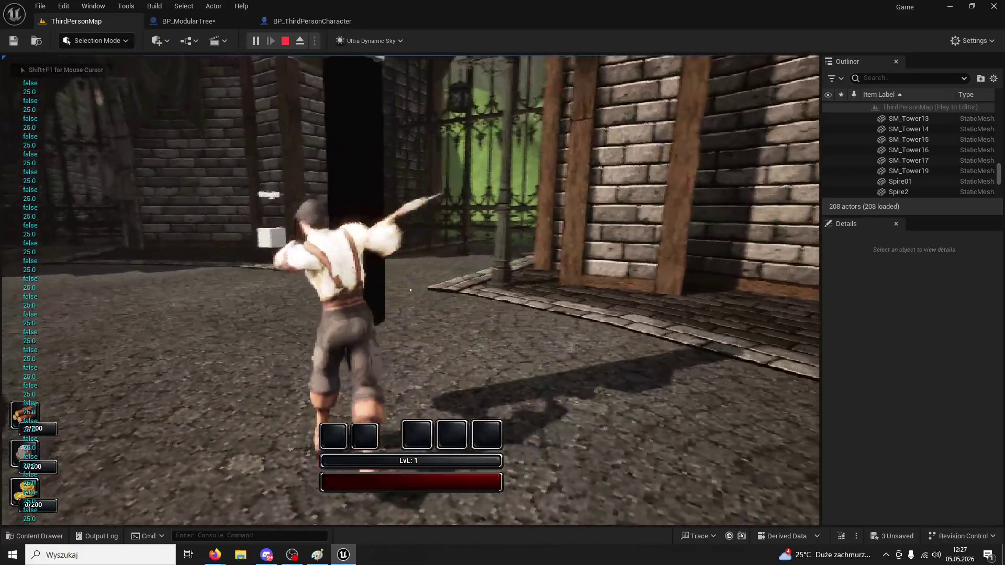
{"action": "left_click", "coordinate": [410, 290]}
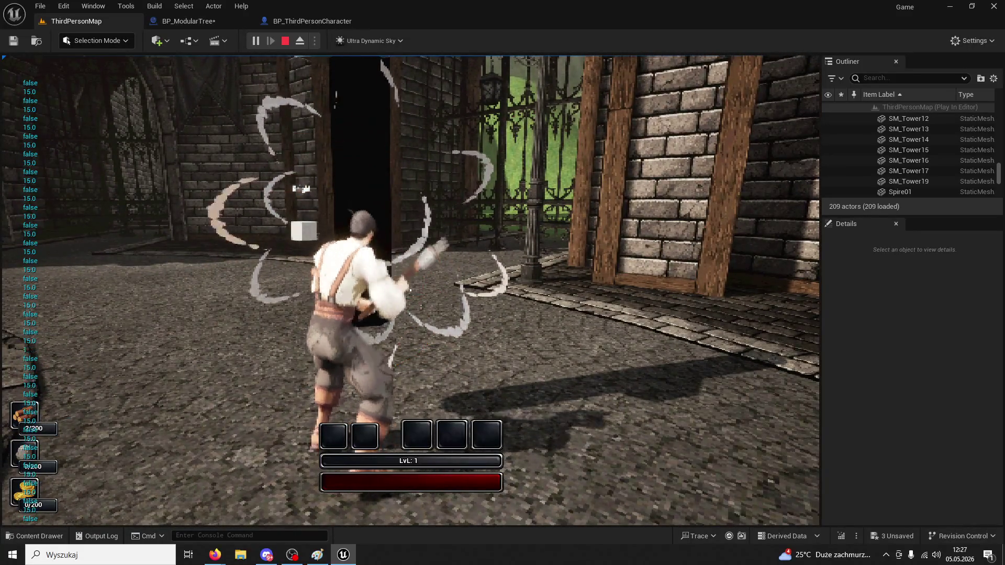
{"action": "left_click", "coordinate": [410, 291]}
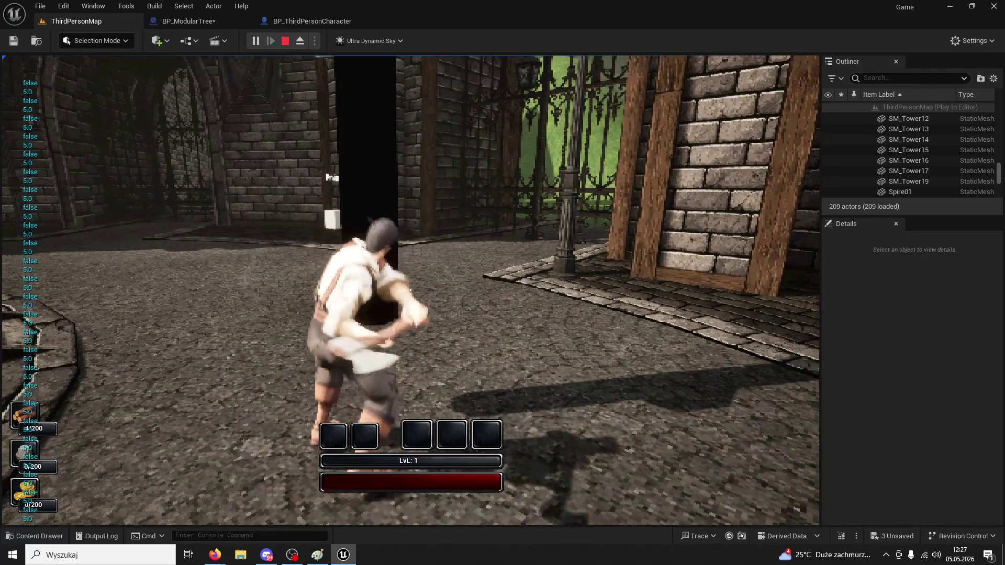
{"action": "left_click", "coordinate": [410, 291]}
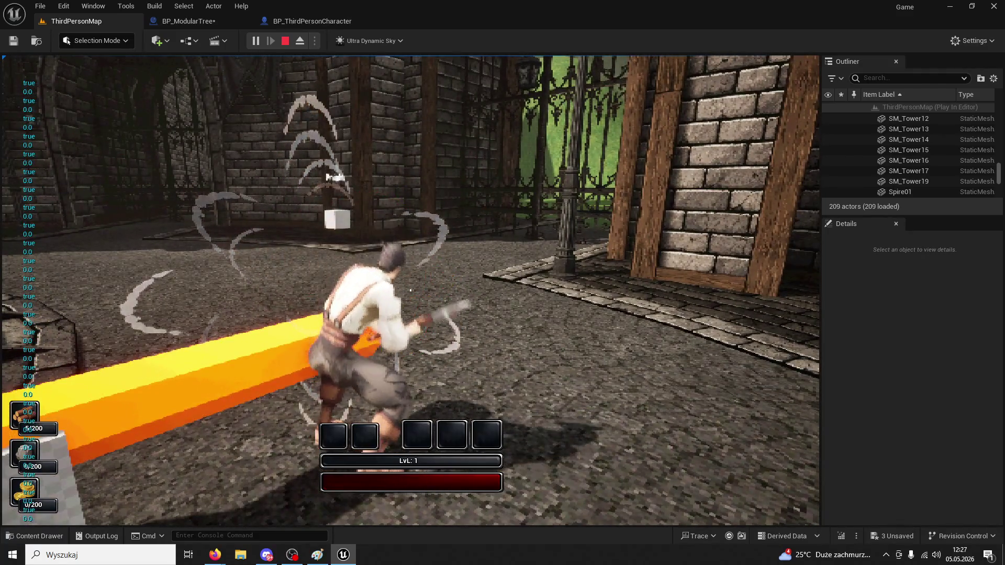
{"action": "key", "text": "Escape"}
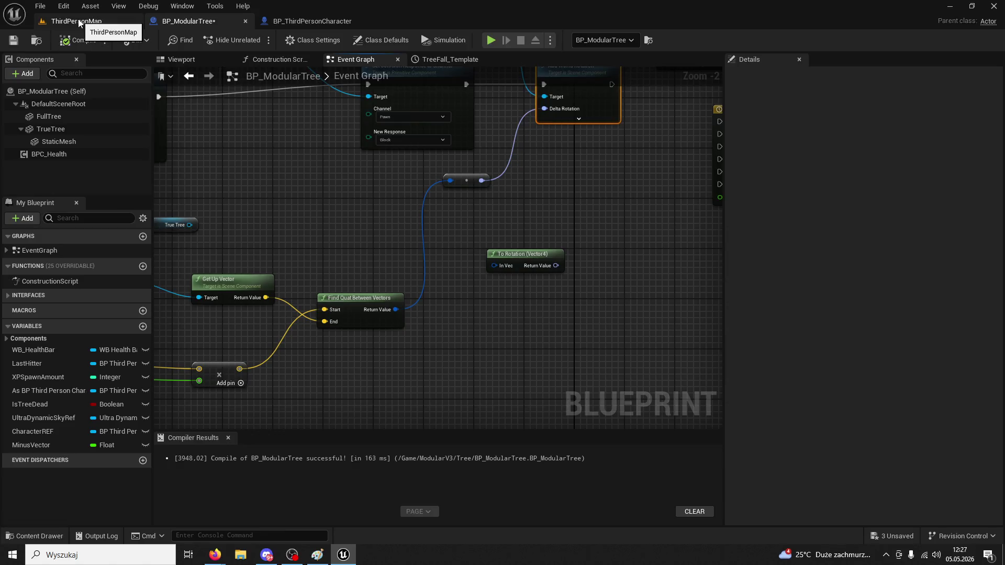
Play again and chop the tree seven times until it falls, then end the session
{"action": "left_click", "coordinate": [79, 21]}
{"action": "left_click", "coordinate": [253, 40]}
{"action": "key", "text": "w"}
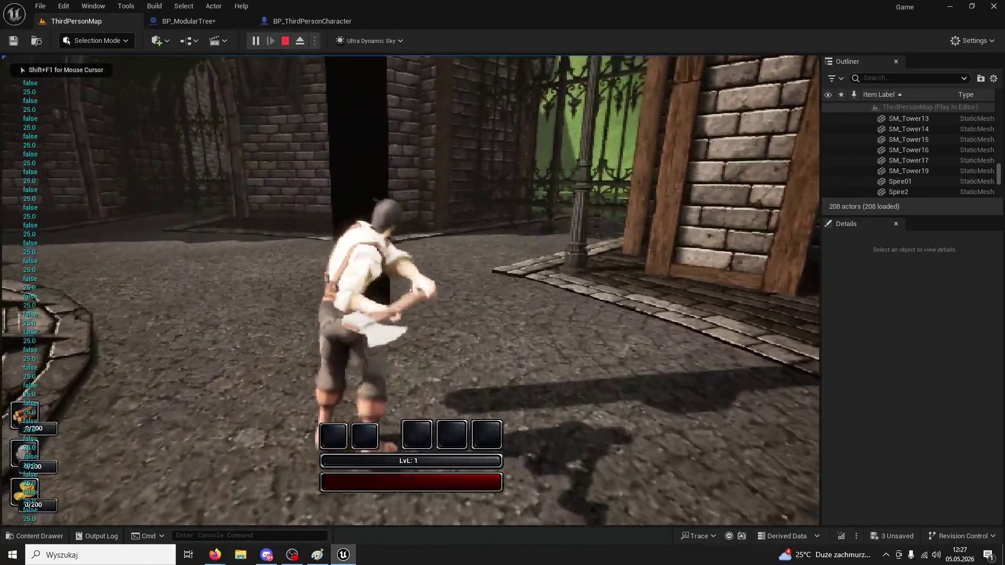
{"action": "left_click", "coordinate": [411, 290]}
{"action": "left_click", "coordinate": [410, 290]}
{"action": "left_click", "coordinate": [410, 291]}
{"action": "left_click", "coordinate": [410, 291]}
{"action": "left_click", "coordinate": [410, 290]}
{"action": "left_click", "coordinate": [410, 290]}
{"action": "left_click", "coordinate": [411, 290]}
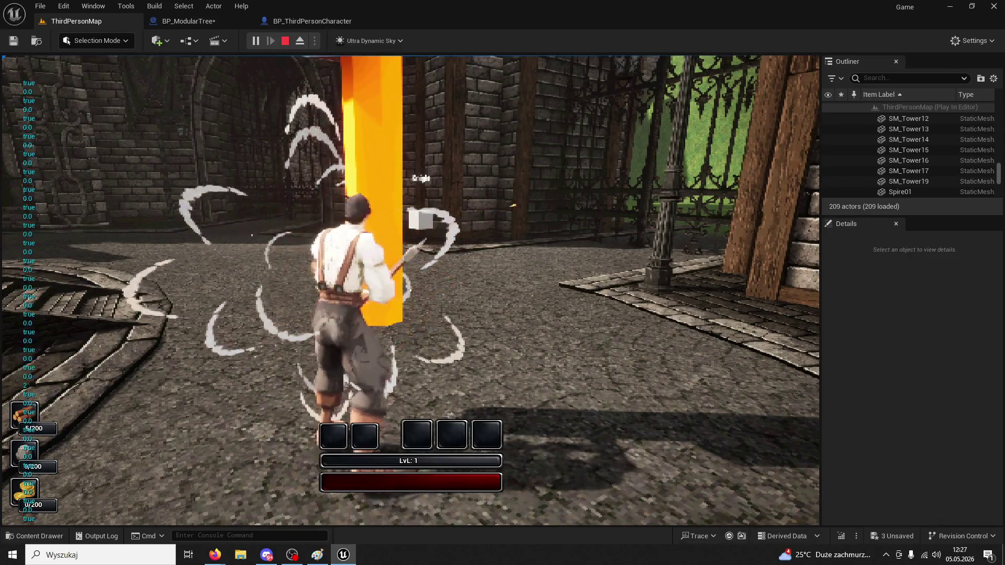
{"action": "key", "text": "Escape"}
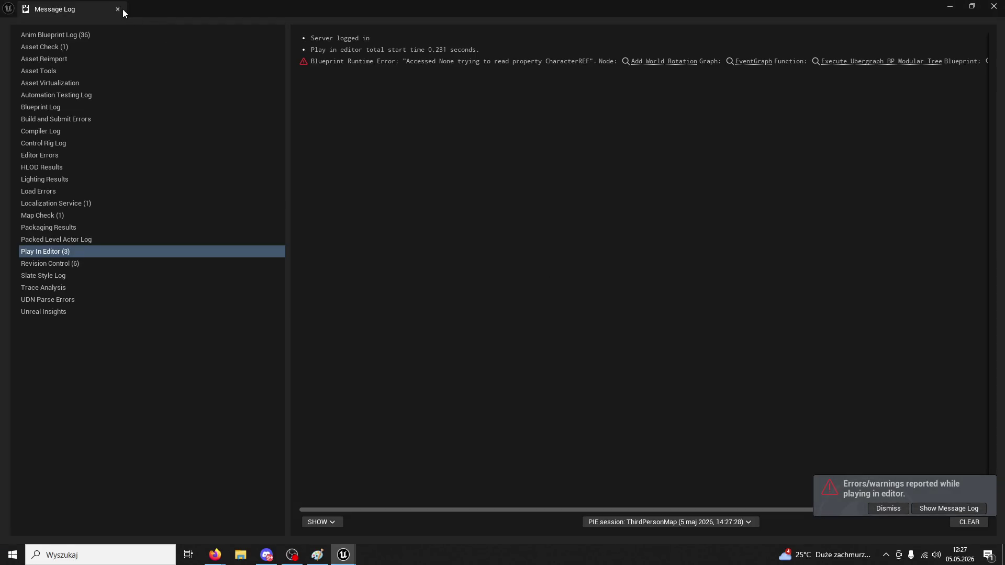
Close the CharacterREF error log and return to BP_ModularTree's event graph
{"action": "left_click", "coordinate": [117, 9]}
{"action": "left_click", "coordinate": [289, 21]}
{"action": "left_click", "coordinate": [212, 22]}
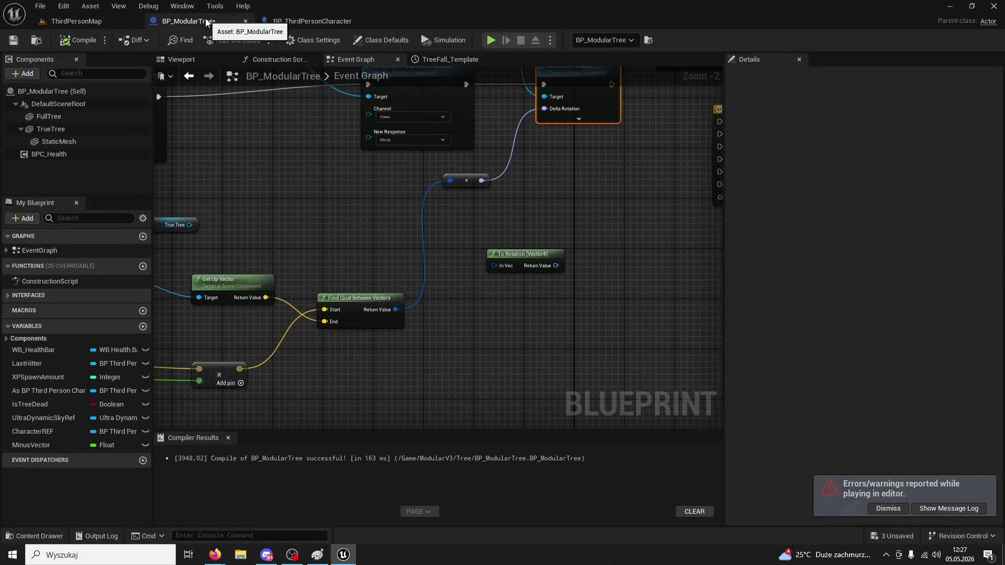
Wire Get Up Vector to Find Quat's Start and the summed direction to End, then recompile
{"action": "left_click_drag", "start_coordinate": [336, 259], "coordinate": [394, 282]}
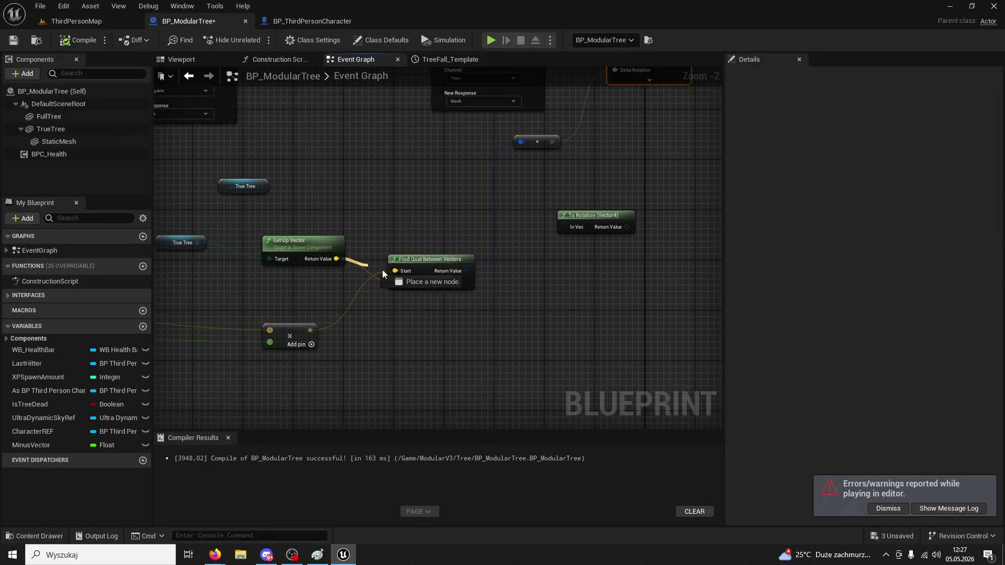
{"action": "left_click_drag", "start_coordinate": [316, 330], "coordinate": [394, 283]}
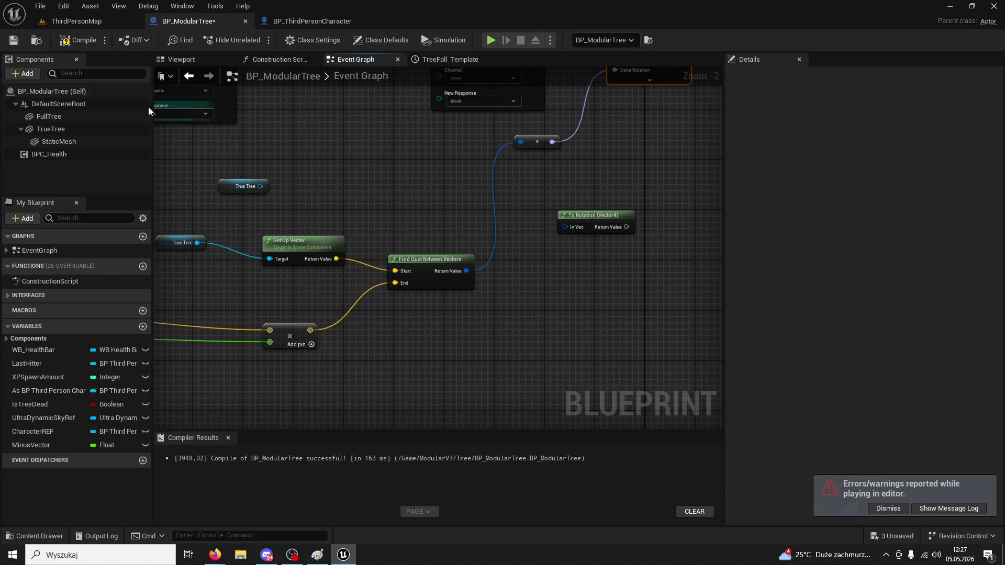
{"action": "left_click", "coordinate": [74, 41]}
Playtest chopping the tree with six swings, then stop and close the error log
{"action": "left_click", "coordinate": [82, 24]}
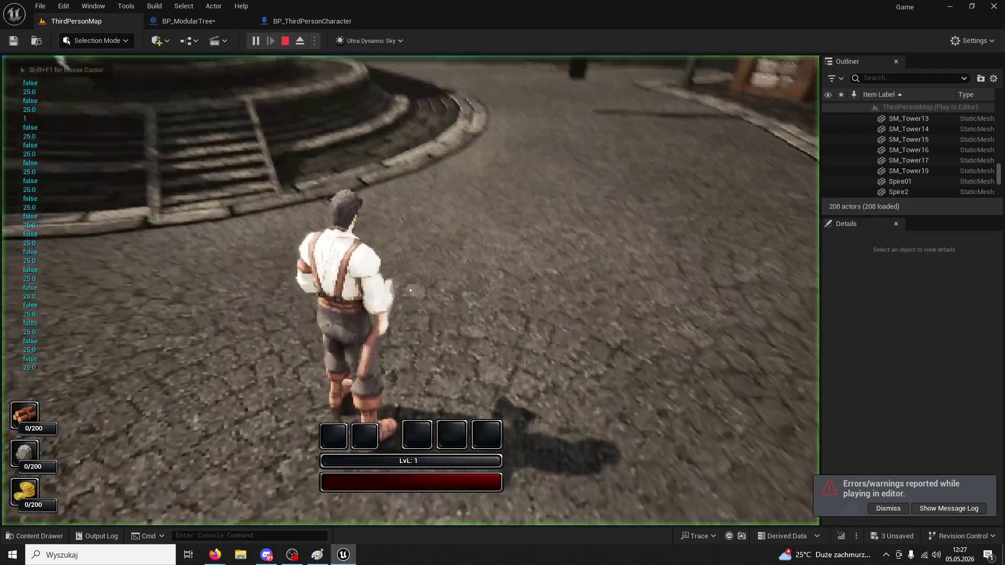
{"action": "key", "text": "w"}
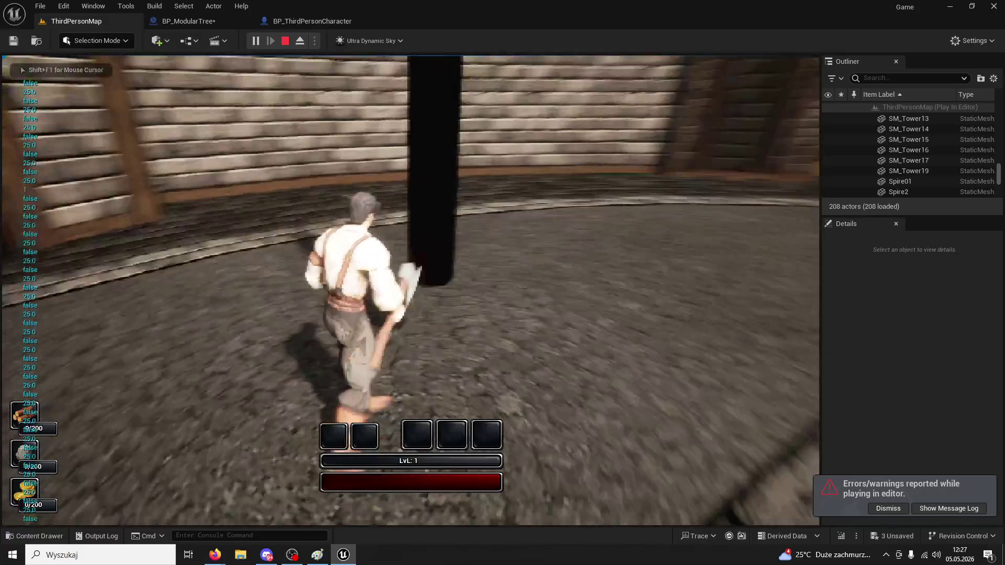
{"action": "left_click", "coordinate": [410, 291]}
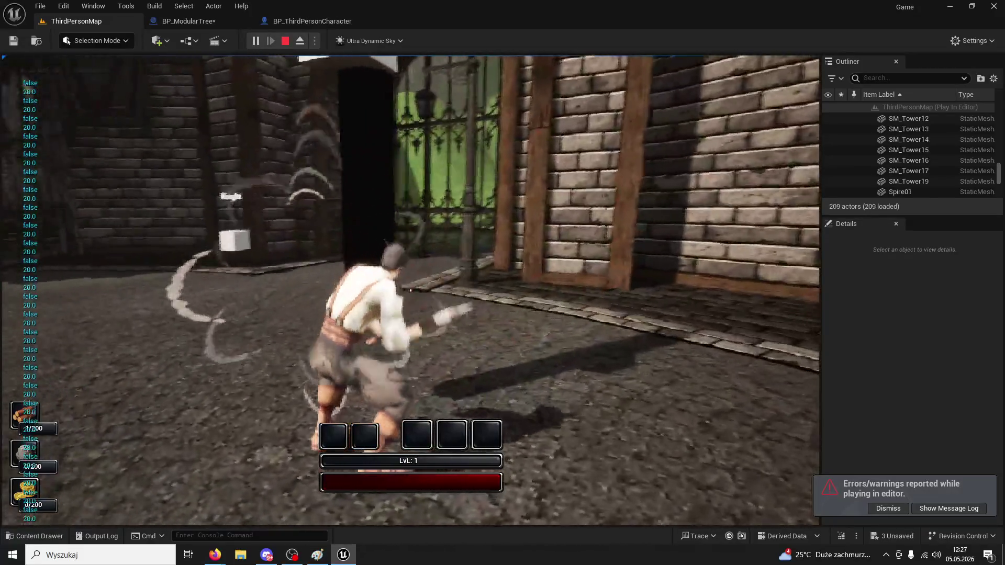
{"action": "left_click", "coordinate": [410, 291]}
{"action": "left_click", "coordinate": [410, 290]}
{"action": "left_click", "coordinate": [411, 291]}
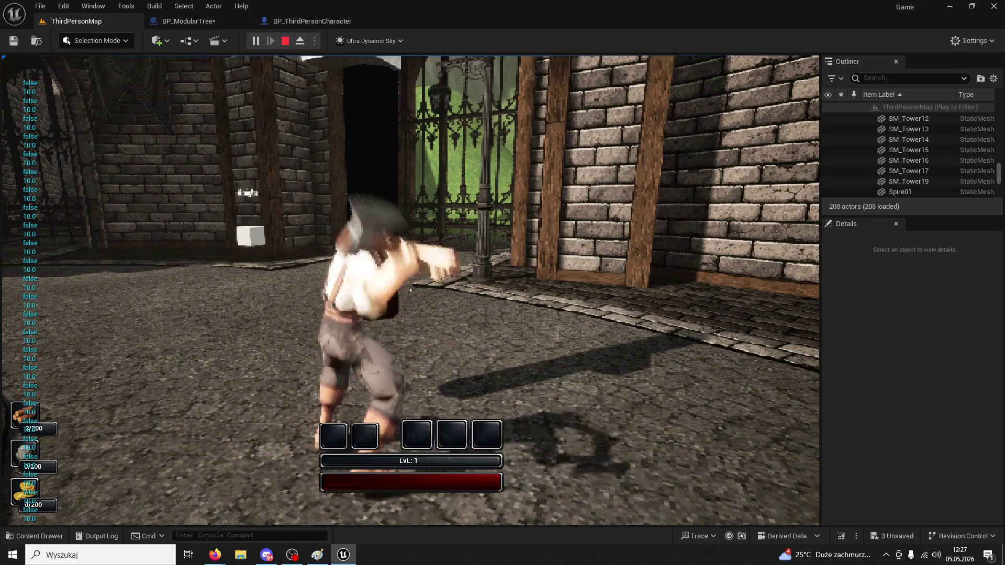
{"action": "left_click", "coordinate": [410, 290]}
{"action": "left_click", "coordinate": [411, 291]}
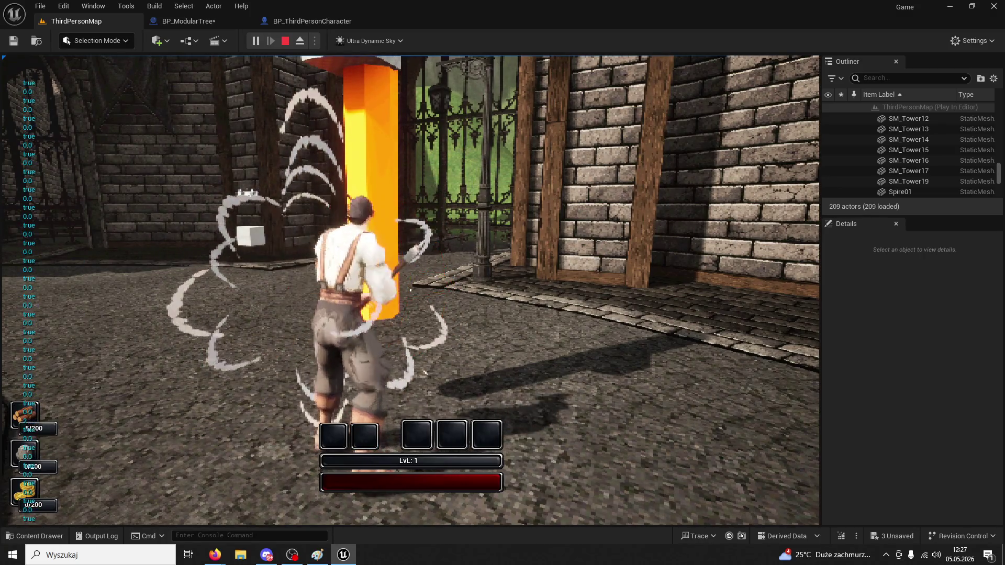
{"action": "key", "text": "Escape"}
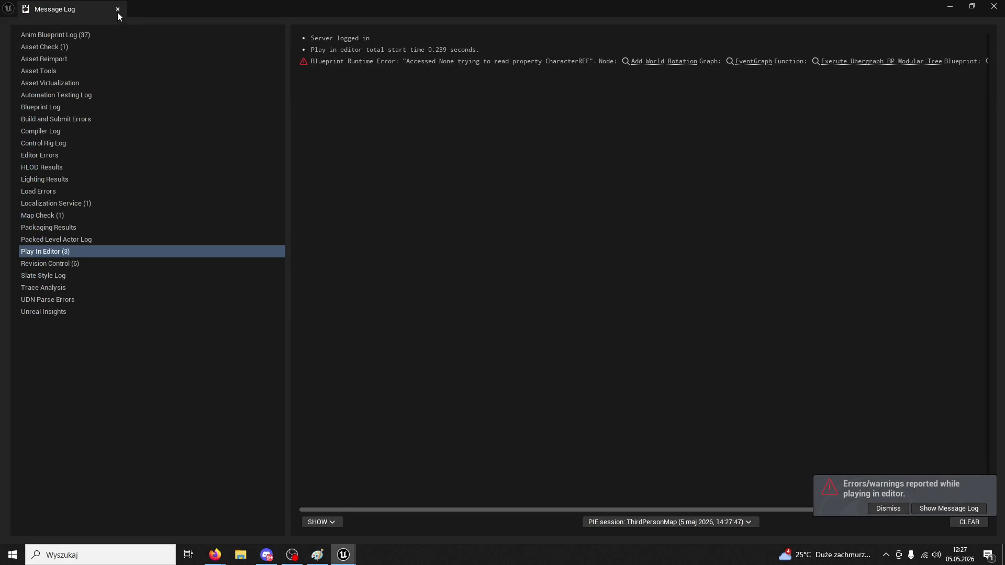
{"action": "left_click", "coordinate": [118, 9]}
Check the web browser, then bring the Add World Rotation nodes into view in BP_ModularTree
{"action": "left_click", "coordinate": [215, 555]}
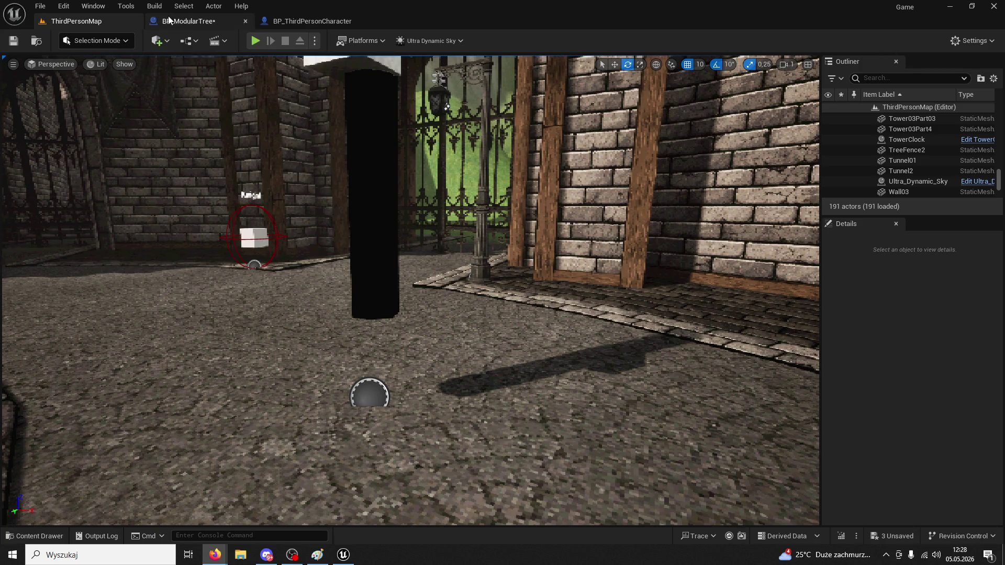
{"action": "left_click", "coordinate": [188, 21]}
{"action": "left_click_drag", "start_coordinate": [434, 148], "coordinate": [361, 317]}
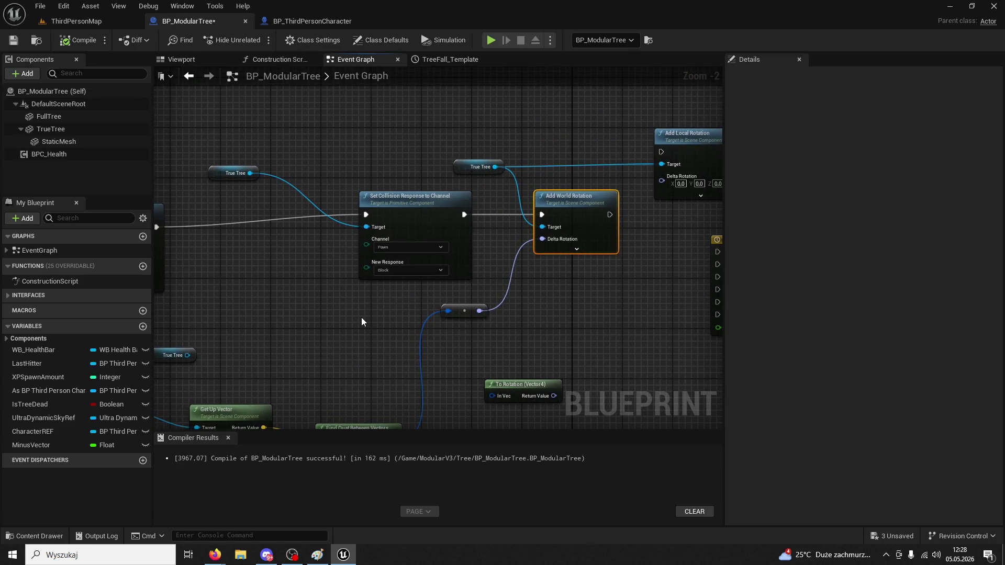
{"action": "key", "text": "alt+Tab"}
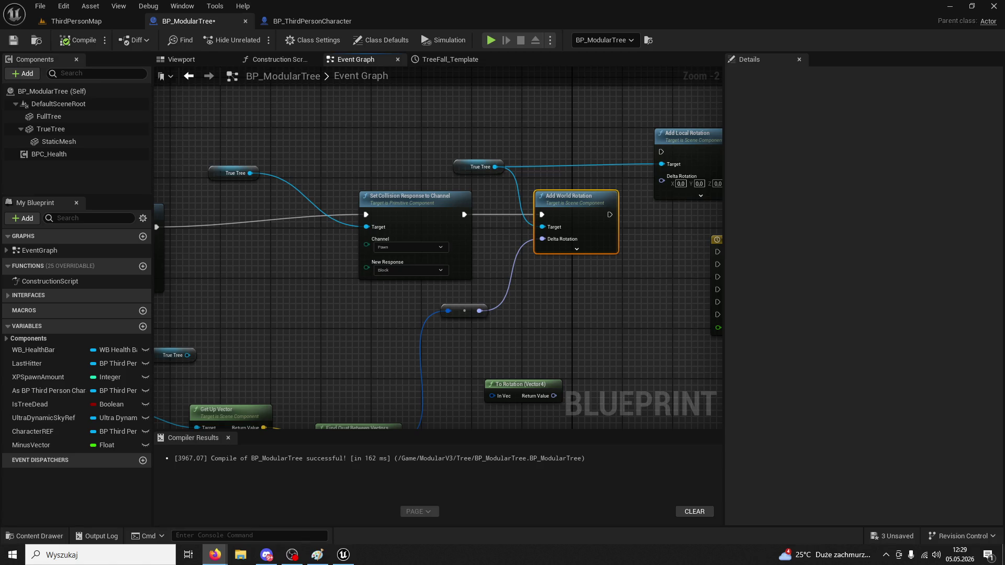
Shift True Tree and Get Up Vector left and delete the unused True Tree node
{"action": "mouse_move", "coordinate": [443, 381]}
{"action": "left_mouse_down"}
{"action": "mouse_move", "coordinate": [624, 272]}
{"action": "mouse_move", "coordinate": [604, 241]}
{"action": "mouse_move", "coordinate": [614, 214]}
{"action": "mouse_move", "coordinate": [459, 246]}
{"action": "left_mouse_up"}
{"action": "left_click_drag", "start_coordinate": [580, 212], "coordinate": [498, 206]}
{"action": "left_click_drag", "start_coordinate": [511, 168], "coordinate": [582, 144]}
{"action": "left_click", "coordinate": [580, 137]}
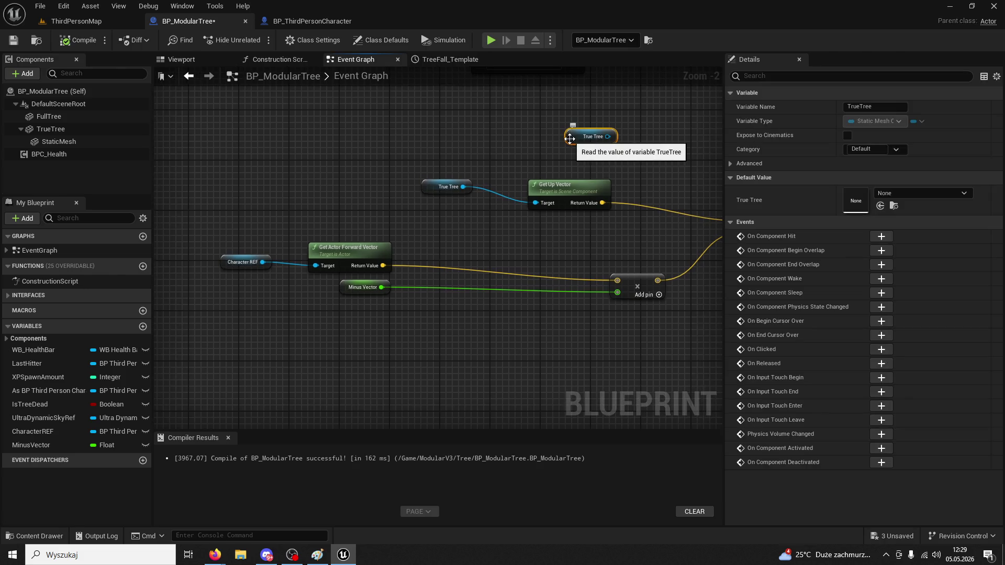
{"action": "key", "text": "Delete"}
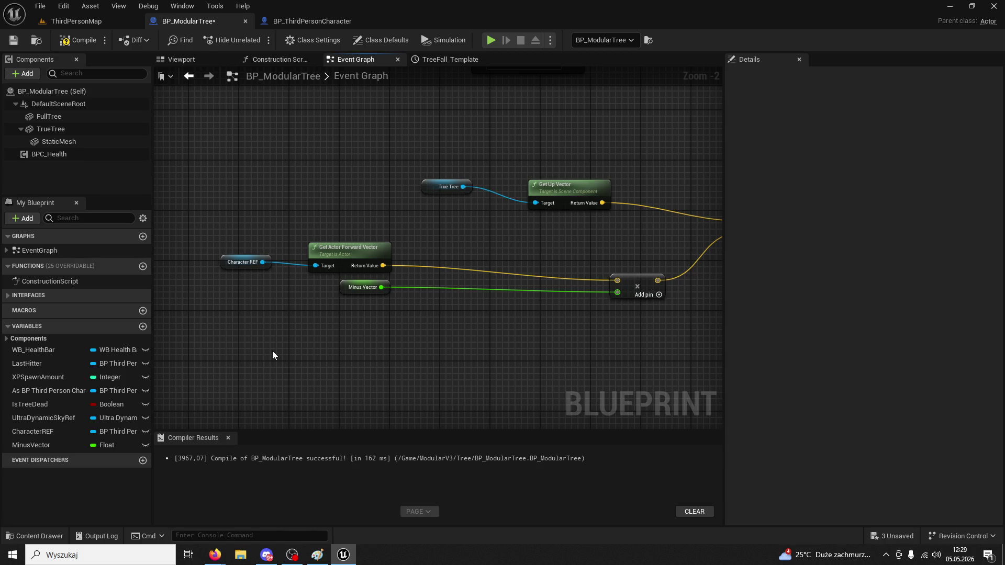
Copy-paste the Character REF node and move the duplicate lower on the graph
{"action": "left_click", "coordinate": [226, 266]}
{"action": "key", "text": "ctrl+c"}
{"action": "key", "text": "ctrl+v"}
{"action": "left_click_drag", "start_coordinate": [278, 340], "coordinate": [278, 359]}
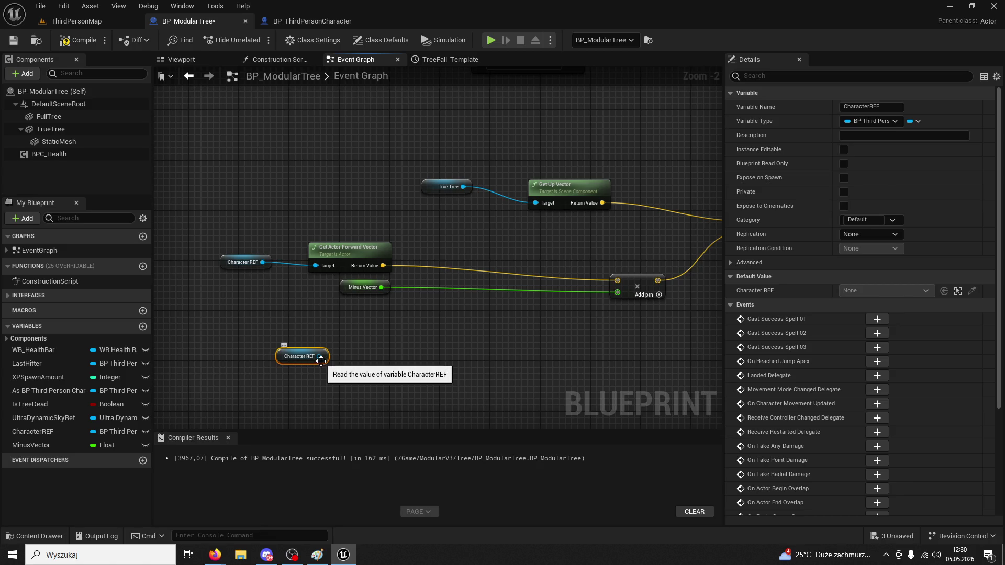
{"action": "left_click_drag", "start_coordinate": [320, 357], "coordinate": [352, 355]}
Add a Get Actor Location node fed by the Character REF copy
{"action": "type", "text": "get"}
{"action": "scroll", "coordinate": [372, 254], "scroll_direction": "down", "scroll_amount": 4}
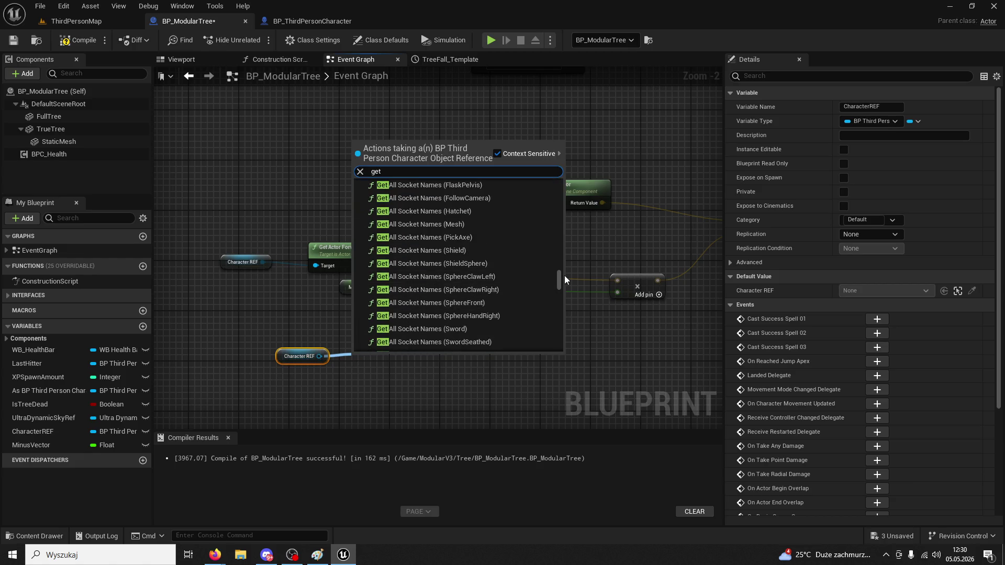
{"action": "left_click_drag", "start_coordinate": [559, 283], "coordinate": [559, 360]}
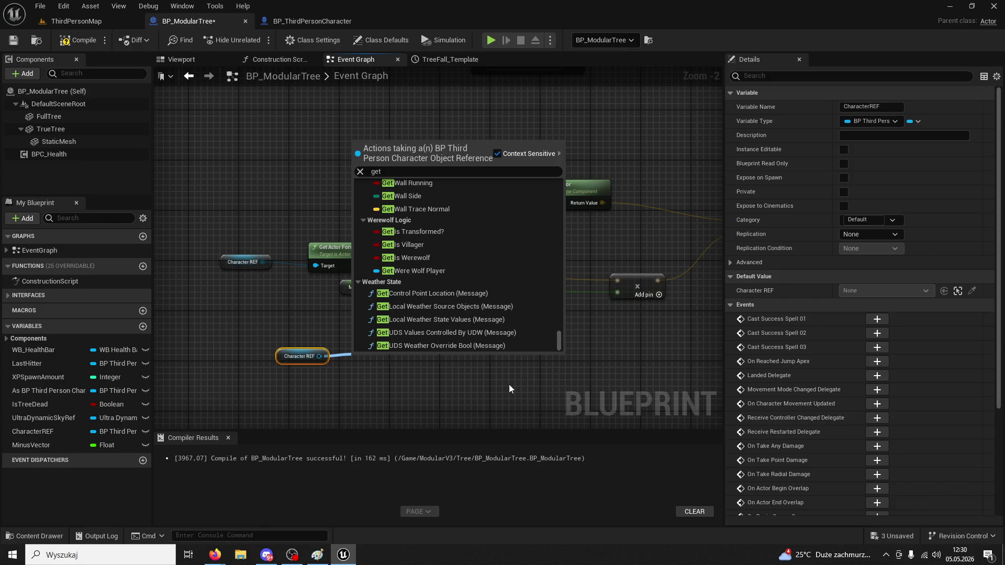
{"action": "left_click", "coordinate": [513, 381]}
{"action": "left_click_drag", "start_coordinate": [320, 356], "coordinate": [394, 356]}
{"action": "type", "text": "get actor location"}
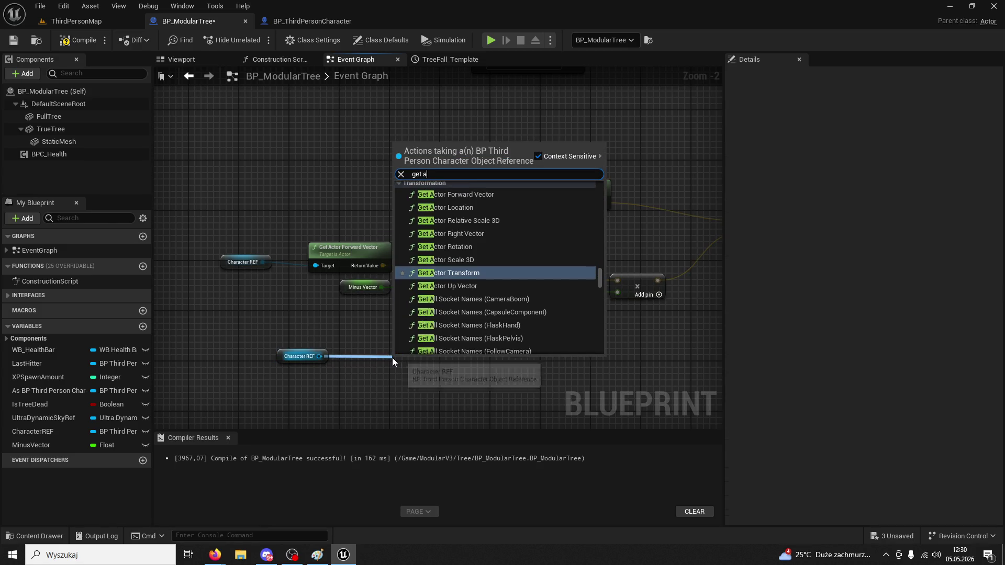
{"action": "key", "text": "Return"}
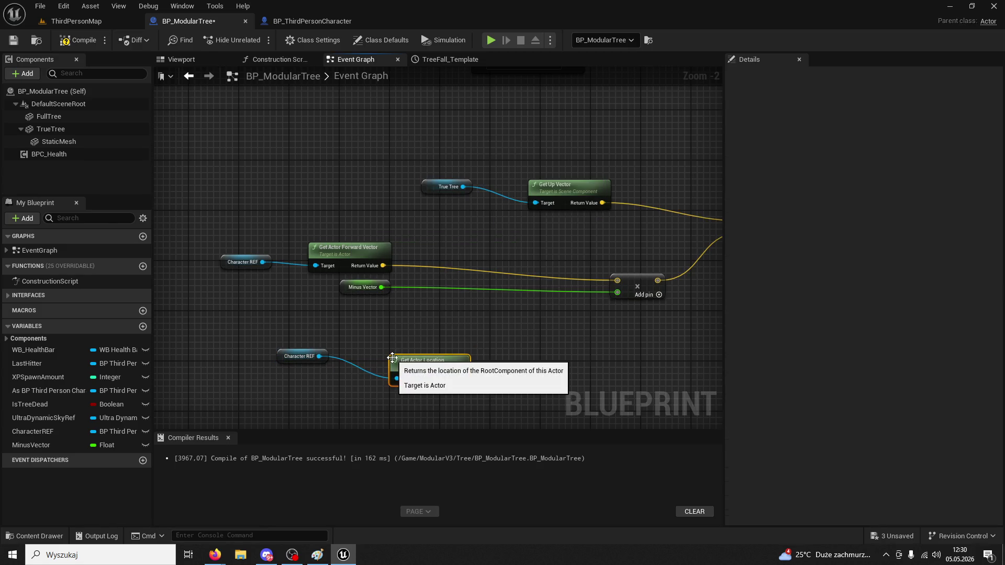
{"action": "mouse_move", "coordinate": [392, 357]}
{"action": "left_mouse_down"}
{"action": "mouse_move", "coordinate": [393, 341]}
{"action": "mouse_move", "coordinate": [372, 338]}
{"action": "mouse_move", "coordinate": [384, 339]}
{"action": "left_mouse_up"}
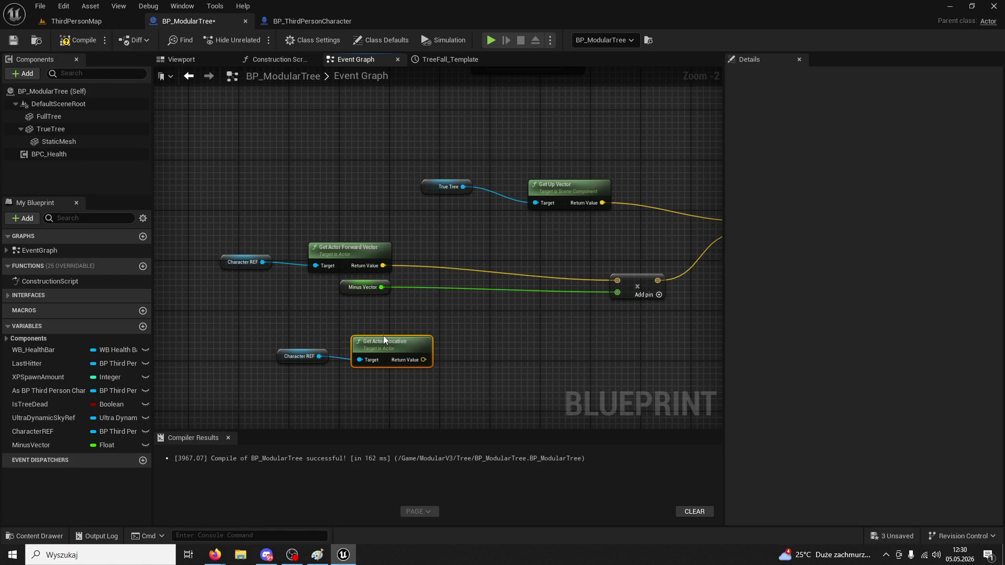
Paste a copy of True Tree, deleting the stray Get Actor Location and Get Control Point Location nodes
{"action": "left_click", "coordinate": [425, 184]}
{"action": "key", "text": "ctrl+c"}
{"action": "left_click", "coordinate": [321, 354]}
{"action": "key", "text": "ctrl+v"}
{"action": "left_click", "coordinate": [384, 369]}
{"action": "key", "text": "ctrl+v"}
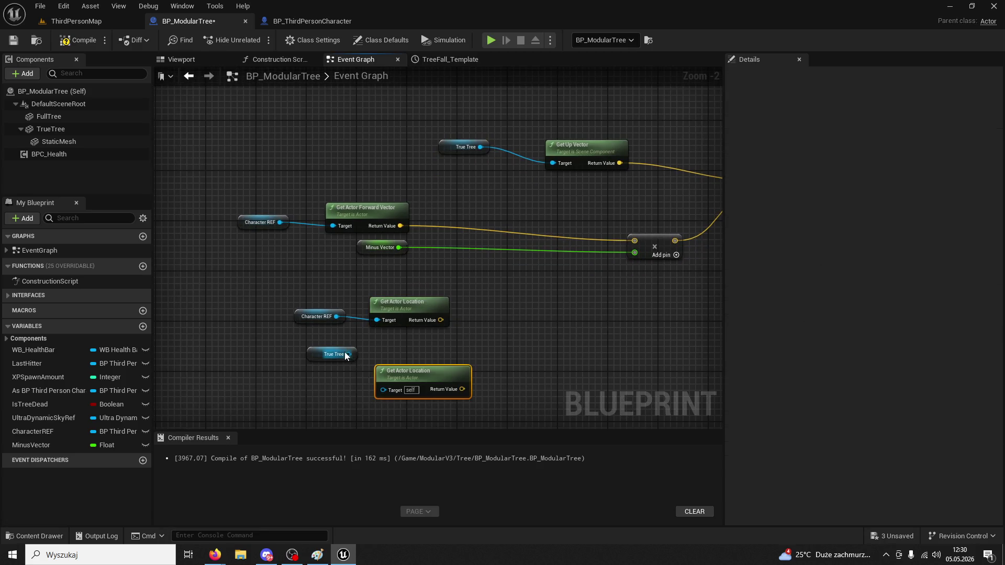
{"action": "mouse_move", "coordinate": [400, 378]}
{"action": "left_mouse_down"}
{"action": "mouse_move", "coordinate": [392, 354]}
{"action": "mouse_move", "coordinate": [387, 366]}
{"action": "mouse_move", "coordinate": [400, 369]}
{"action": "left_mouse_up"}
{"action": "key", "text": "Delete"}
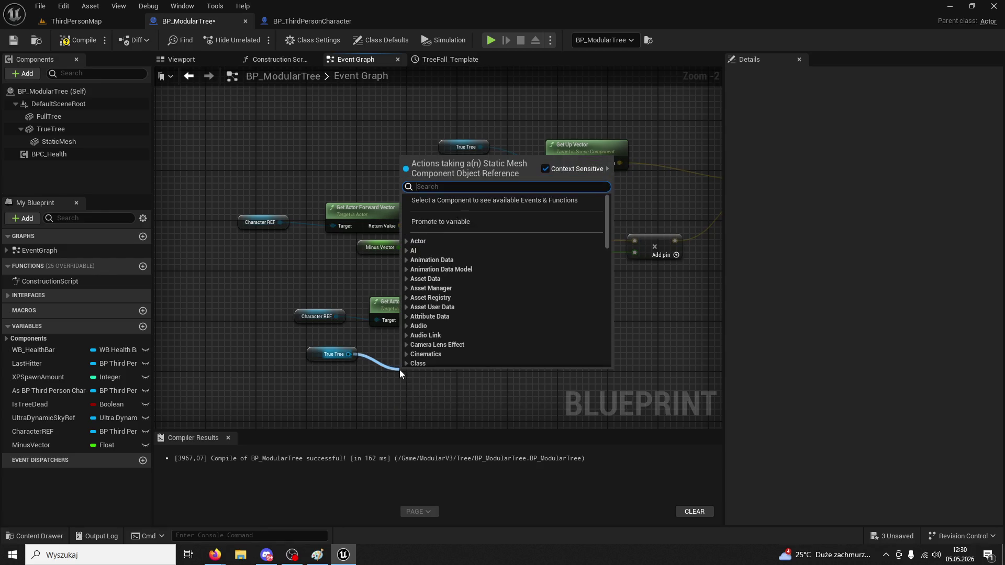
{"action": "type", "text": "get "}
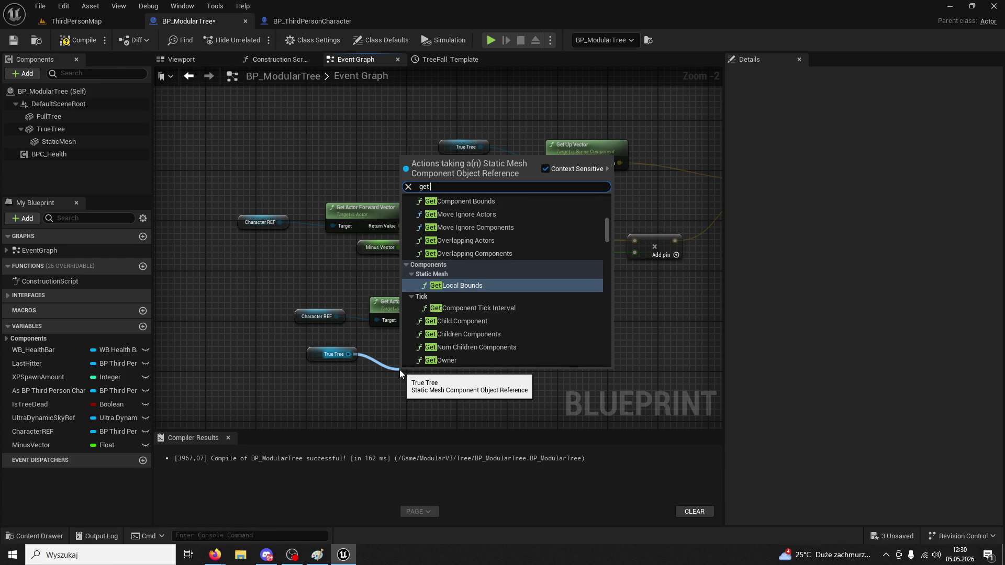
{"action": "type", "text": "location"}
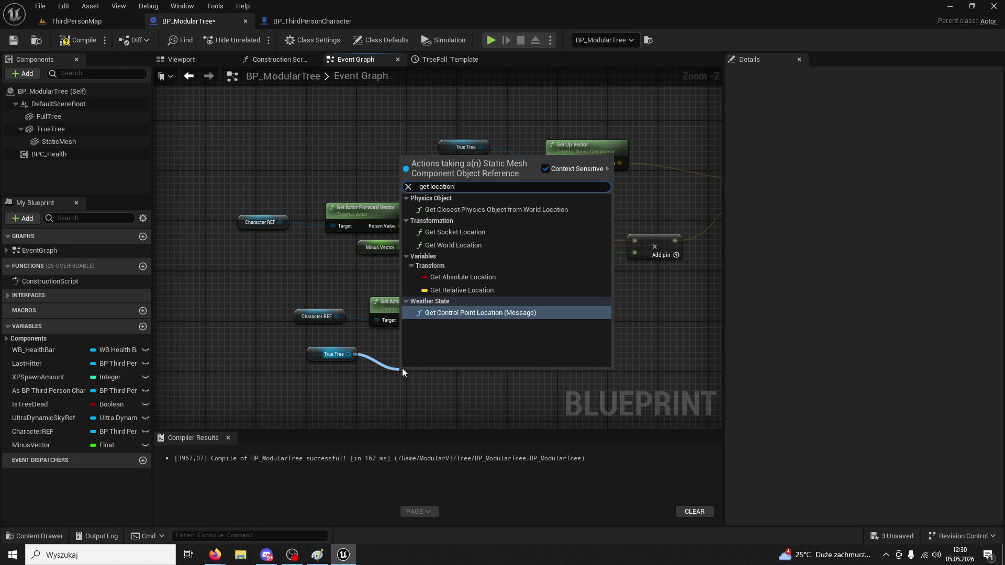
{"action": "left_click", "coordinate": [469, 318]}
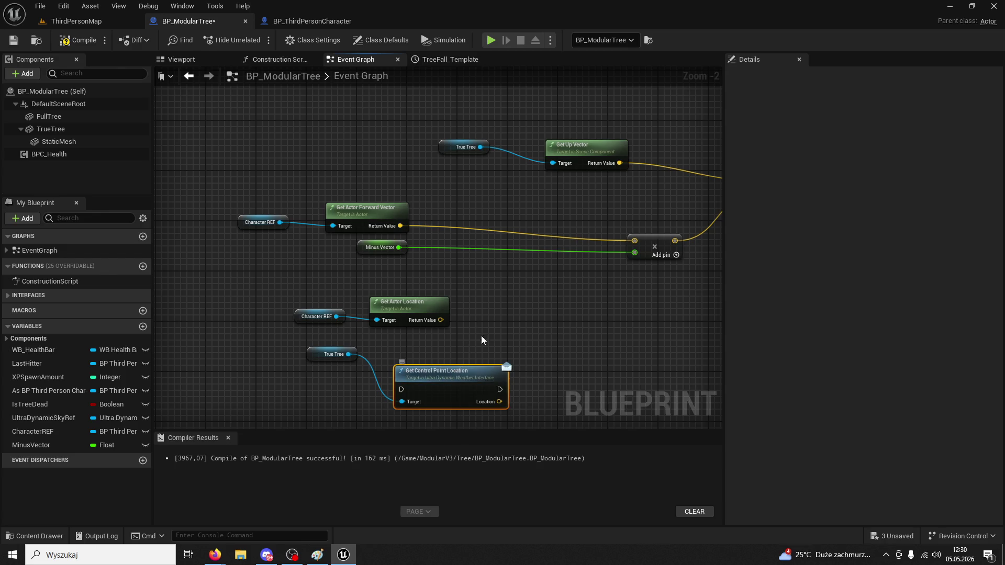
{"action": "key", "text": "Delete"}
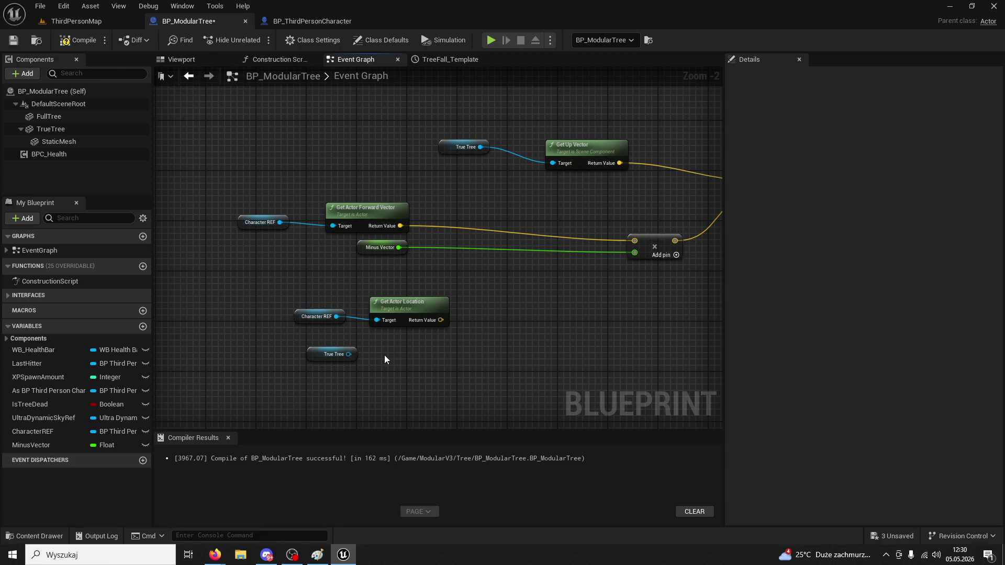
Add a Get Up Vector node fed by the new True Tree and place it beside it
{"action": "left_click_drag", "start_coordinate": [348, 355], "coordinate": [403, 353]}
{"action": "type", "text": "get vector"}
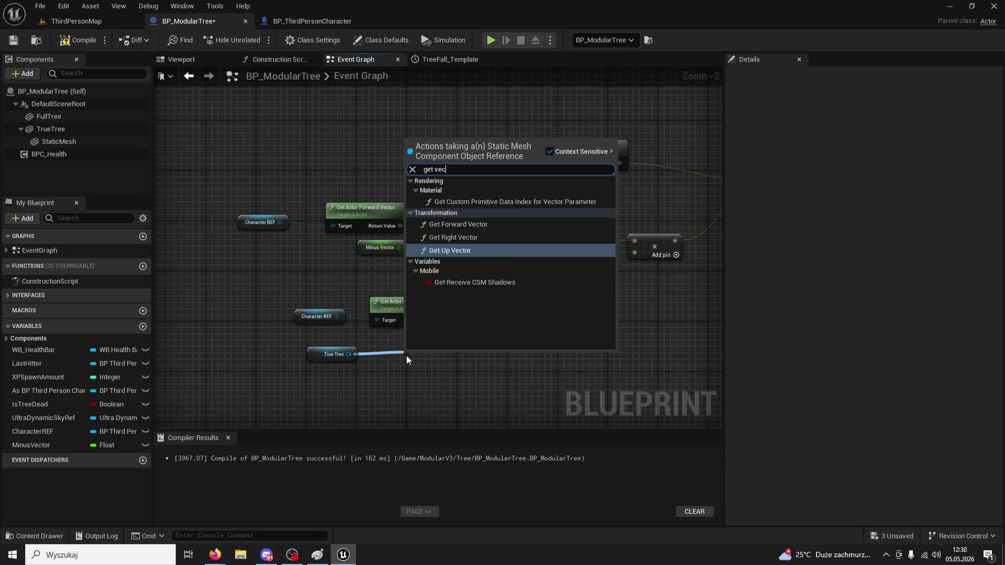
{"action": "key", "text": "Return"}
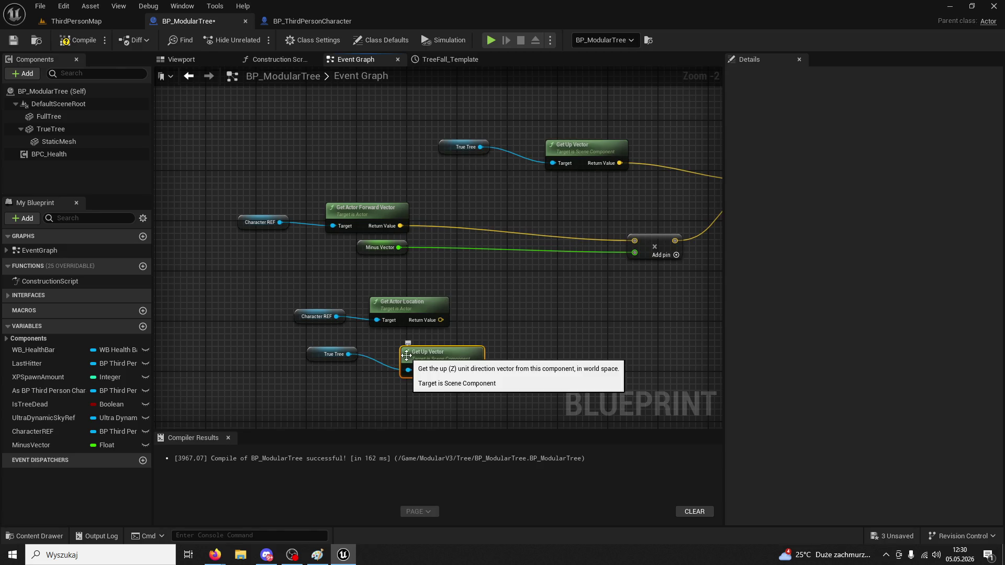
{"action": "left_click_drag", "start_coordinate": [406, 355], "coordinate": [375, 343]}
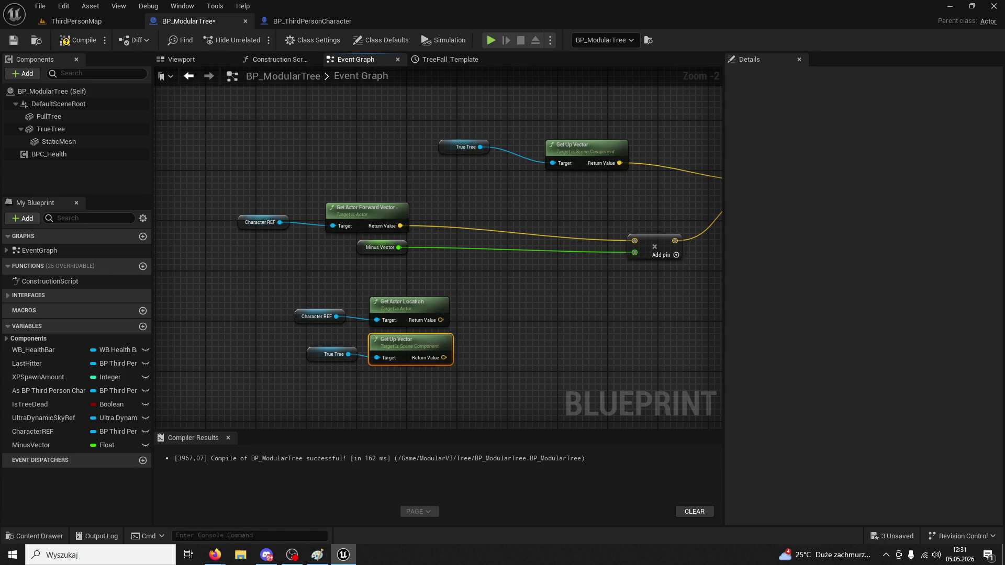
Create a Vector variable named direction and place a SET direction node on the graph
{"action": "left_click", "coordinate": [142, 326]}
{"action": "type", "text": "direction"}
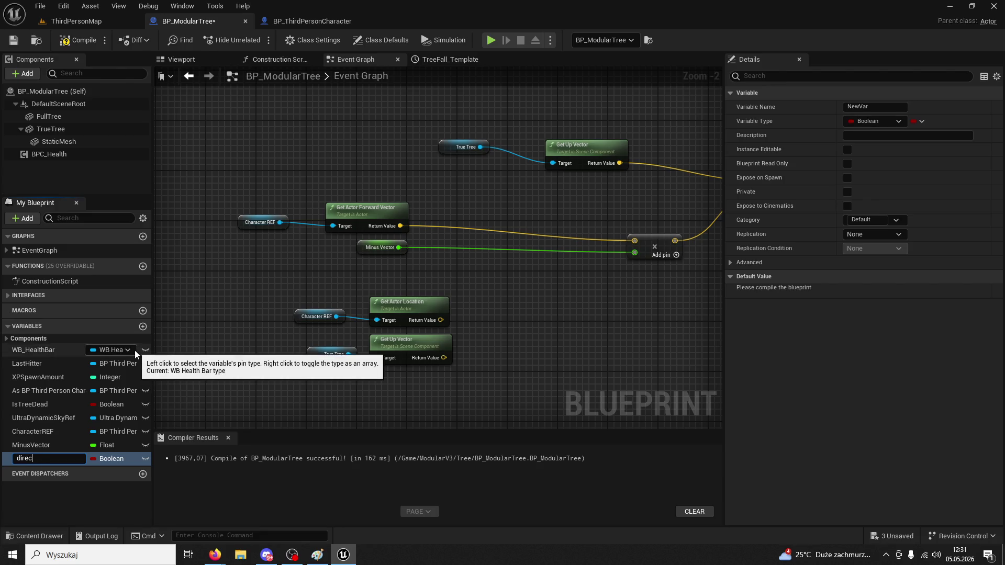
{"action": "key", "text": "Return"}
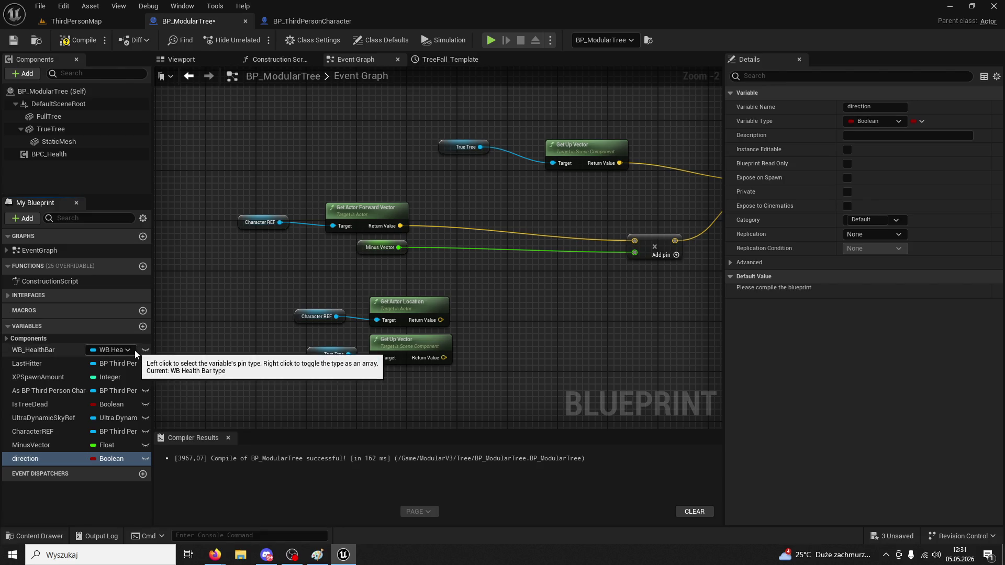
{"action": "left_click", "coordinate": [110, 458]}
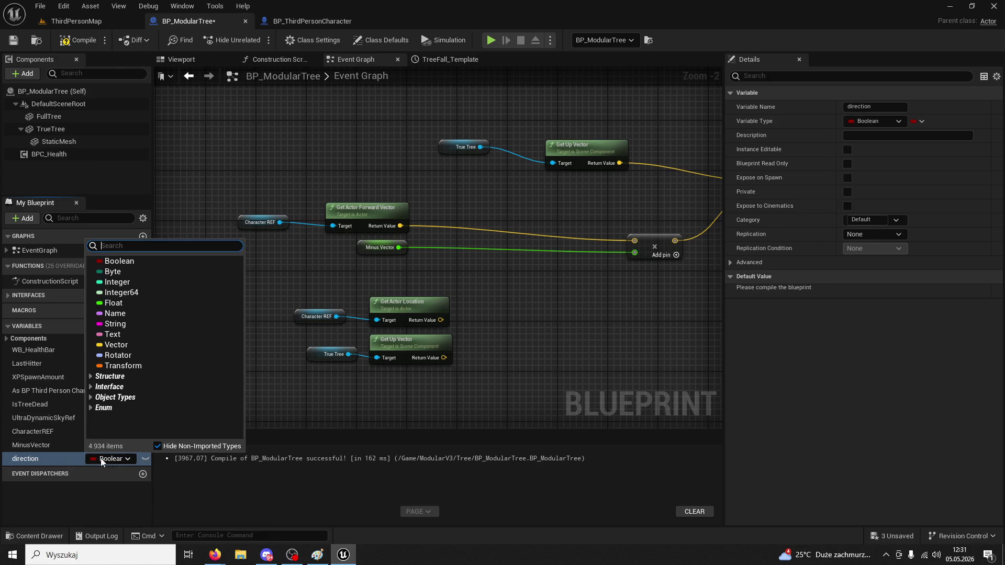
{"action": "left_click", "coordinate": [116, 344]}
{"action": "left_click_drag", "start_coordinate": [28, 458], "coordinate": [511, 308]}
{"action": "left_click", "coordinate": [522, 322]}
Add a subtract node for up vector minus actor location feeding SET direction, tidying the nodes
{"action": "left_click_drag", "start_coordinate": [441, 320], "coordinate": [515, 306]}
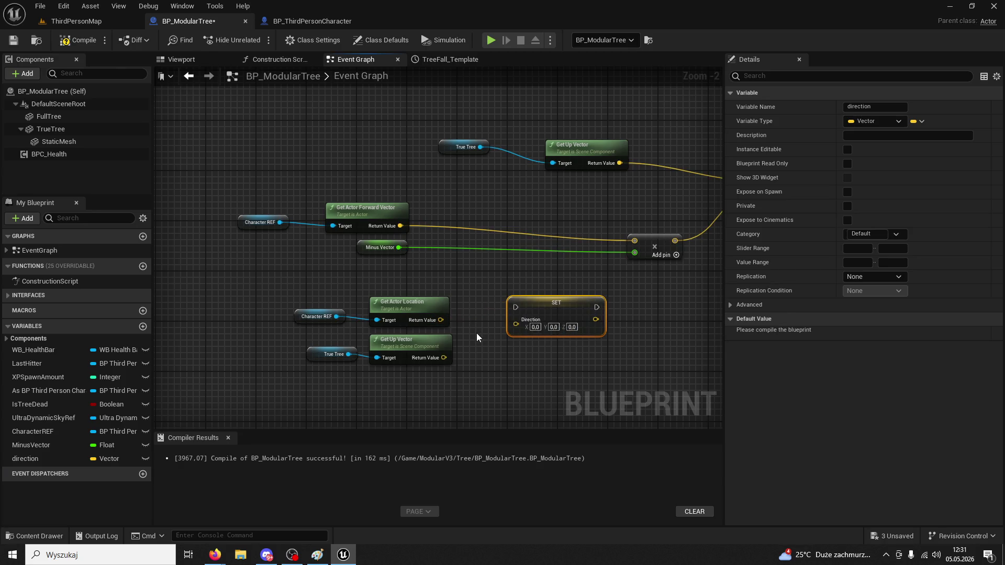
{"action": "left_click_drag", "start_coordinate": [440, 320], "coordinate": [452, 325]}
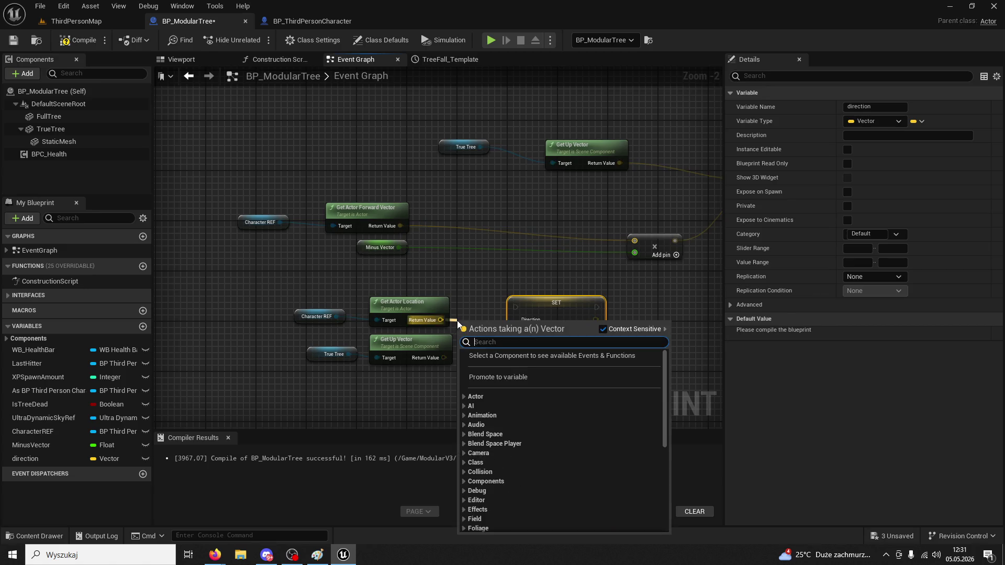
{"action": "type", "text": "minut"}
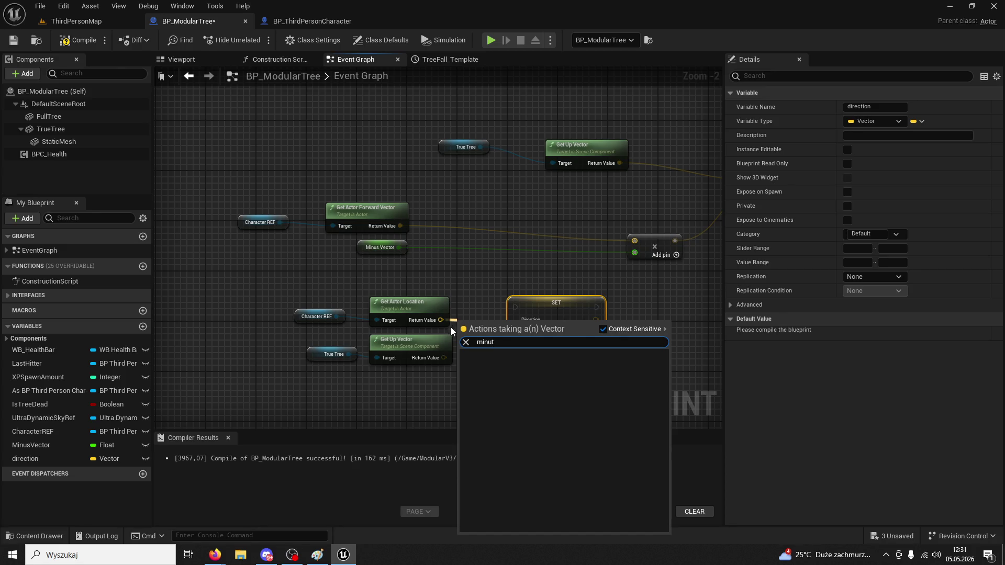
{"action": "left_click", "coordinate": [428, 381]}
{"action": "left_click_drag", "start_coordinate": [445, 357], "coordinate": [464, 350]}
{"action": "type", "text": "minus"}
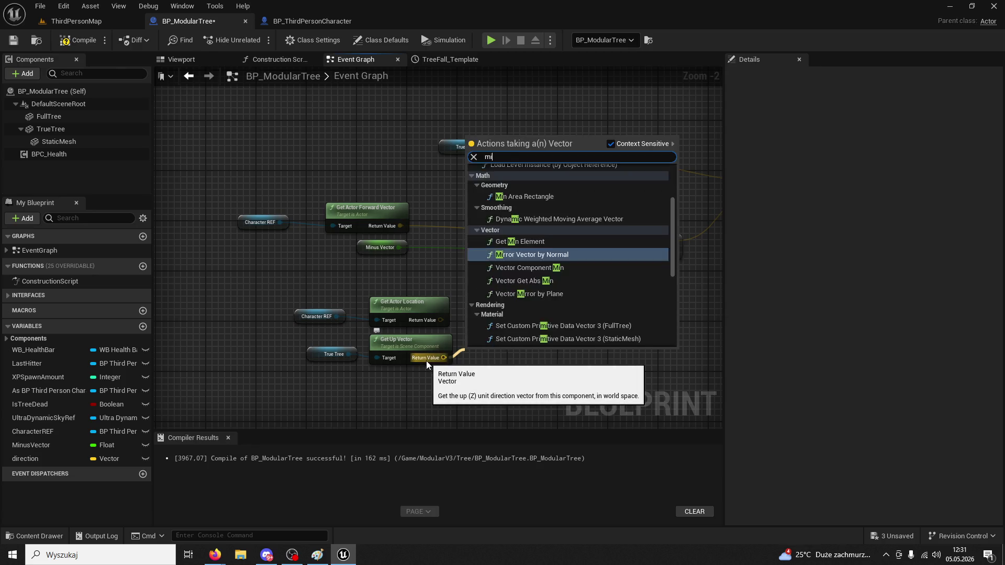
{"action": "left_click", "coordinate": [523, 188]}
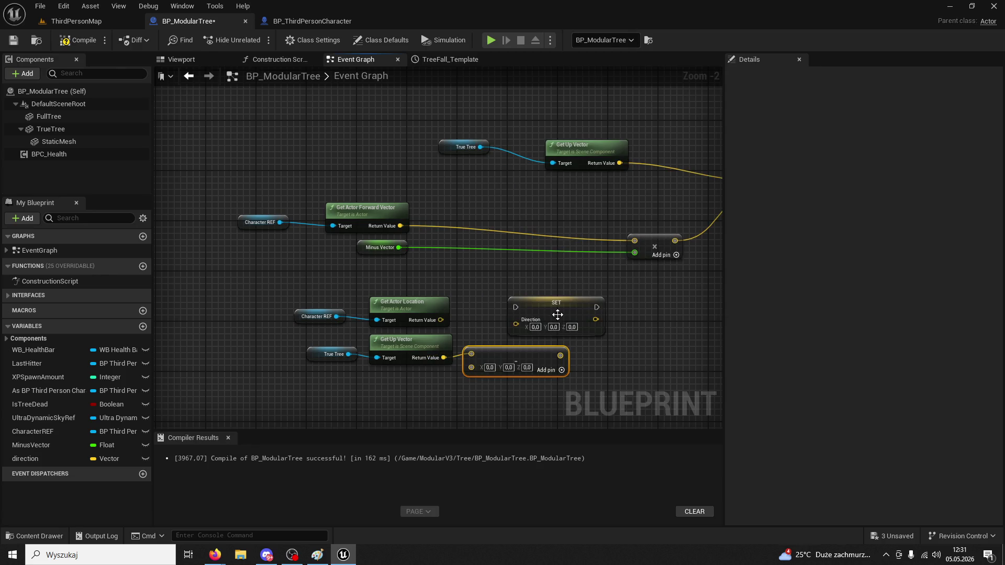
{"action": "left_click_drag", "start_coordinate": [528, 312], "coordinate": [541, 312]}
{"action": "left_click_drag", "start_coordinate": [303, 369], "coordinate": [394, 353]}
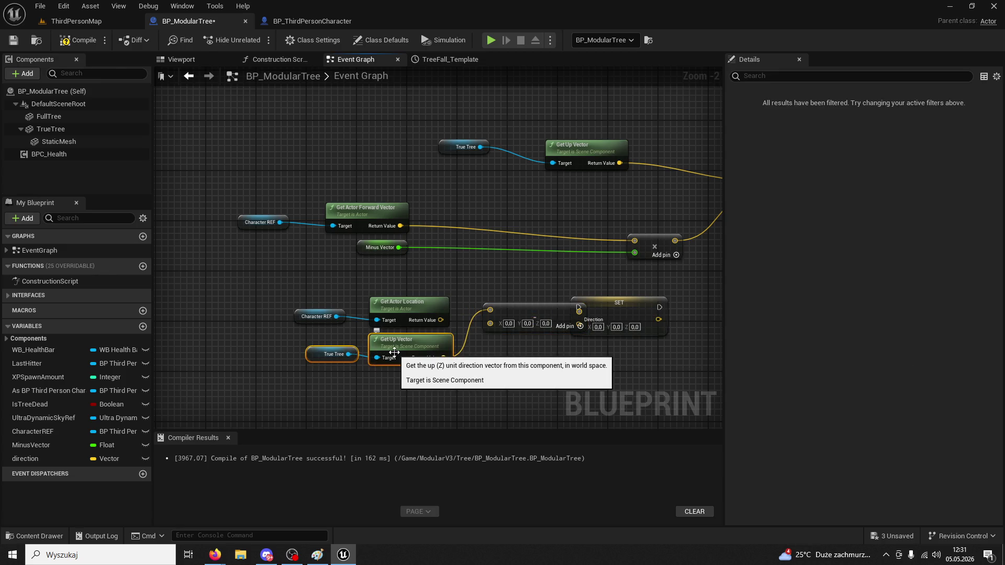
{"action": "mouse_move", "coordinate": [394, 352]}
{"action": "left_mouse_down"}
{"action": "mouse_move", "coordinate": [369, 290]}
{"action": "mouse_move", "coordinate": [339, 320]}
{"action": "left_mouse_up"}
{"action": "mouse_move", "coordinate": [388, 316]}
{"action": "left_mouse_down"}
{"action": "mouse_move", "coordinate": [362, 335]}
{"action": "mouse_move", "coordinate": [476, 328]}
{"action": "mouse_move", "coordinate": [570, 306]}
{"action": "mouse_move", "coordinate": [578, 319]}
{"action": "left_mouse_up"}
{"action": "left_click", "coordinate": [522, 304]}
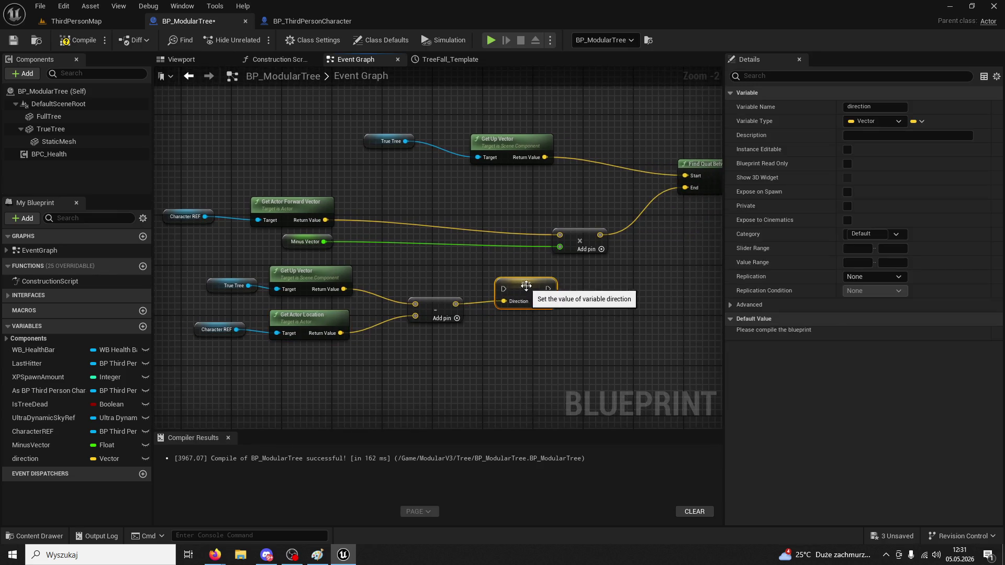
Move the direction nodes beside the BeginPlay chain and wire SET direction, then undo those links
{"action": "scroll", "coordinate": [516, 302], "scroll_direction": "down", "scroll_amount": 4}
{"action": "scroll", "coordinate": [422, 296], "scroll_direction": "up", "scroll_amount": 2}
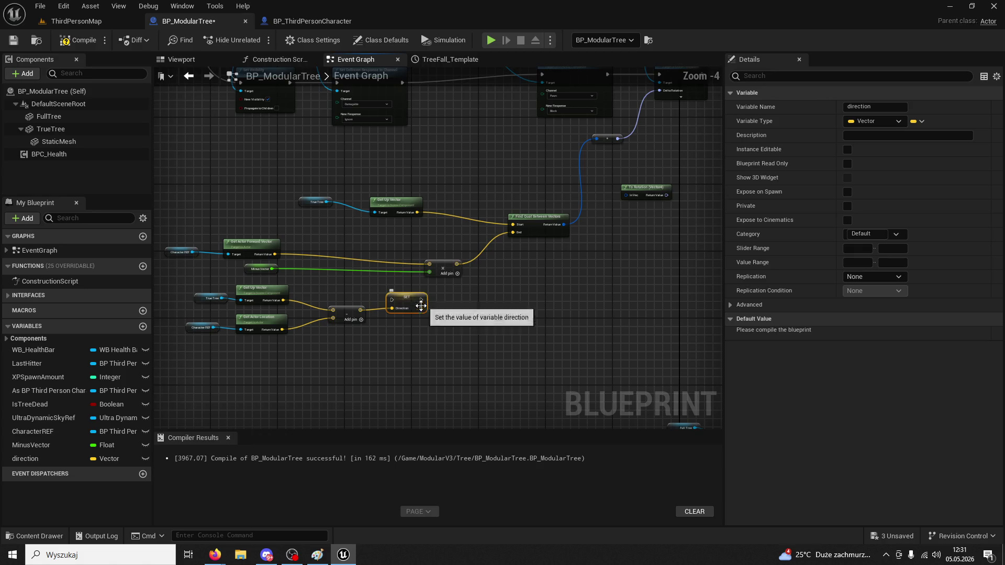
{"action": "mouse_move", "coordinate": [400, 346]}
{"action": "left_mouse_down"}
{"action": "mouse_move", "coordinate": [168, 265]}
{"action": "mouse_move", "coordinate": [386, 290]}
{"action": "mouse_move", "coordinate": [413, 269]}
{"action": "mouse_move", "coordinate": [434, 193]}
{"action": "mouse_move", "coordinate": [440, 334]}
{"action": "left_mouse_up"}
{"action": "scroll", "coordinate": [168, 265], "scroll_direction": "up", "scroll_amount": 1}
{"action": "scroll", "coordinate": [439, 338], "scroll_direction": "down", "scroll_amount": 2}
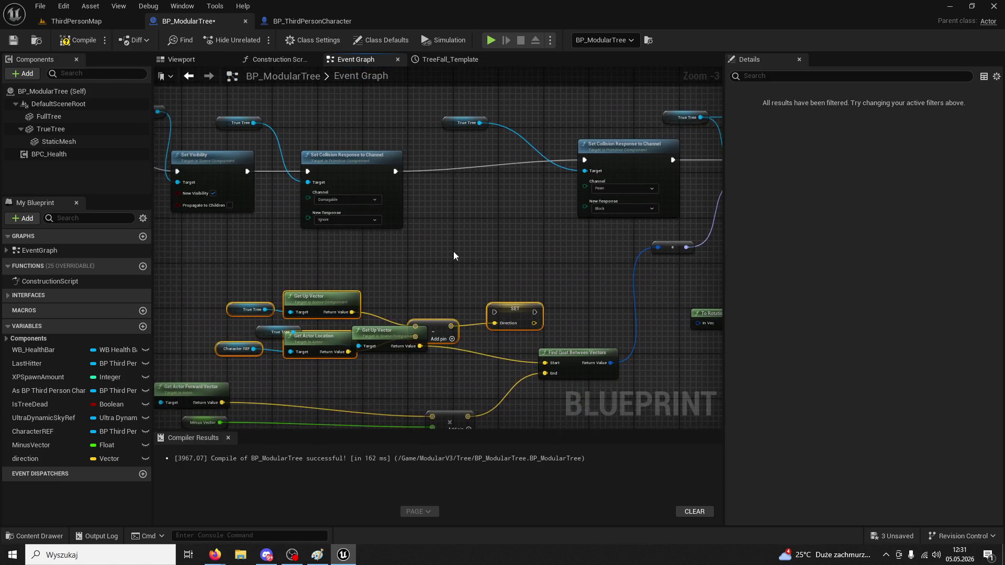
{"action": "mouse_move", "coordinate": [106, 29]}
{"action": "left_mouse_down"}
{"action": "mouse_move", "coordinate": [220, 127]}
{"action": "mouse_move", "coordinate": [399, 192]}
{"action": "left_mouse_up"}
{"action": "mouse_move", "coordinate": [398, 332]}
{"action": "left_mouse_down"}
{"action": "mouse_move", "coordinate": [285, 278]}
{"action": "mouse_move", "coordinate": [265, 280]}
{"action": "mouse_move", "coordinate": [473, 195]}
{"action": "mouse_move", "coordinate": [689, 216]}
{"action": "left_mouse_up"}
{"action": "scroll", "coordinate": [337, 284], "scroll_direction": "up", "scroll_amount": 2}
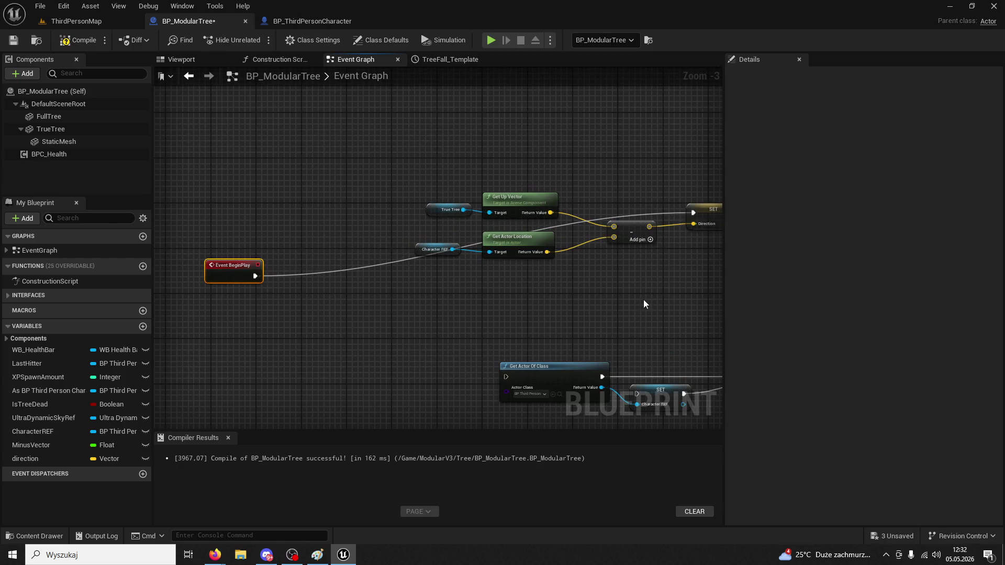
{"action": "left_click_drag", "start_coordinate": [644, 299], "coordinate": [560, 293]}
{"action": "mouse_move", "coordinate": [650, 207]}
{"action": "left_mouse_down"}
{"action": "mouse_move", "coordinate": [441, 368]}
{"action": "mouse_move", "coordinate": [423, 371]}
{"action": "left_mouse_up"}
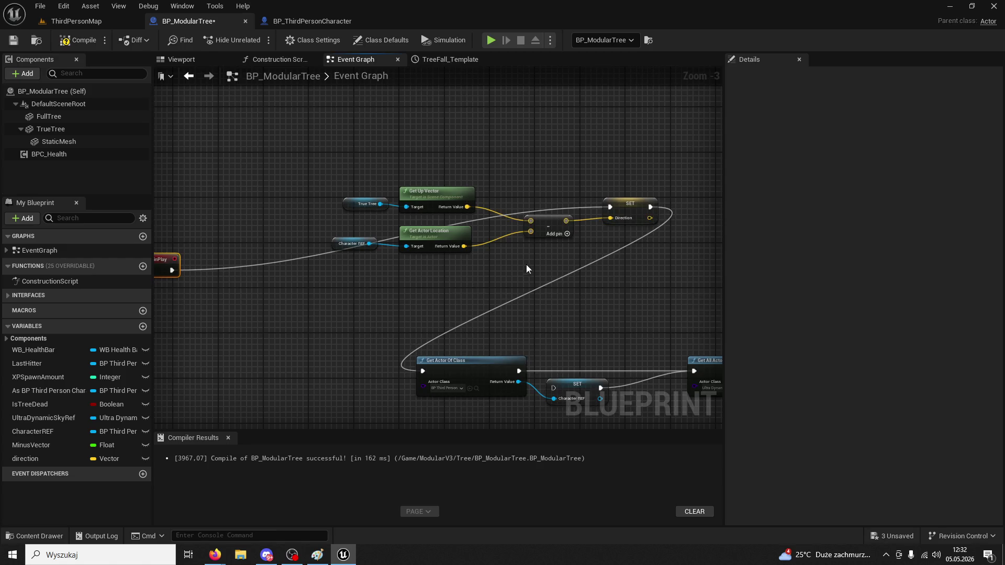
{"action": "key", "text": "ctrl+z"}
{"action": "key", "text": "ctrl+z"}
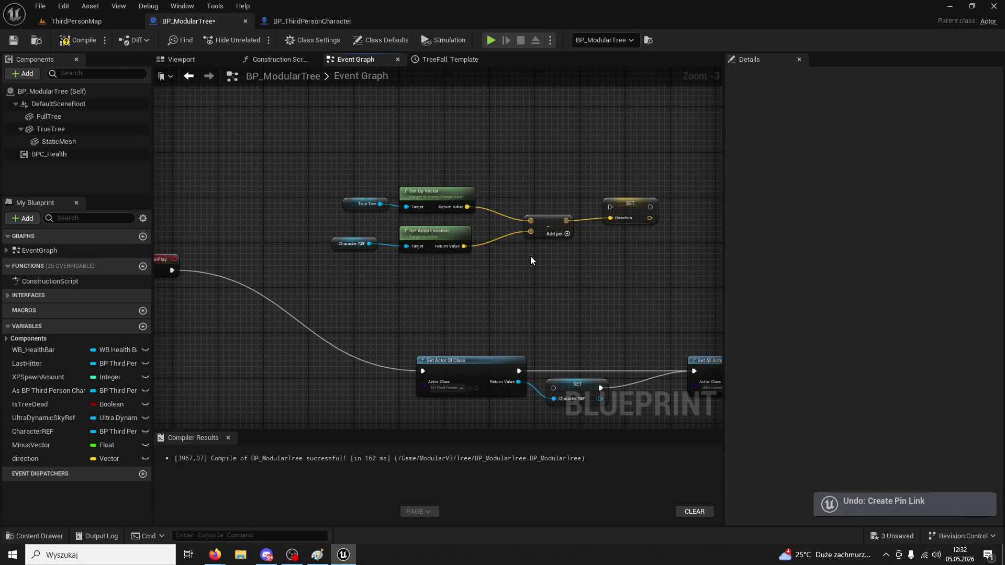
Move the direction nodes near the Sequence node and run SET direction from its Then 1 output
{"action": "left_click_drag", "start_coordinate": [620, 313], "coordinate": [390, 265]}
{"action": "mouse_move", "coordinate": [505, 303]}
{"action": "left_mouse_down"}
{"action": "mouse_move", "coordinate": [475, 258]}
{"action": "mouse_move", "coordinate": [212, 246]}
{"action": "mouse_move", "coordinate": [339, 255]}
{"action": "left_mouse_up"}
{"action": "scroll", "coordinate": [391, 244], "scroll_direction": "down", "scroll_amount": 5}
{"action": "left_click_drag", "start_coordinate": [414, 236], "coordinate": [288, 196]}
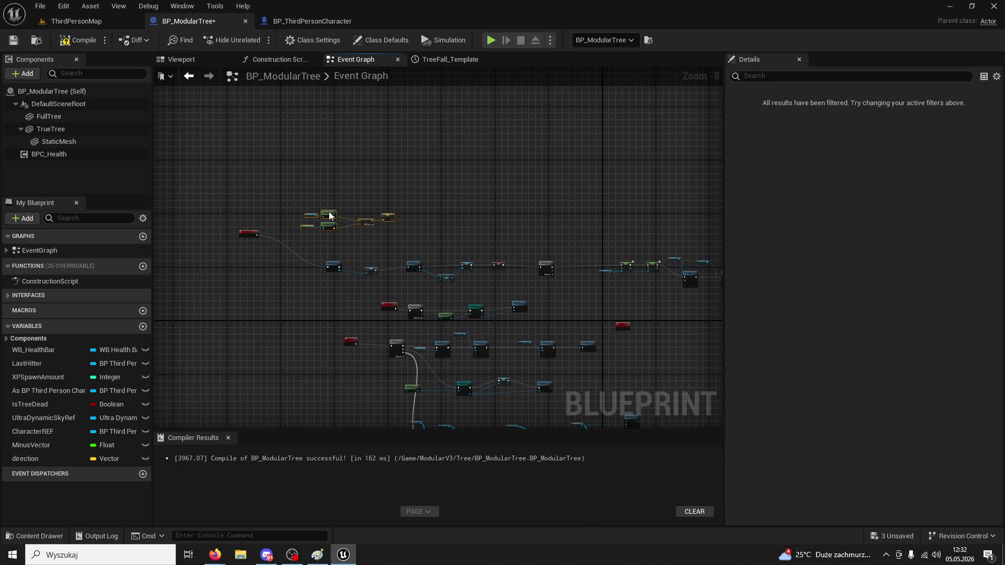
{"action": "scroll", "coordinate": [627, 303], "scroll_direction": "up", "scroll_amount": 5}
{"action": "left_click", "coordinate": [424, 231]}
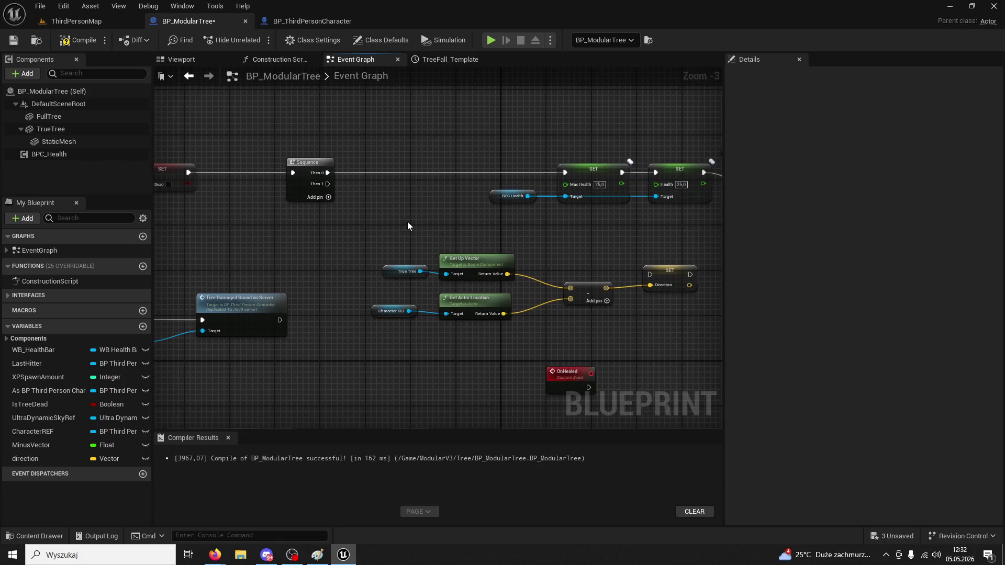
{"action": "left_click_drag", "start_coordinate": [329, 183], "coordinate": [649, 274]}
Drop a getter for the direction variable onto the graph
{"action": "scroll", "coordinate": [586, 335], "scroll_direction": "down", "scroll_amount": 6}
{"action": "scroll", "coordinate": [529, 262], "scroll_direction": "up", "scroll_amount": 6}
{"action": "scroll", "coordinate": [545, 323], "scroll_direction": "down", "scroll_amount": 3}
{"action": "mouse_move", "coordinate": [545, 323]}
{"action": "left_mouse_down"}
{"action": "mouse_move", "coordinate": [269, 370]}
{"action": "mouse_move", "coordinate": [426, 359]}
{"action": "mouse_move", "coordinate": [296, 341]}
{"action": "mouse_move", "coordinate": [420, 266]}
{"action": "mouse_move", "coordinate": [487, 347]}
{"action": "left_mouse_up"}
{"action": "scroll", "coordinate": [449, 348], "scroll_direction": "up", "scroll_amount": 3}
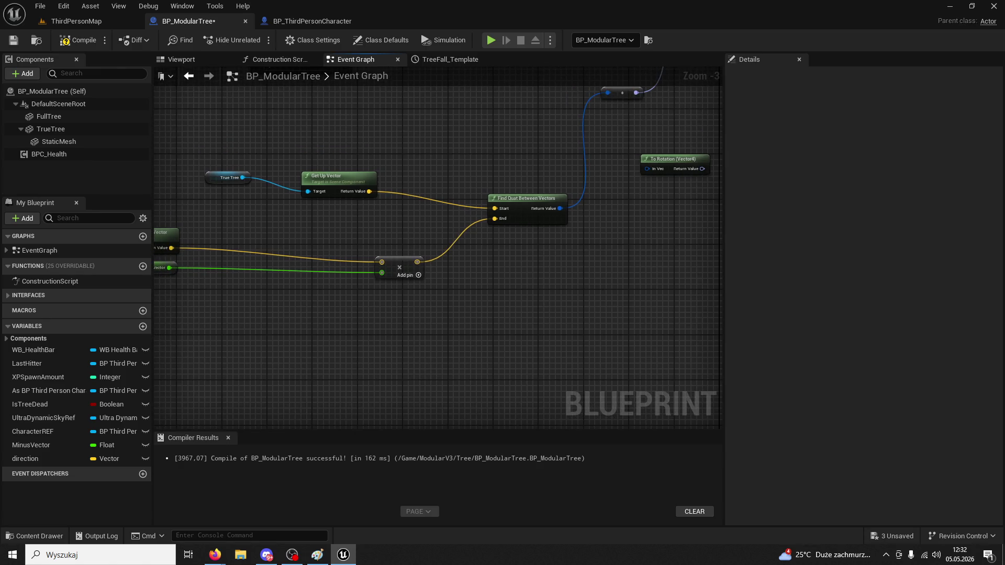
{"action": "mouse_move", "coordinate": [25, 458]}
{"action": "left_mouse_down"}
{"action": "mouse_move", "coordinate": [581, 256]}
{"action": "mouse_move", "coordinate": [394, 383]}
{"action": "mouse_move", "coordinate": [501, 279]}
{"action": "mouse_move", "coordinate": [451, 234]}
{"action": "left_mouse_up"}
{"action": "left_click", "coordinate": [611, 273]}
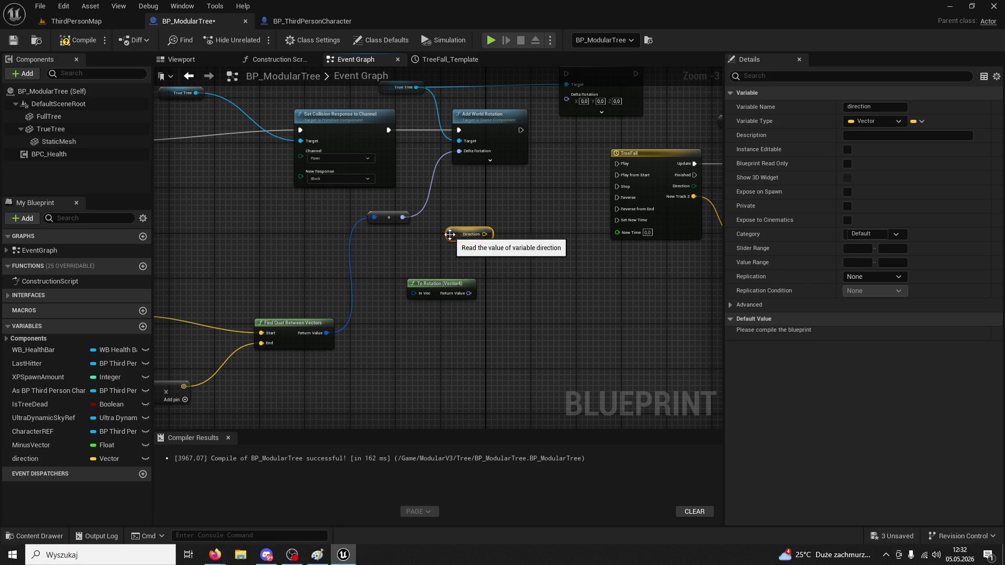
Place the Direction getter in open space and feed it into a new Normalize node
{"action": "left_click_drag", "start_coordinate": [435, 291], "coordinate": [402, 343]}
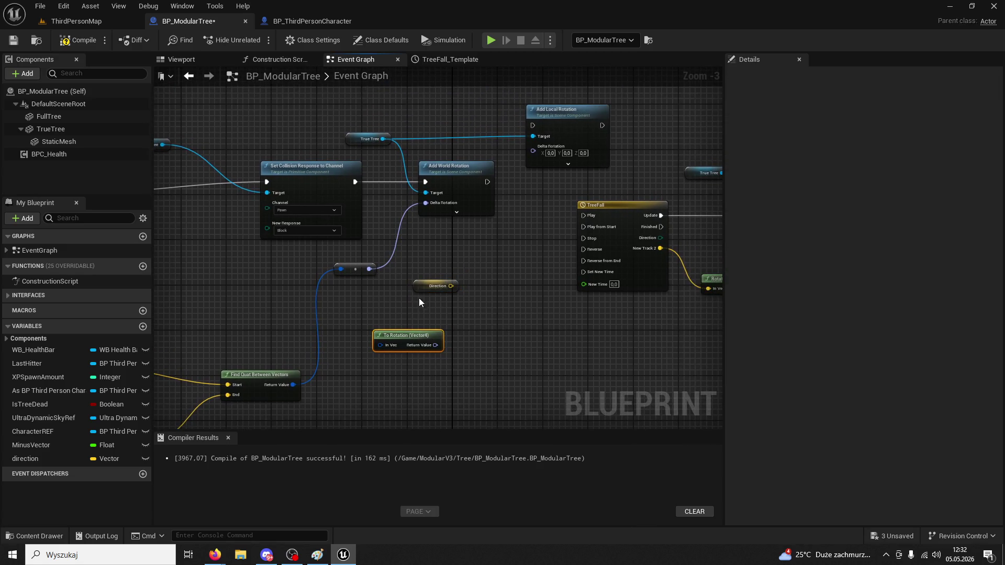
{"action": "left_click_drag", "start_coordinate": [420, 286], "coordinate": [374, 334]}
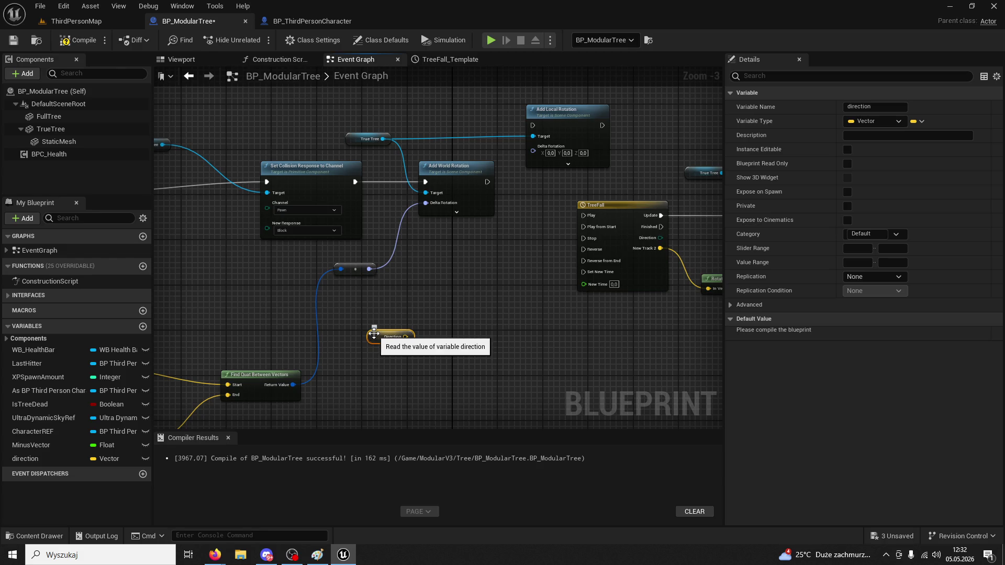
{"action": "left_click_drag", "start_coordinate": [453, 228], "coordinate": [489, 244]}
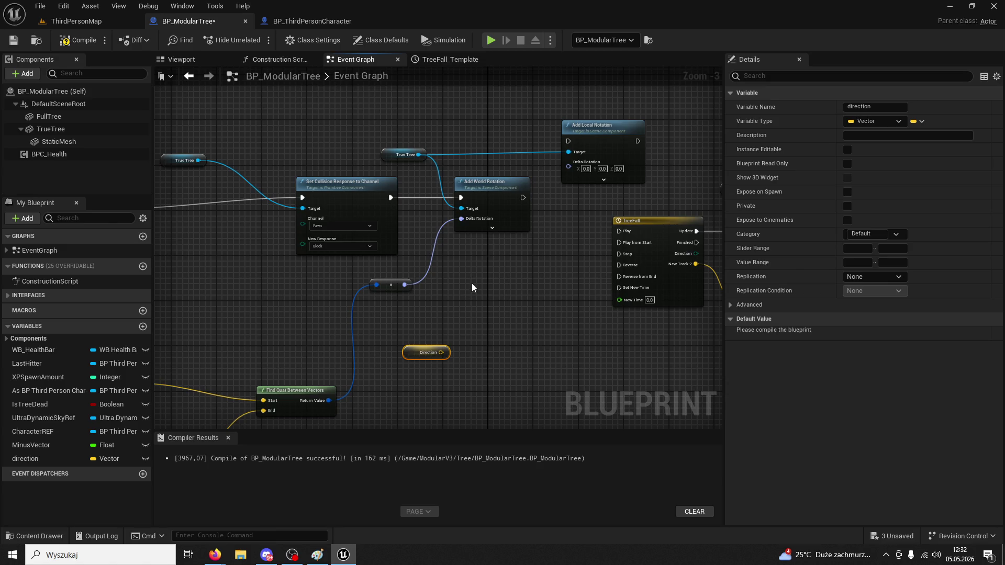
{"action": "left_click_drag", "start_coordinate": [442, 352], "coordinate": [460, 330]}
{"action": "type", "text": "normalize"}
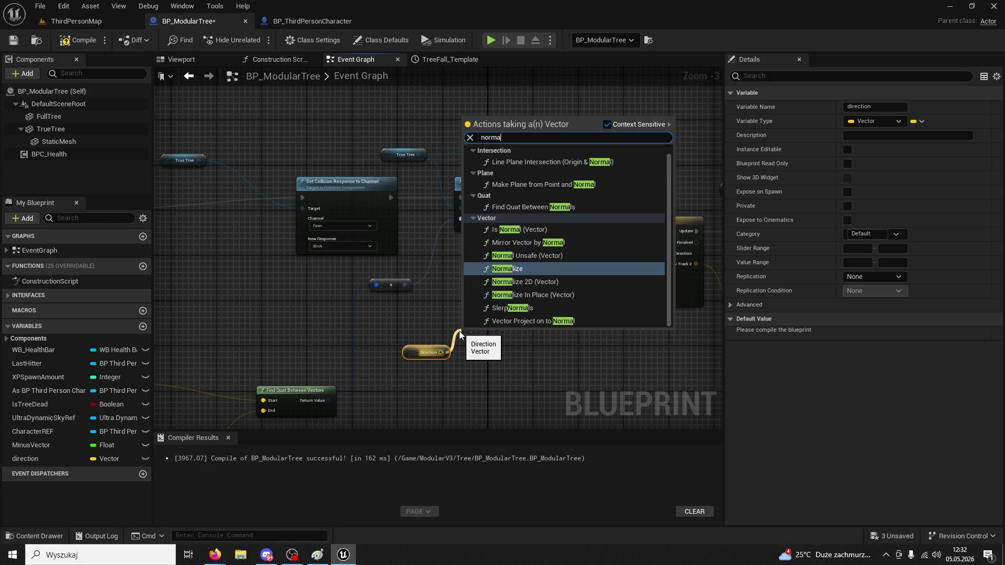
{"action": "key", "text": "Return"}
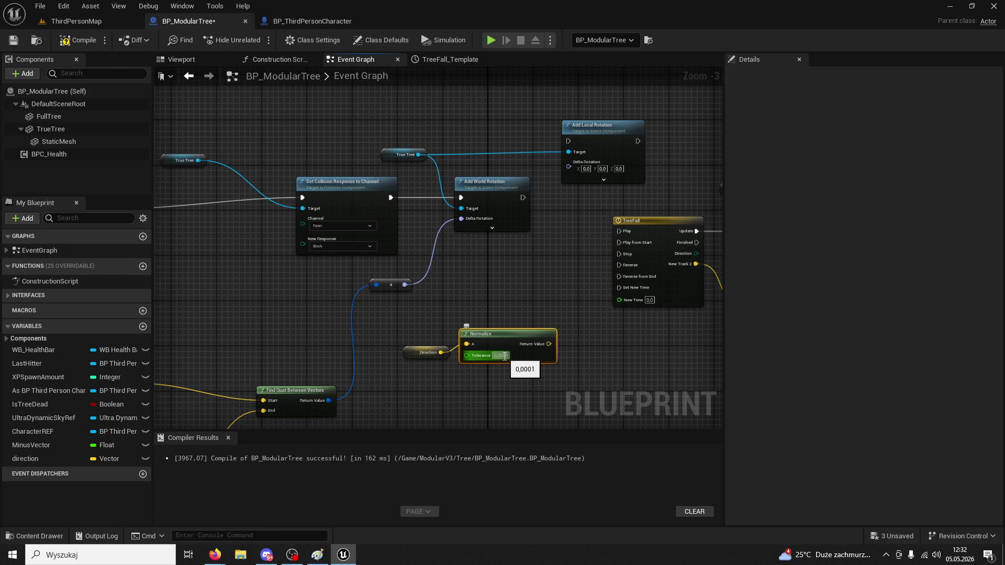
Add a Rotate Vector Around Axis node from Normalize's output and tidy the three nodes together
{"action": "left_click_drag", "start_coordinate": [548, 345], "coordinate": [581, 342]}
{"action": "type", "text": "rotate vector around"}
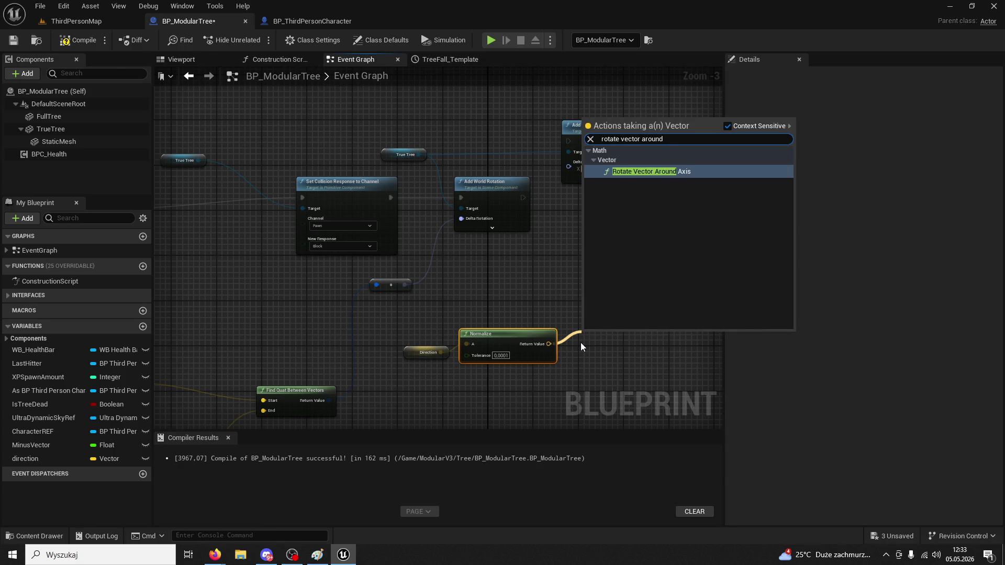
{"action": "left_click", "coordinate": [656, 171]}
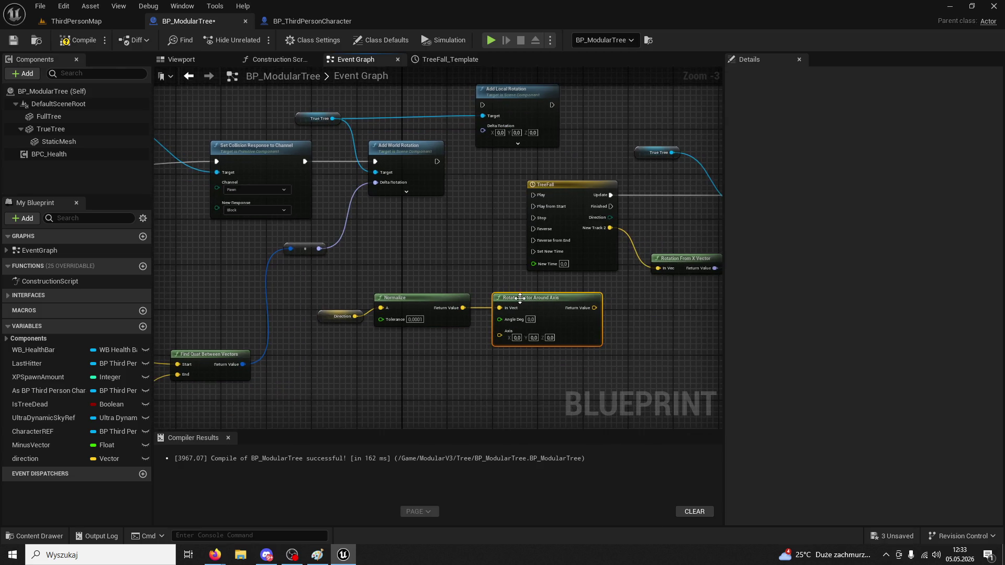
{"action": "left_click_drag", "start_coordinate": [352, 284], "coordinate": [529, 368]}
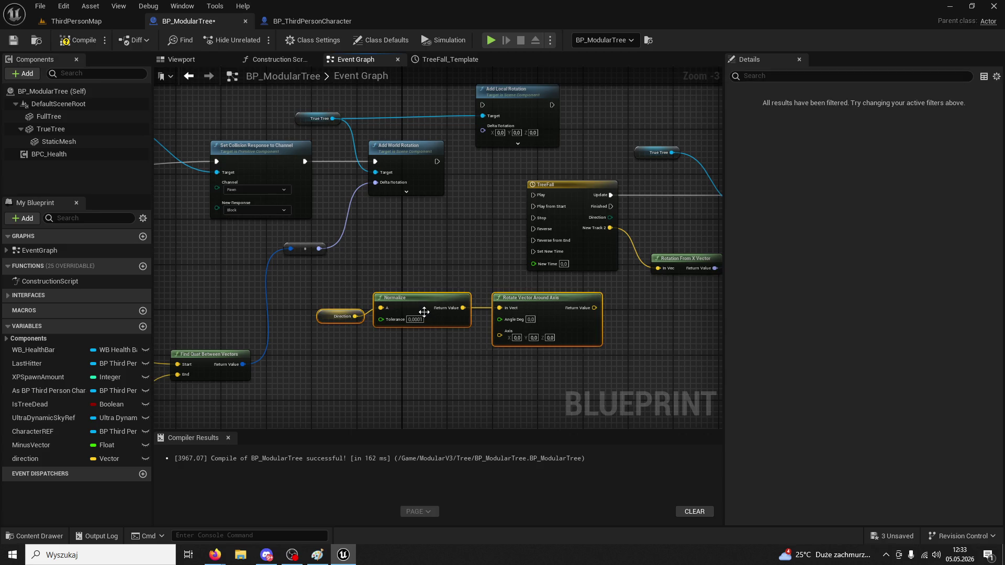
{"action": "left_click_drag", "start_coordinate": [413, 299], "coordinate": [380, 351]}
{"action": "left_click", "coordinate": [409, 297]}
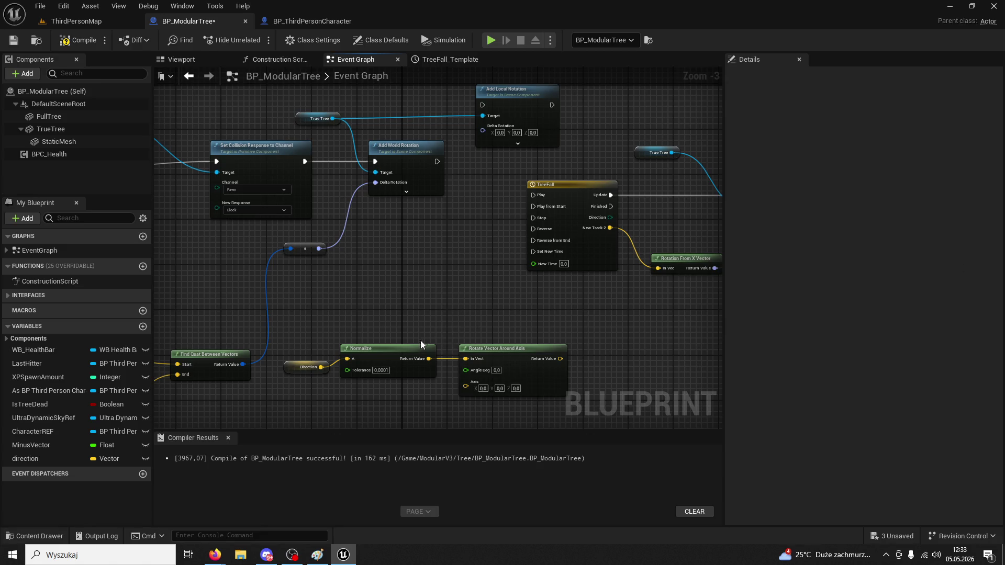
Set Rotate Vector Around Axis's angle to 90 degrees
{"action": "left_click", "coordinate": [503, 355]}
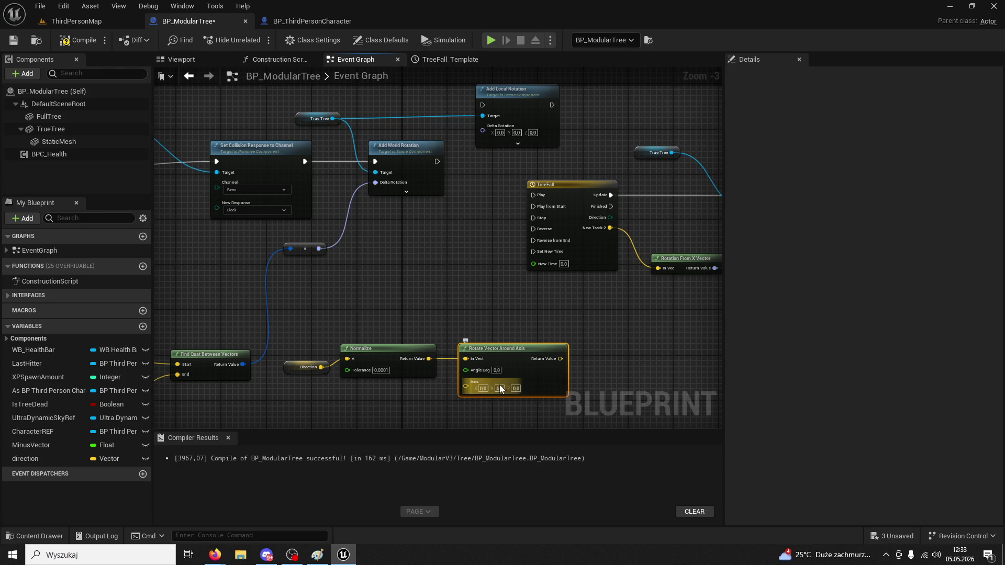
{"action": "left_click", "coordinate": [496, 370]}
{"action": "type", "text": "90"}
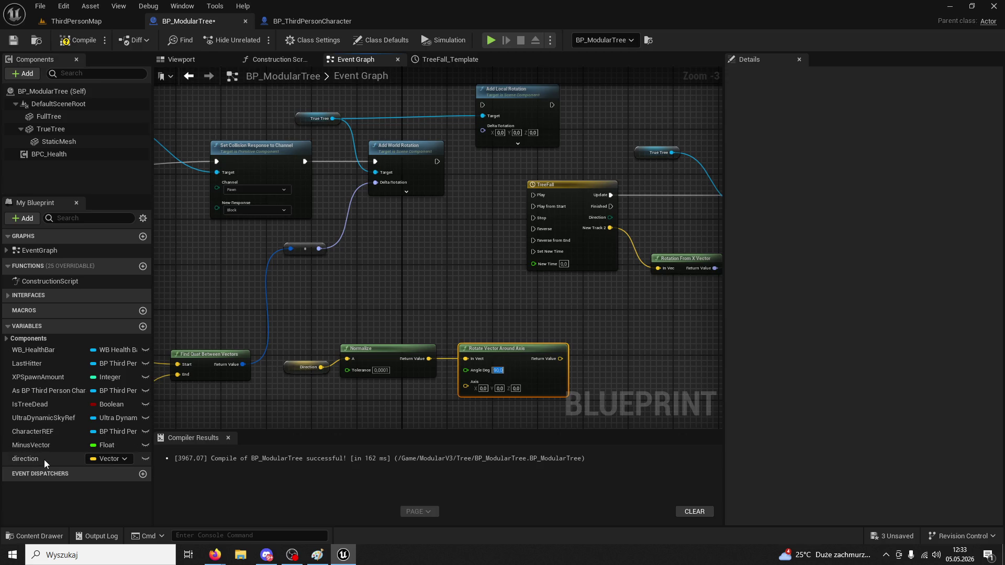
{"action": "mouse_move", "coordinate": [489, 342]}
{"action": "left_mouse_down"}
{"action": "mouse_move", "coordinate": [448, 347]}
{"action": "mouse_move", "coordinate": [529, 329]}
{"action": "left_mouse_up"}
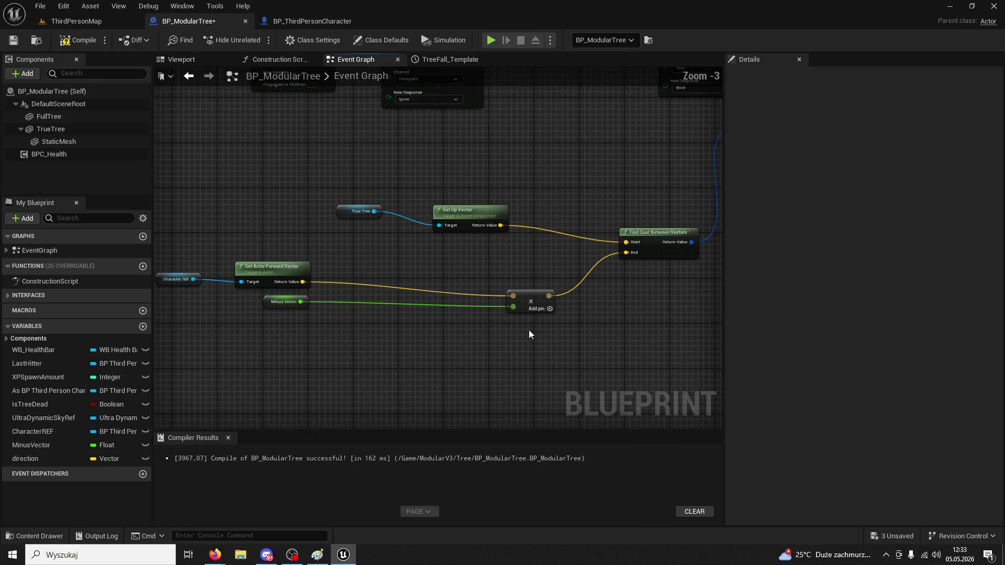
{"action": "scroll", "coordinate": [529, 330], "scroll_direction": "down", "scroll_amount": 3}
{"action": "left_click_drag", "start_coordinate": [498, 360], "coordinate": [394, 427]}
{"action": "scroll", "coordinate": [395, 344], "scroll_direction": "up", "scroll_amount": 3}
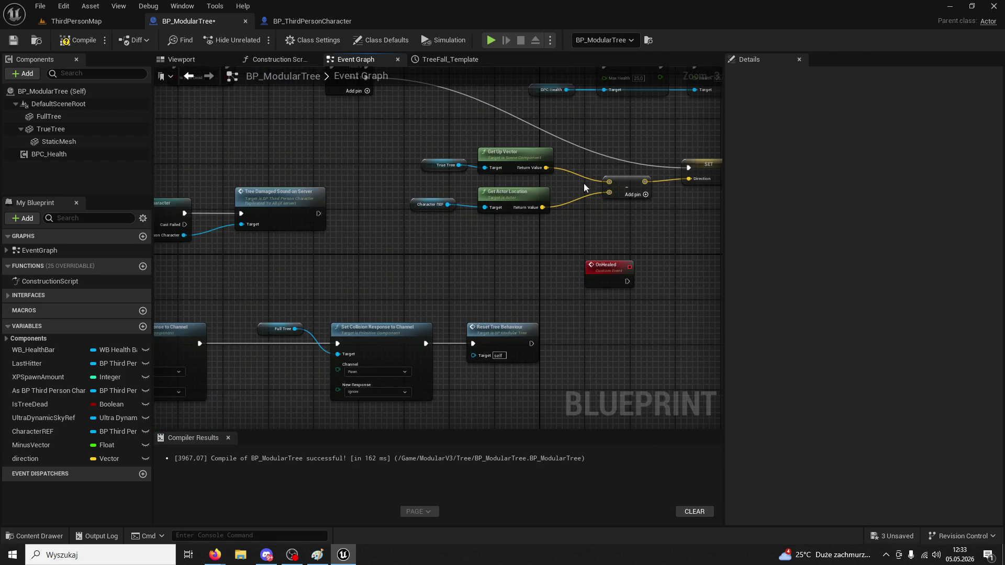
{"action": "mouse_move", "coordinate": [545, 169]}
{"action": "left_mouse_down"}
{"action": "mouse_move", "coordinate": [618, 446]}
{"action": "mouse_move", "coordinate": [635, 345]}
{"action": "mouse_move", "coordinate": [673, 368]}
{"action": "mouse_move", "coordinate": [493, 212]}
{"action": "mouse_move", "coordinate": [437, 179]}
{"action": "mouse_move", "coordinate": [447, 184]}
{"action": "mouse_move", "coordinate": [435, 141]}
{"action": "left_mouse_up"}
{"action": "key", "text": "Escape"}
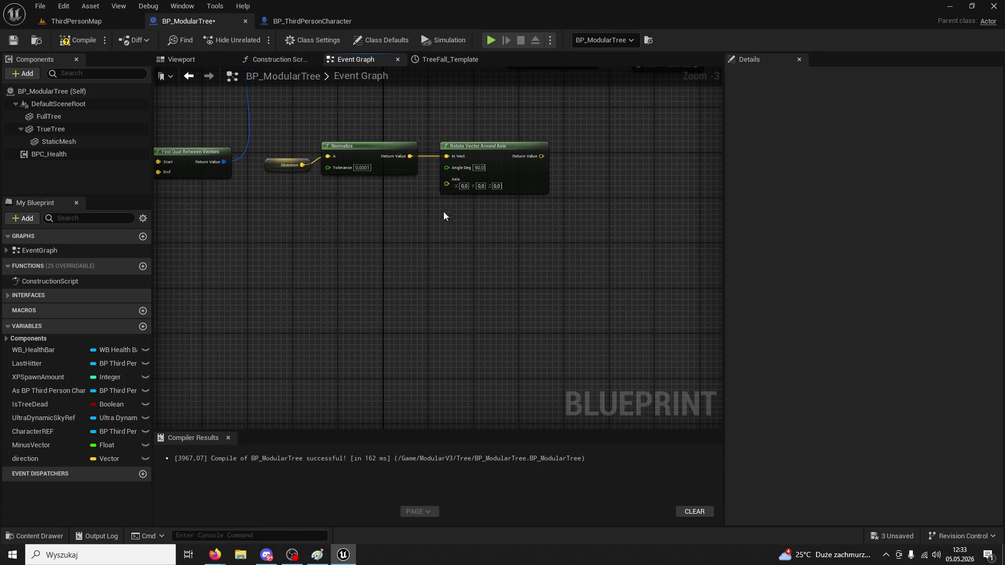
Set the rotation Axis input to 0, 0, 1
{"action": "right_click", "coordinate": [446, 184]}
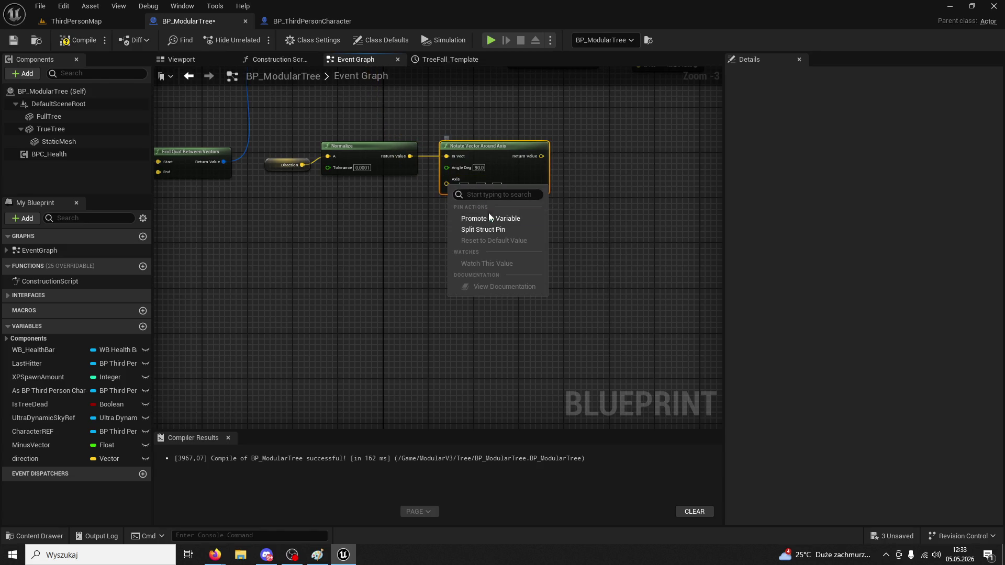
{"action": "left_click", "coordinate": [507, 230]}
{"action": "scroll", "coordinate": [448, 269], "scroll_direction": "down", "scroll_amount": 3}
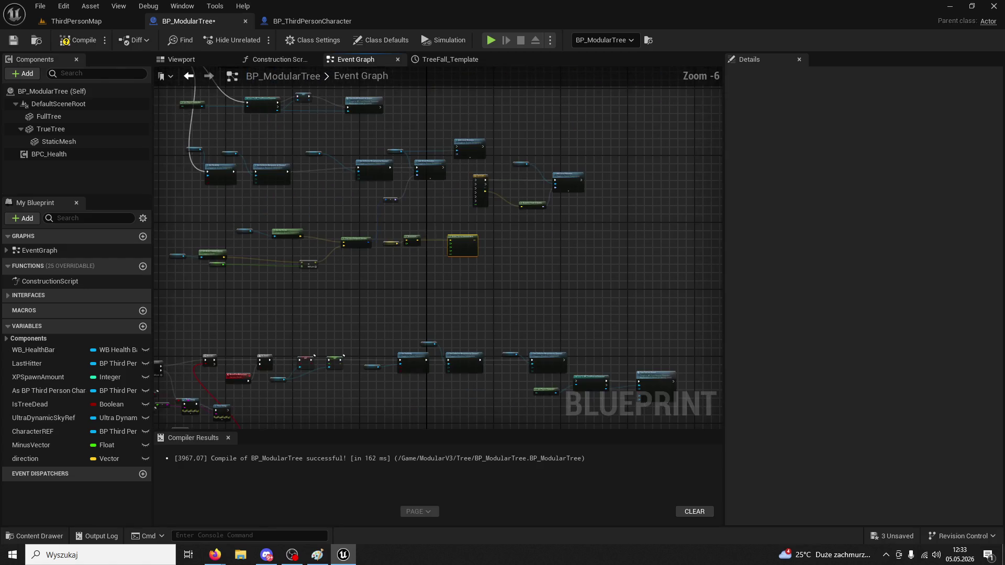
{"action": "scroll", "coordinate": [469, 313], "scroll_direction": "up", "scroll_amount": 2}
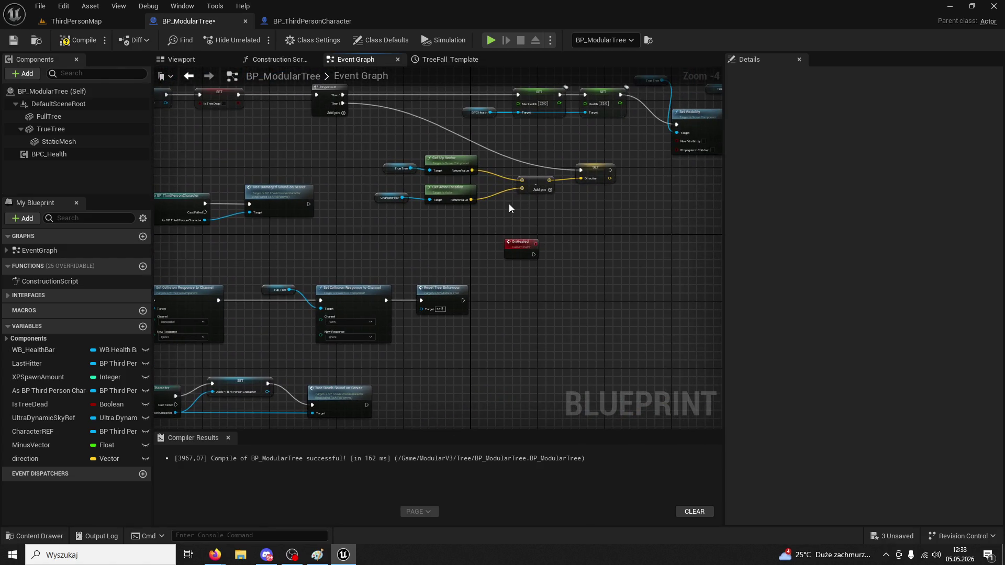
{"action": "scroll", "coordinate": [508, 204], "scroll_direction": "up", "scroll_amount": 1}
{"action": "mouse_move", "coordinate": [468, 157]}
{"action": "left_mouse_down"}
{"action": "mouse_move", "coordinate": [545, 418]}
{"action": "mouse_move", "coordinate": [544, 304]}
{"action": "mouse_move", "coordinate": [518, 259]}
{"action": "mouse_move", "coordinate": [522, 285]}
{"action": "left_mouse_up"}
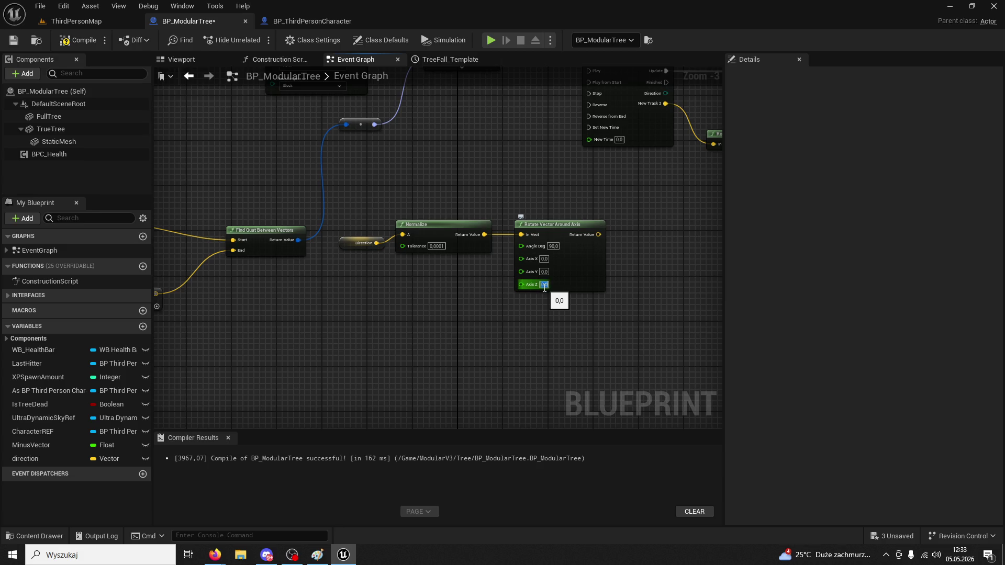
{"action": "key", "text": "Return"}
{"action": "scroll", "coordinate": [554, 316], "scroll_direction": "up", "scroll_amount": 2}
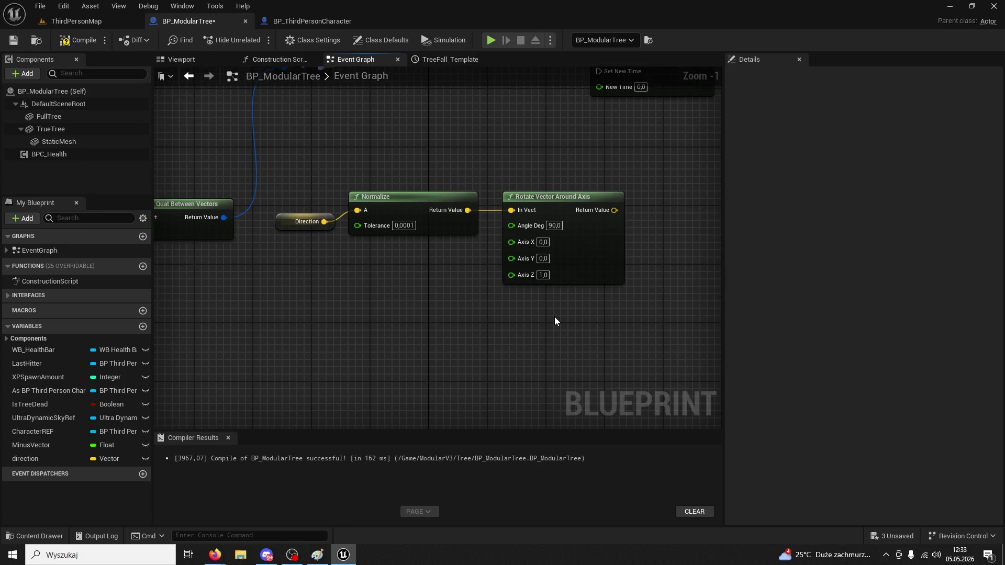
{"action": "key", "text": "ctrl+z"}
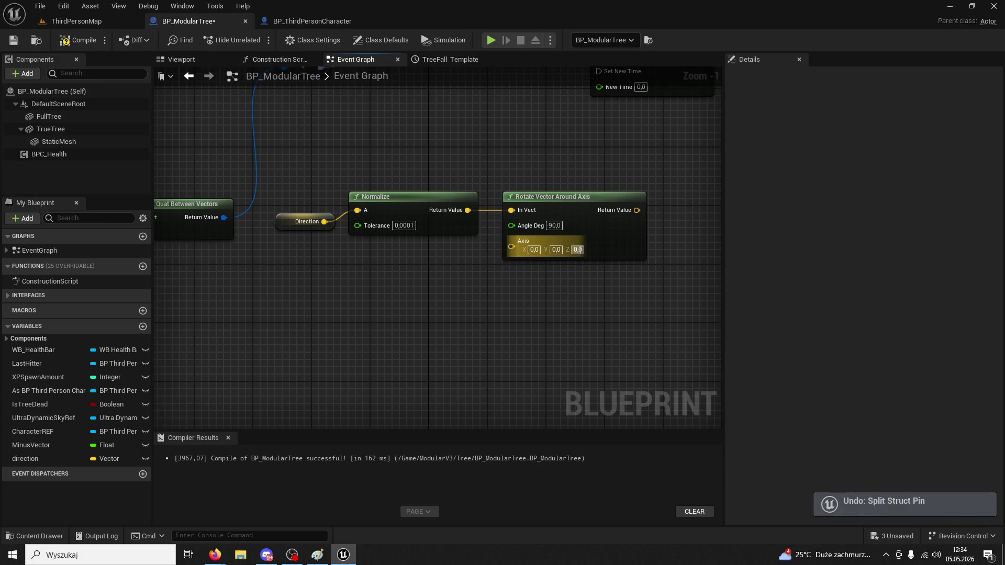
{"action": "type", "text": "1"}
{"action": "key", "text": "Return"}
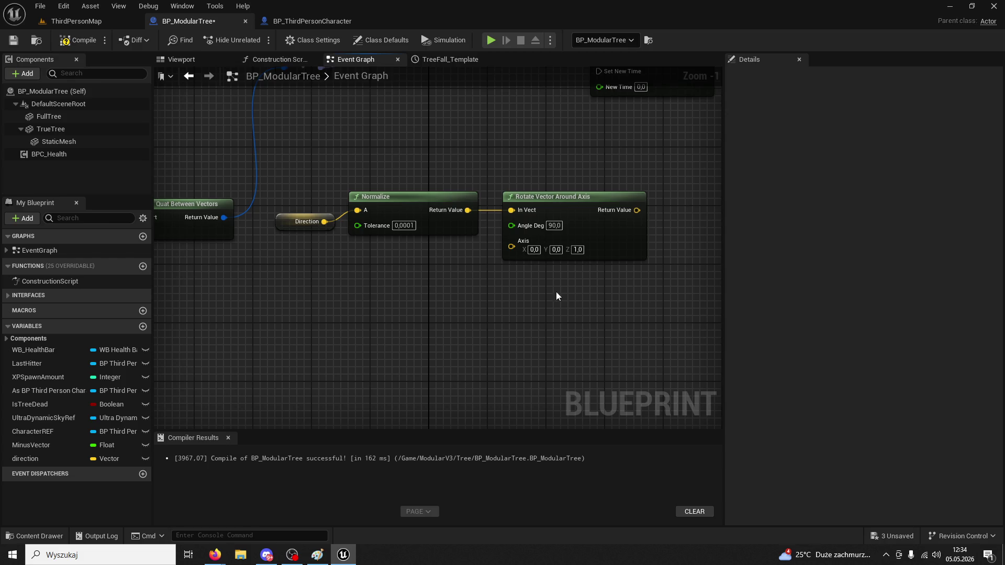
{"action": "scroll", "coordinate": [529, 293], "scroll_direction": "down", "scroll_amount": 5}
{"action": "scroll", "coordinate": [528, 302], "scroll_direction": "up", "scroll_amount": 3}
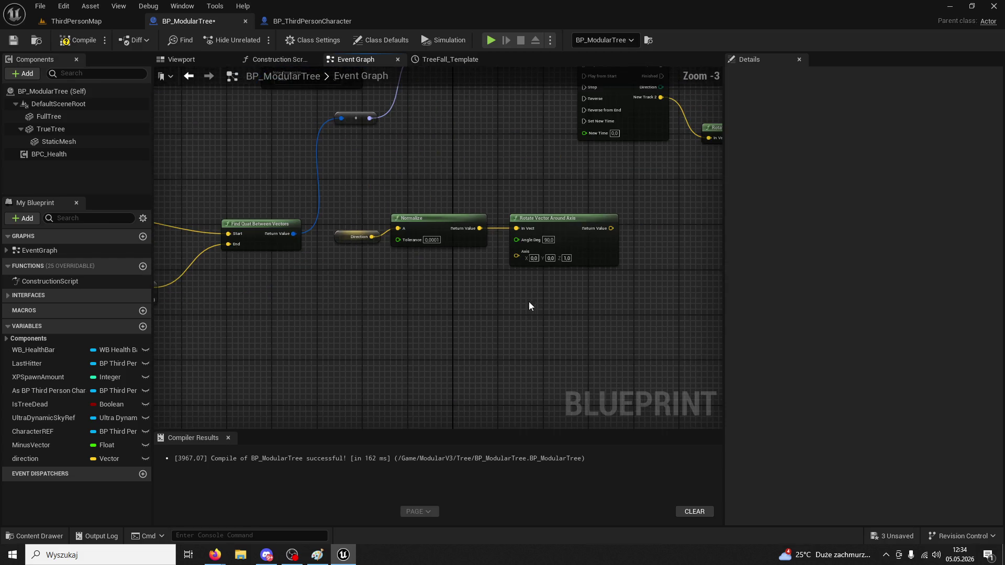
{"action": "left_click_drag", "start_coordinate": [513, 306], "coordinate": [508, 307]}
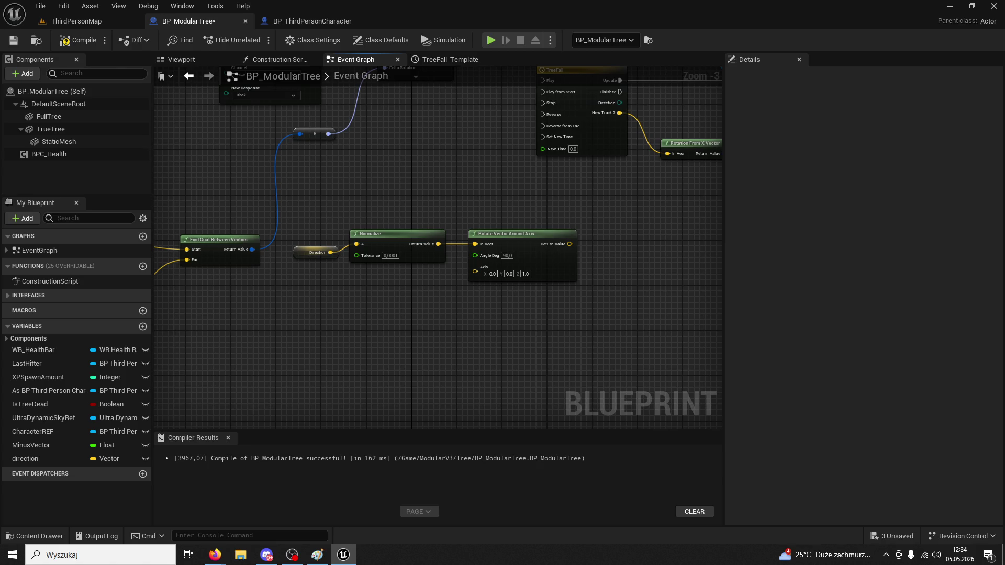
Add a Make Rot from X node wired to the rotated vector output
{"action": "right_click", "coordinate": [569, 244]}
{"action": "type", "text": "r"}
{"action": "key", "text": "Escape"}
{"action": "left_click_drag", "start_coordinate": [570, 244], "coordinate": [618, 216]}
{"action": "type", "text": "rotation"}
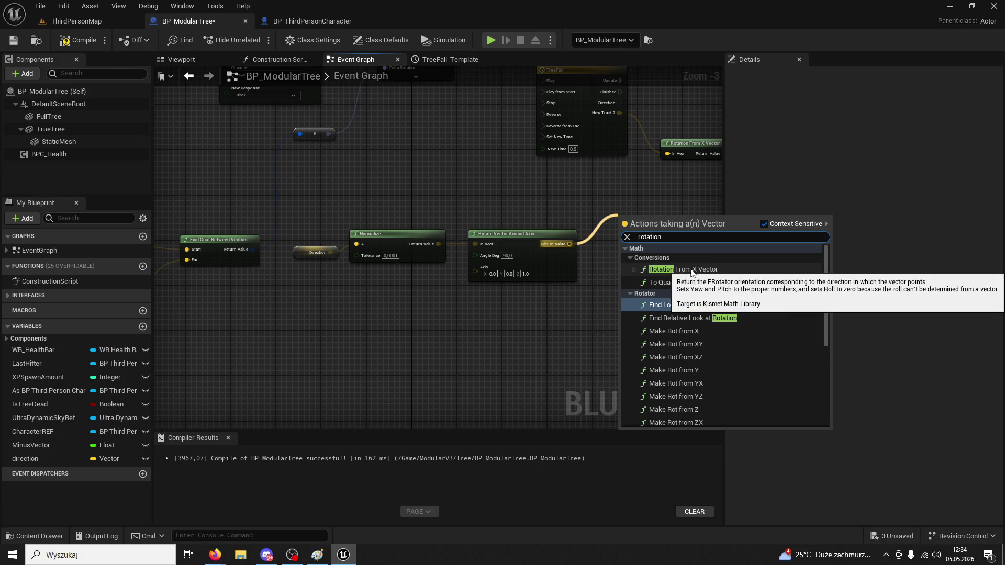
{"action": "key", "text": "ctrl+a"}
{"action": "type", "text": "make rot from x"}
{"action": "left_click", "coordinate": [687, 270]}
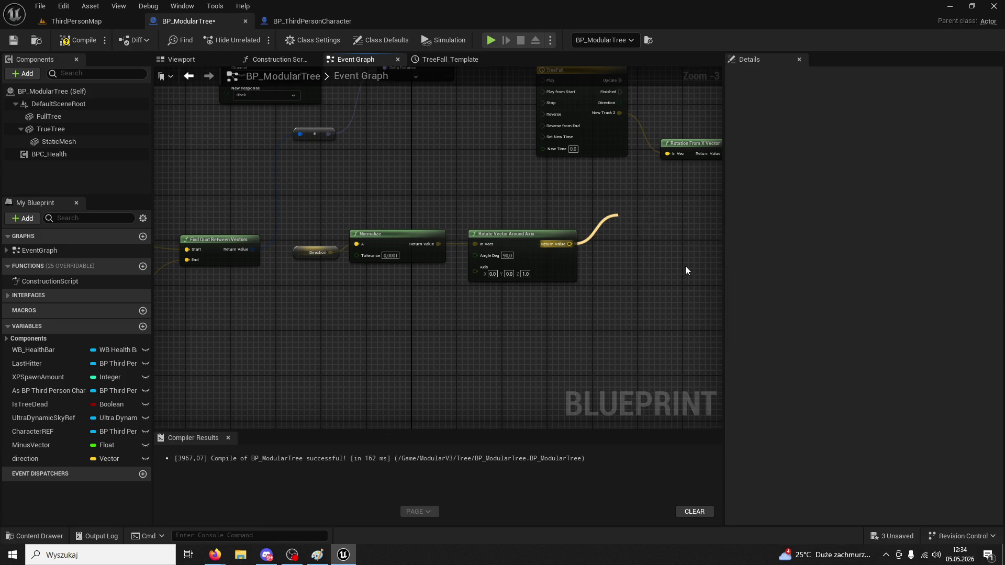
Wire Make Rot from X into Add World Rotation's Delta Rotation and return to ThirdPersonMap
{"action": "mouse_move", "coordinate": [649, 280]}
{"action": "left_mouse_down"}
{"action": "mouse_move", "coordinate": [617, 287]}
{"action": "mouse_move", "coordinate": [571, 323]}
{"action": "left_mouse_up"}
{"action": "mouse_move", "coordinate": [596, 270]}
{"action": "left_mouse_down"}
{"action": "mouse_move", "coordinate": [523, 177]}
{"action": "mouse_move", "coordinate": [463, 155]}
{"action": "mouse_move", "coordinate": [446, 206]}
{"action": "mouse_move", "coordinate": [451, 237]}
{"action": "mouse_move", "coordinate": [419, 116]}
{"action": "left_mouse_up"}
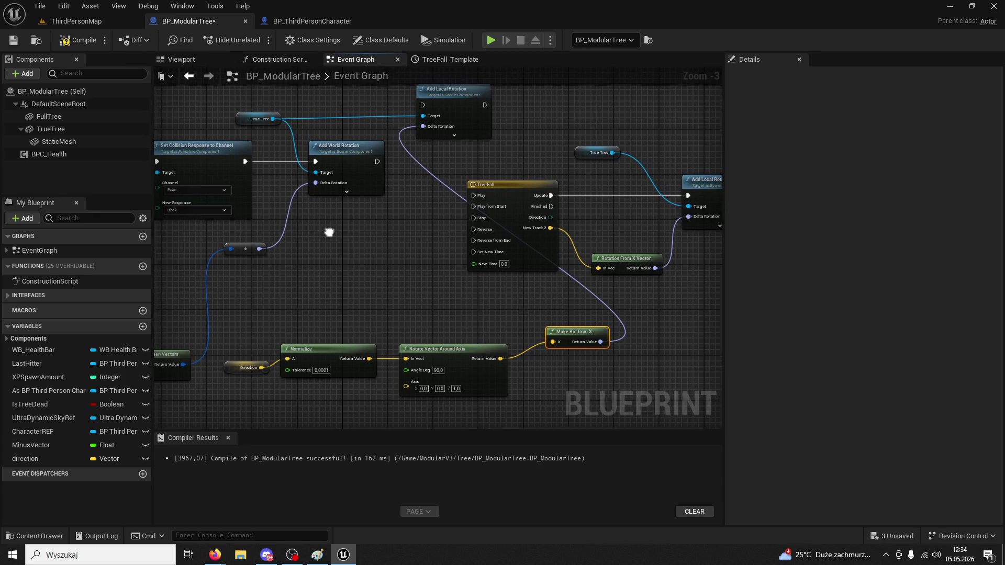
{"action": "mouse_move", "coordinate": [605, 353]}
{"action": "left_mouse_down"}
{"action": "mouse_move", "coordinate": [430, 241]}
{"action": "mouse_move", "coordinate": [319, 194]}
{"action": "left_mouse_up"}
{"action": "left_click", "coordinate": [84, 22]}
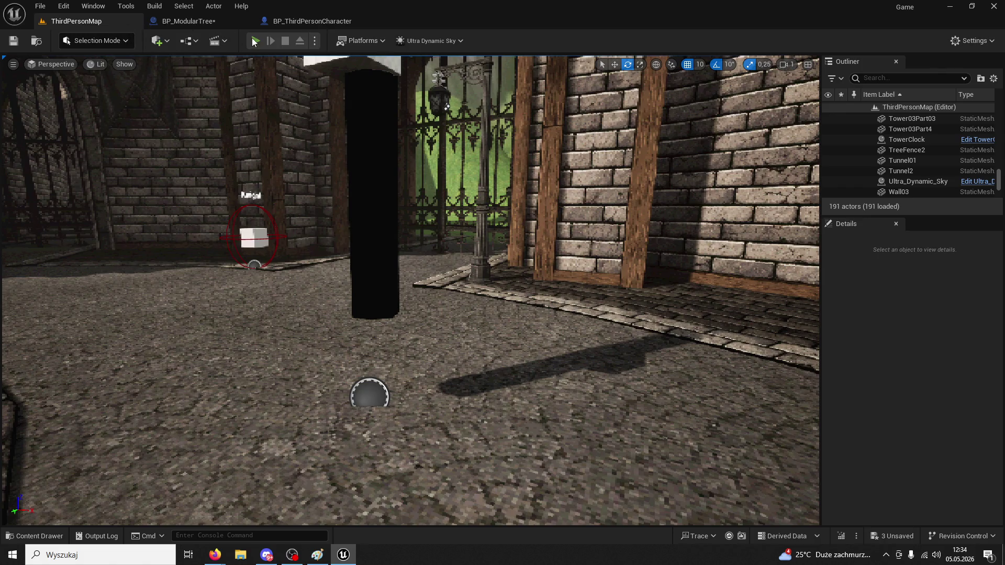
Play in the editor, run to the tree and chop it until it falls, then inspect the log
{"action": "left_click", "coordinate": [256, 41]}
{"action": "key", "text": "w"}
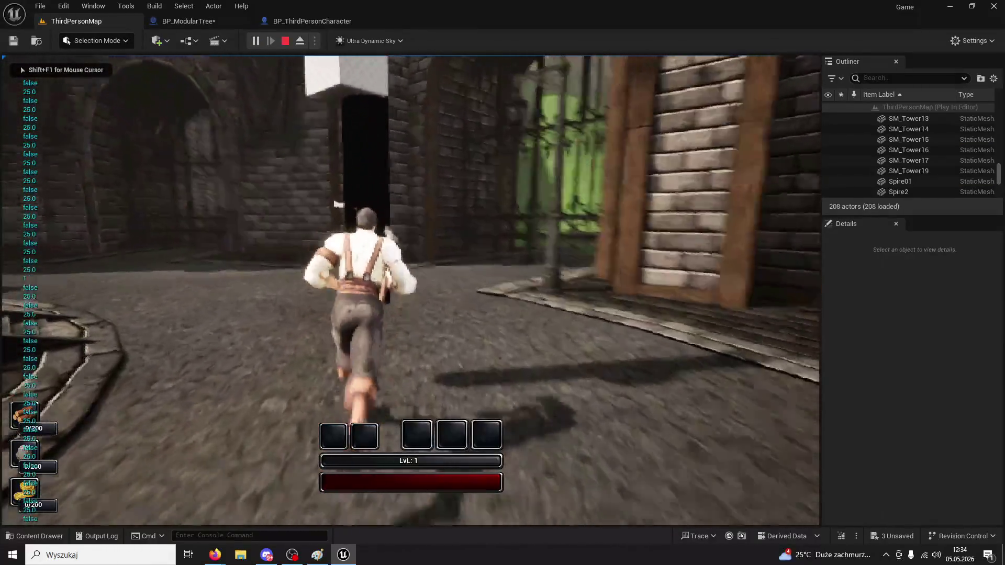
{"action": "left_click", "coordinate": [410, 291]}
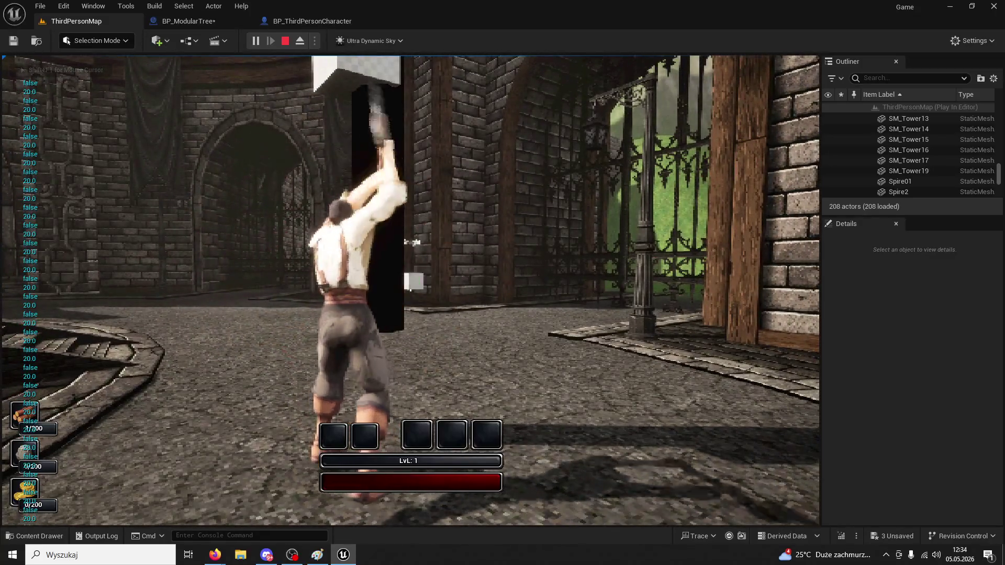
{"action": "left_click", "coordinate": [413, 281]}
{"action": "left_click", "coordinate": [413, 281]}
{"action": "left_click", "coordinate": [413, 281]}
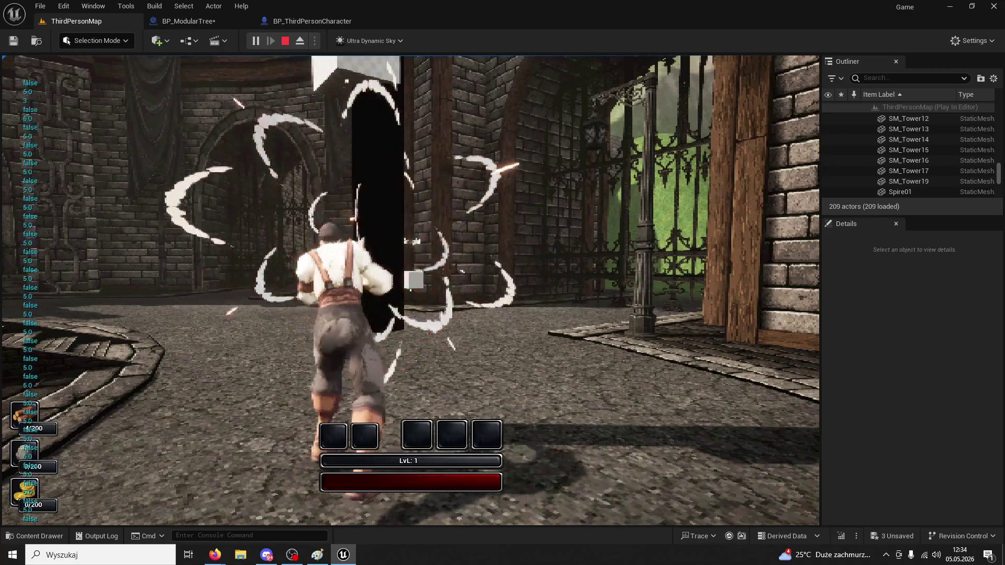
{"action": "left_click", "coordinate": [413, 281]}
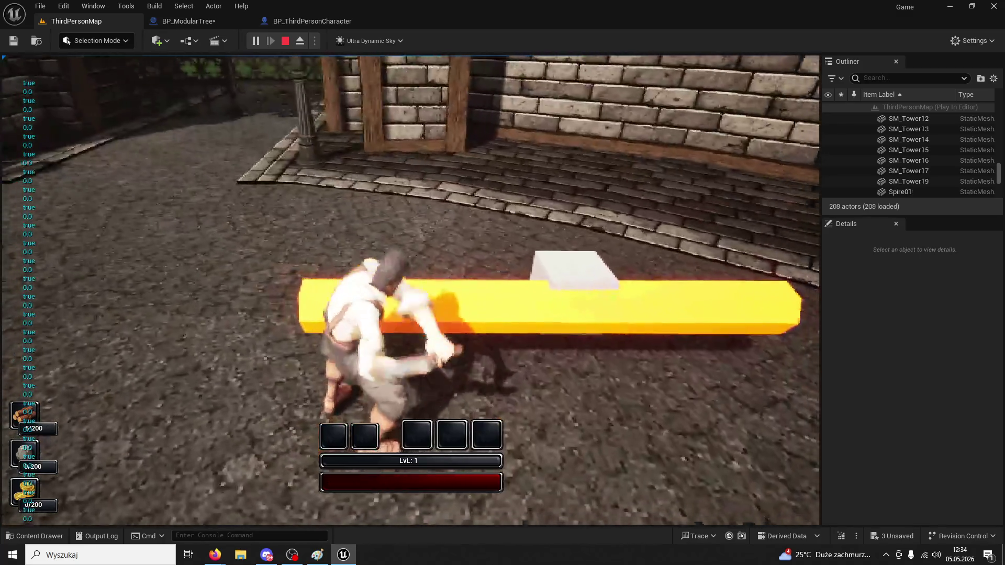
{"action": "left_click", "coordinate": [410, 290]}
{"action": "key", "text": "w"}
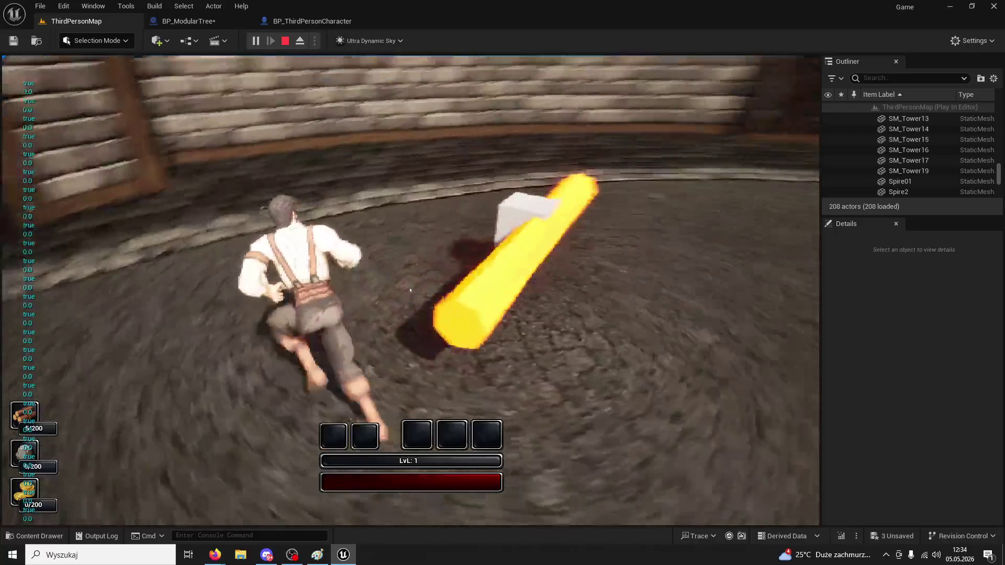
{"action": "key", "text": "w"}
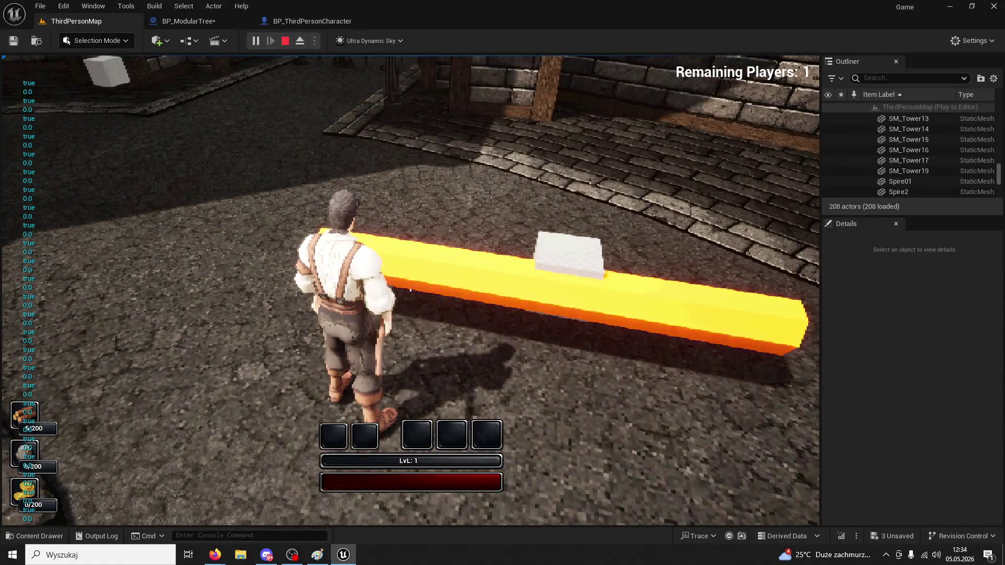
Stop the play session, close the error log and go back to BP_ModularTree's Event Graph
{"action": "key", "text": "Escape"}
{"action": "left_click", "coordinate": [118, 9]}
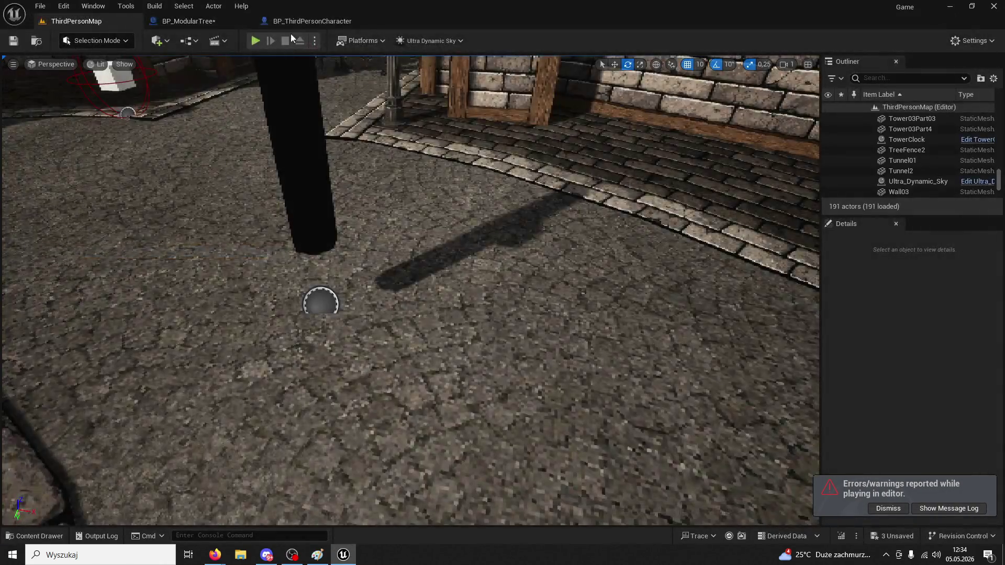
{"action": "left_click", "coordinate": [293, 21]}
{"action": "left_click", "coordinate": [202, 21]}
Move the SET Direction node beside the Sequence node
{"action": "scroll", "coordinate": [391, 182], "scroll_direction": "up", "scroll_amount": 3}
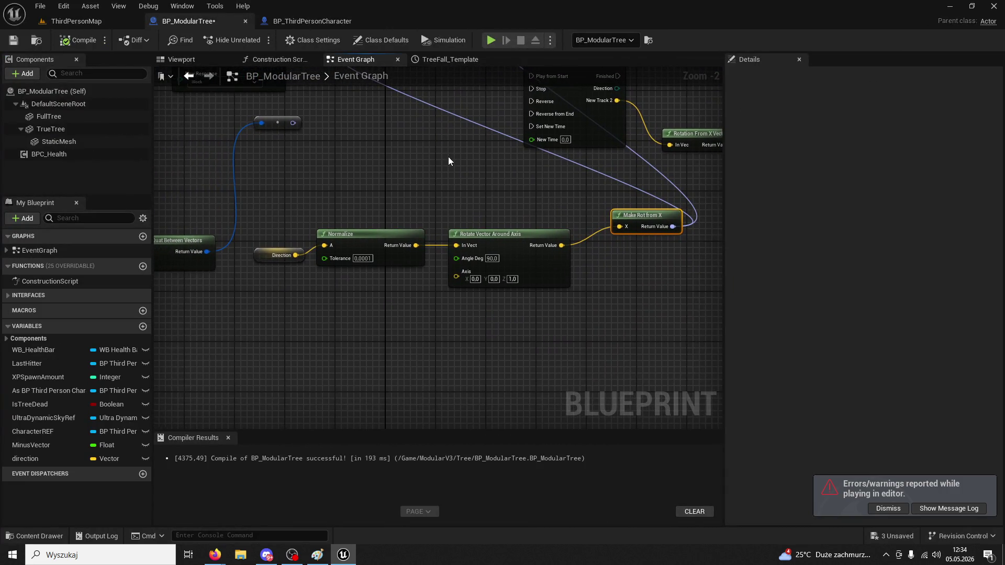
{"action": "scroll", "coordinate": [448, 156], "scroll_direction": "up", "scroll_amount": 1}
{"action": "mouse_move", "coordinate": [440, 161]}
{"action": "left_mouse_down"}
{"action": "mouse_move", "coordinate": [491, 142]}
{"action": "mouse_move", "coordinate": [424, 166]}
{"action": "mouse_move", "coordinate": [357, 283]}
{"action": "mouse_move", "coordinate": [359, 339]}
{"action": "mouse_move", "coordinate": [465, 203]}
{"action": "left_mouse_up"}
{"action": "scroll", "coordinate": [491, 142], "scroll_direction": "down", "scroll_amount": 1}
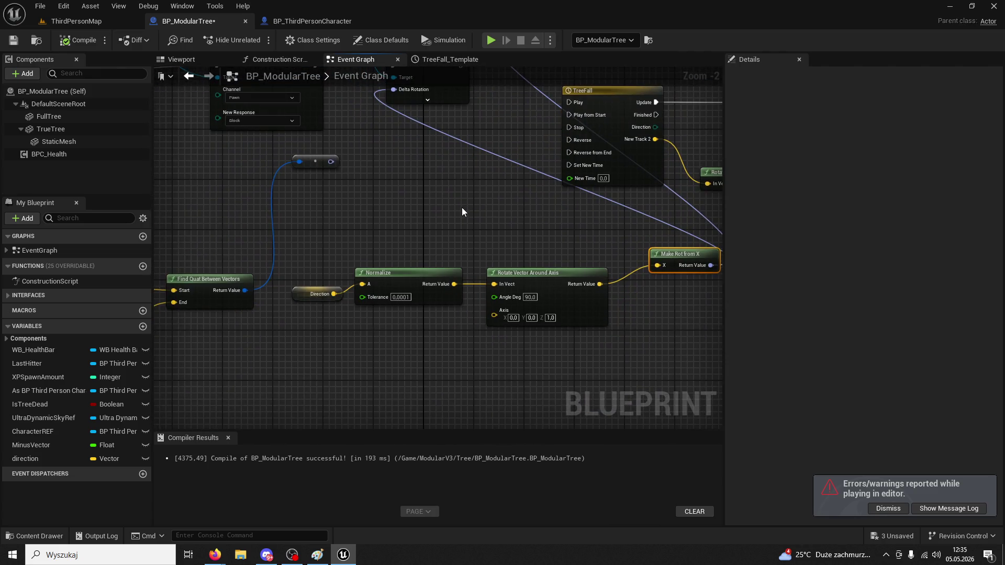
{"action": "left_click", "coordinate": [300, 296]}
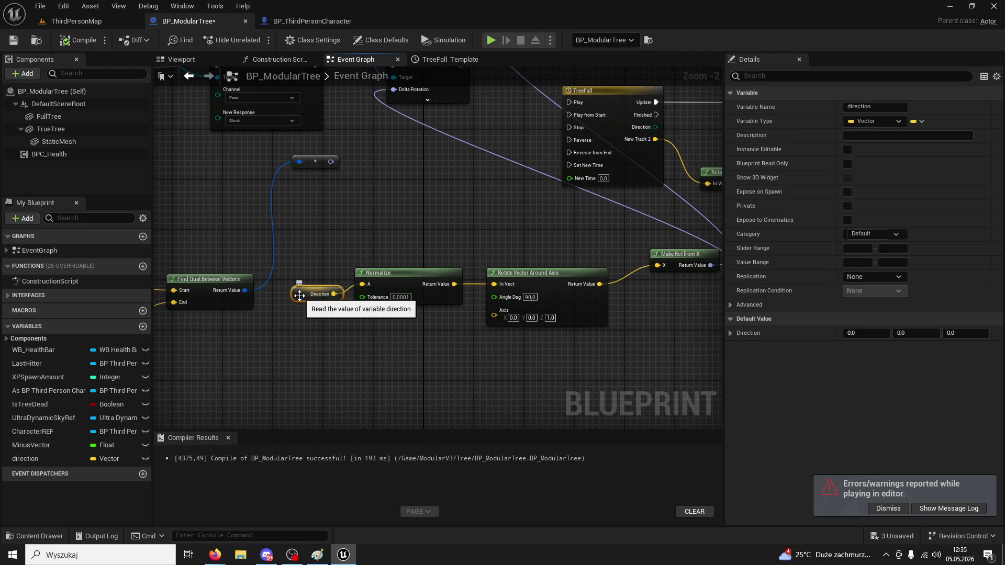
{"action": "mouse_move", "coordinate": [299, 296]}
{"action": "left_mouse_down"}
{"action": "mouse_move", "coordinate": [426, 352]}
{"action": "mouse_move", "coordinate": [441, 332]}
{"action": "mouse_move", "coordinate": [569, 301]}
{"action": "left_mouse_up"}
{"action": "scroll", "coordinate": [569, 302], "scroll_direction": "down", "scroll_amount": 5}
{"action": "scroll", "coordinate": [424, 269], "scroll_direction": "up", "scroll_amount": 4}
{"action": "scroll", "coordinate": [474, 282], "scroll_direction": "up", "scroll_amount": 1}
{"action": "mouse_move", "coordinate": [473, 282]}
{"action": "left_mouse_down"}
{"action": "mouse_move", "coordinate": [487, 247]}
{"action": "mouse_move", "coordinate": [538, 293]}
{"action": "mouse_move", "coordinate": [426, 310]}
{"action": "mouse_move", "coordinate": [458, 325]}
{"action": "mouse_move", "coordinate": [584, 318]}
{"action": "left_mouse_up"}
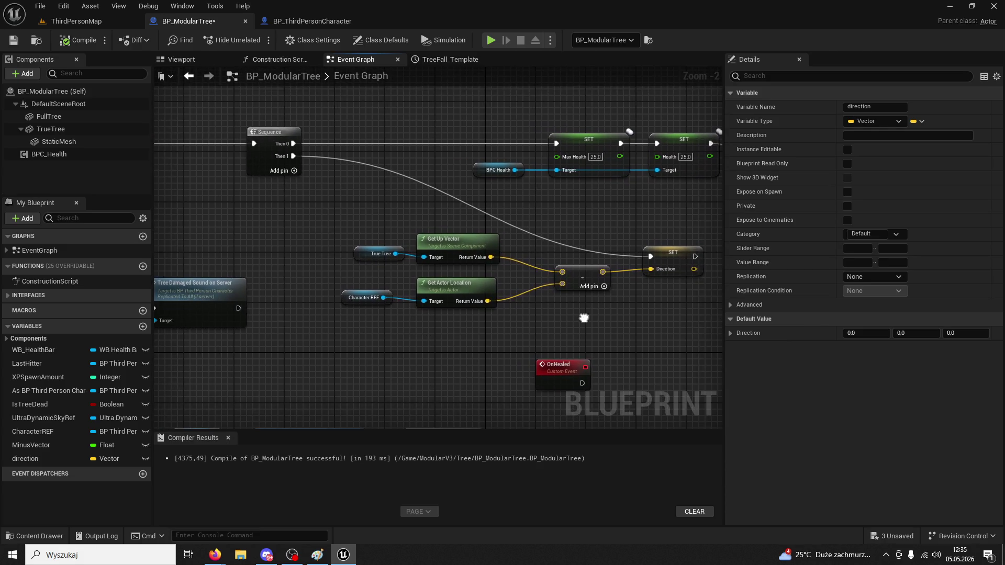
{"action": "mouse_move", "coordinate": [673, 257]}
{"action": "left_mouse_down"}
{"action": "mouse_move", "coordinate": [460, 130]}
{"action": "mouse_move", "coordinate": [426, 143]}
{"action": "mouse_move", "coordinate": [415, 165]}
{"action": "mouse_move", "coordinate": [405, 162]}
{"action": "mouse_move", "coordinate": [454, 192]}
{"action": "mouse_move", "coordinate": [678, 238]}
{"action": "left_mouse_up"}
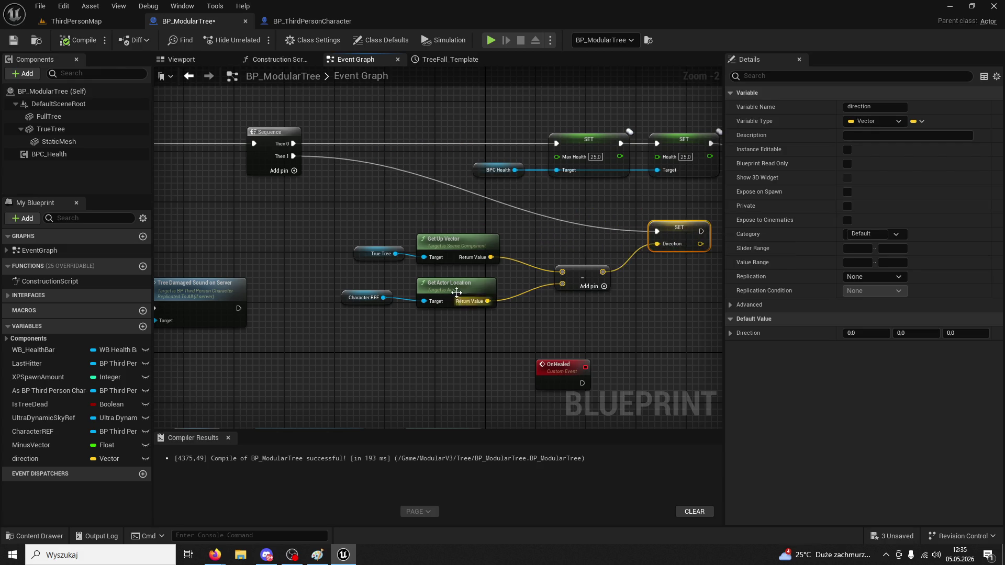
Delete the TreeFall timeline, TrueTree and Add Local Rotation nodes
{"action": "left_click", "coordinate": [455, 241]}
{"action": "left_click_drag", "start_coordinate": [484, 280], "coordinate": [439, 269]}
{"action": "left_click", "coordinate": [440, 269]}
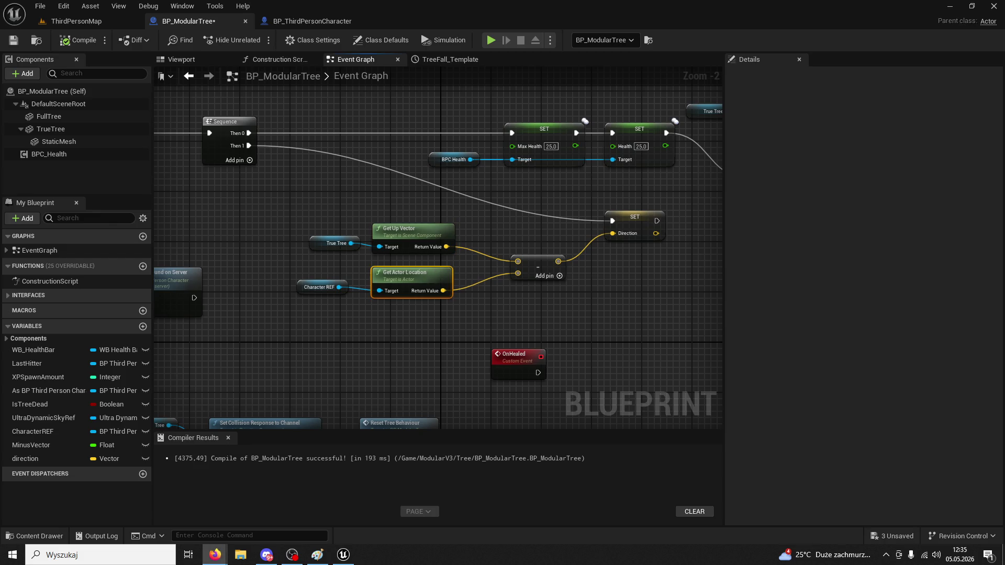
{"action": "mouse_move", "coordinate": [696, 293]}
{"action": "left_mouse_down"}
{"action": "mouse_move", "coordinate": [676, 323]}
{"action": "mouse_move", "coordinate": [539, 171]}
{"action": "mouse_move", "coordinate": [560, 228]}
{"action": "mouse_move", "coordinate": [537, 237]}
{"action": "left_mouse_up"}
{"action": "scroll", "coordinate": [532, 230], "scroll_direction": "down", "scroll_amount": 2}
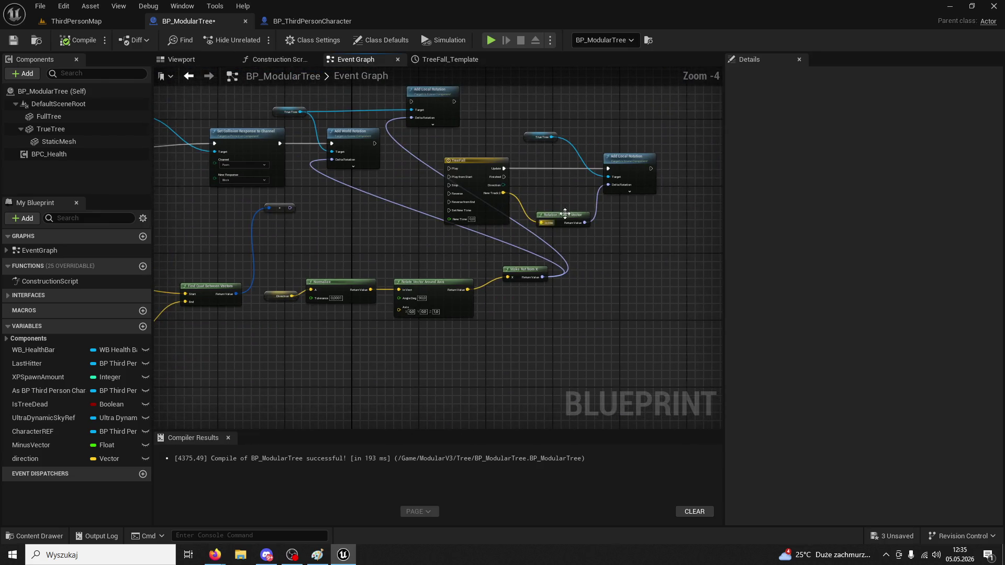
{"action": "left_click_drag", "start_coordinate": [670, 117], "coordinate": [502, 198]}
{"action": "key", "text": "Delete"}
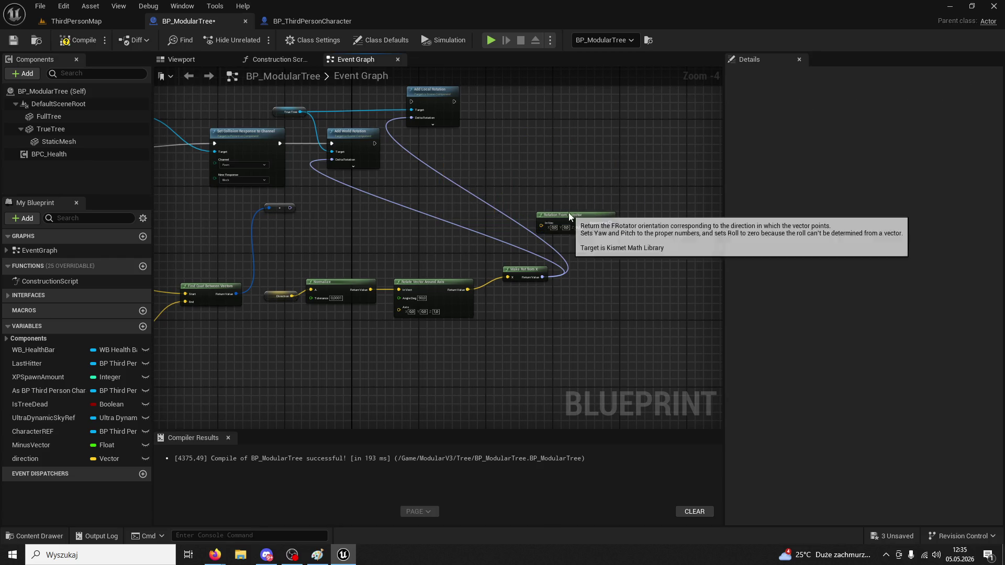
{"action": "mouse_move", "coordinate": [475, 132]}
{"action": "left_mouse_down"}
{"action": "mouse_move", "coordinate": [529, 156]}
{"action": "mouse_move", "coordinate": [588, 163]}
{"action": "left_mouse_up"}
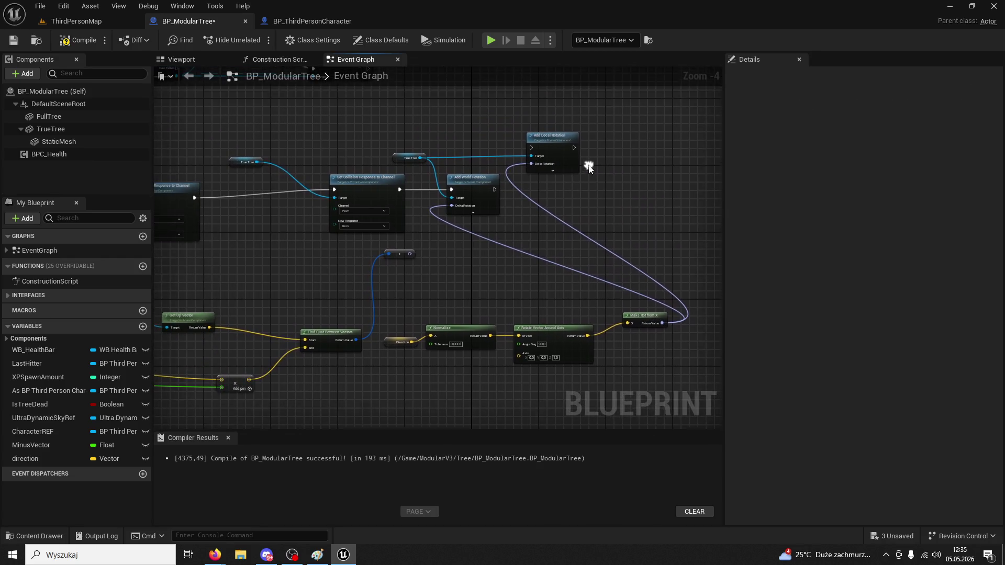
{"action": "left_click", "coordinate": [556, 157]}
{"action": "key", "text": "Delete"}
{"action": "left_click", "coordinate": [406, 157]}
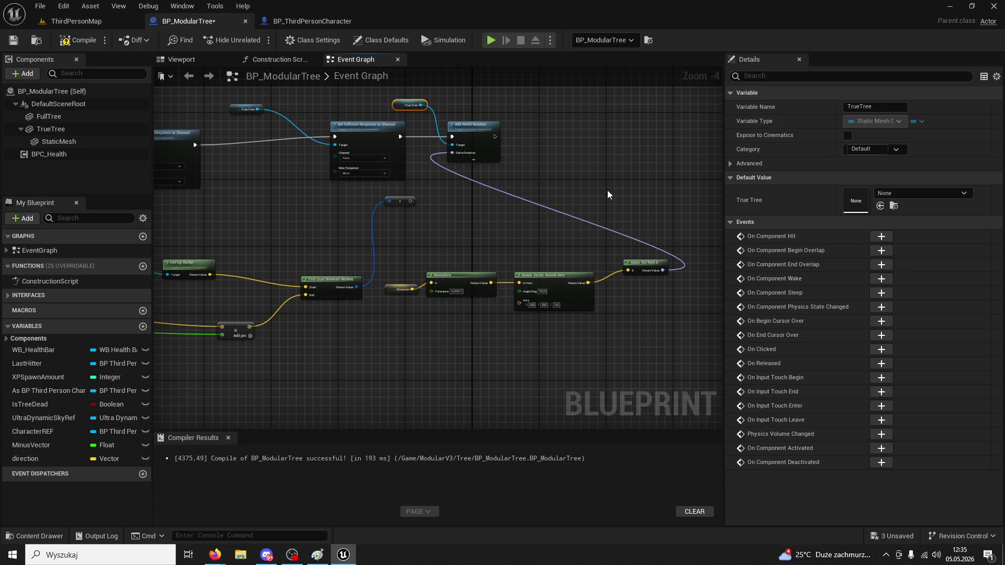
{"action": "left_click", "coordinate": [441, 222]}
Connect the multiply result into Normalize's A input and compile BP_ModularTree
{"action": "mouse_move", "coordinate": [440, 221]}
{"action": "left_mouse_down"}
{"action": "mouse_move", "coordinate": [595, 213]}
{"action": "mouse_move", "coordinate": [552, 186]}
{"action": "left_mouse_up"}
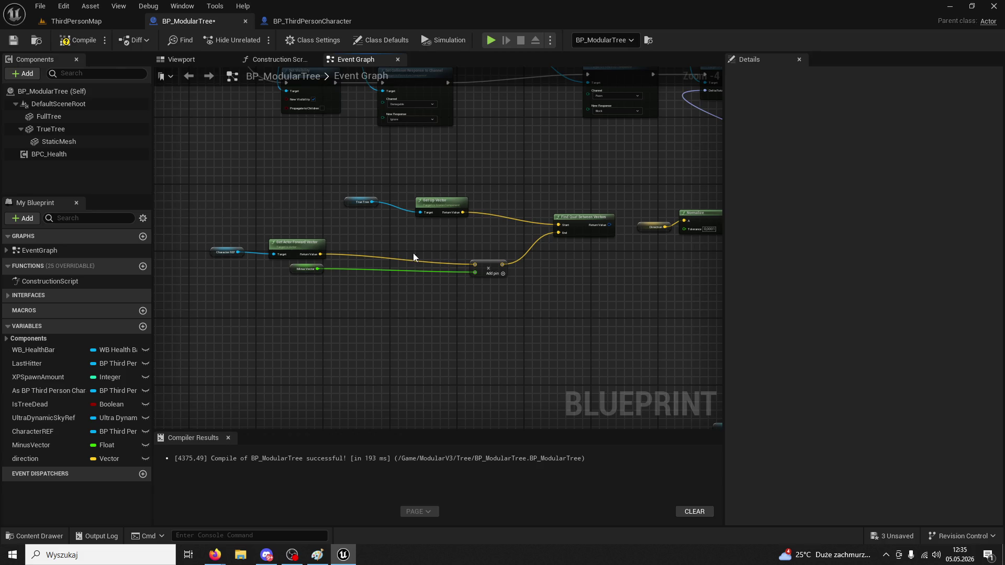
{"action": "scroll", "coordinate": [409, 247], "scroll_direction": "up", "scroll_amount": 2}
{"action": "mouse_move", "coordinate": [494, 221]}
{"action": "left_mouse_down"}
{"action": "mouse_move", "coordinate": [396, 223]}
{"action": "mouse_move", "coordinate": [372, 272]}
{"action": "left_mouse_up"}
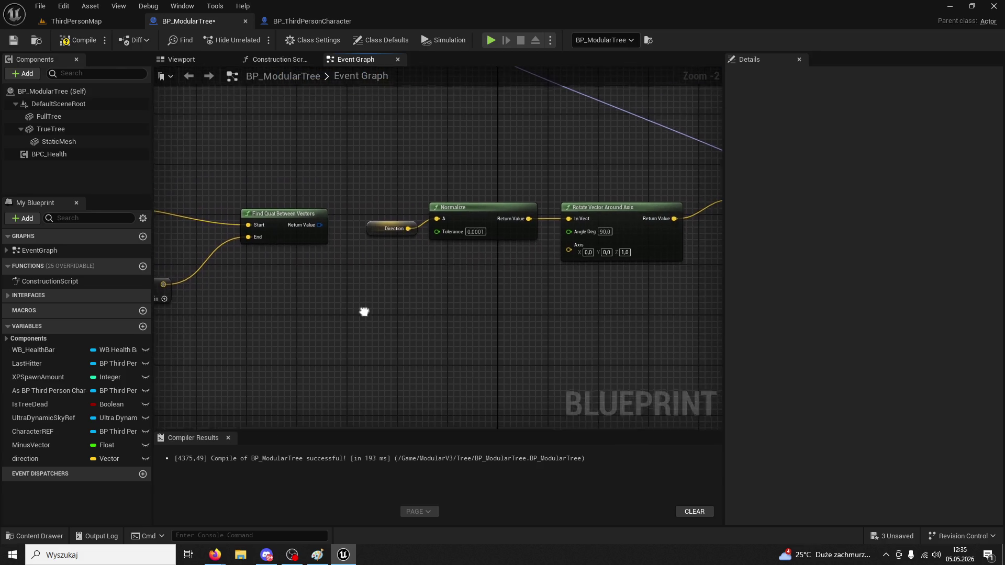
{"action": "left_click_drag", "start_coordinate": [361, 309], "coordinate": [291, 332]}
{"action": "mouse_move", "coordinate": [239, 282]}
{"action": "left_mouse_down"}
{"action": "mouse_move", "coordinate": [628, 216]}
{"action": "mouse_move", "coordinate": [508, 213]}
{"action": "left_mouse_up"}
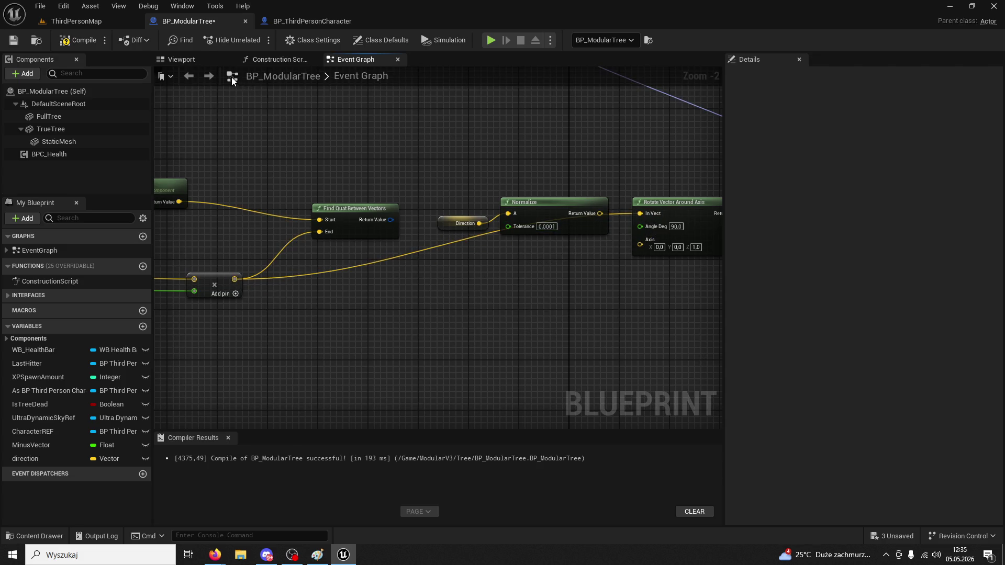
{"action": "left_click", "coordinate": [75, 41]}
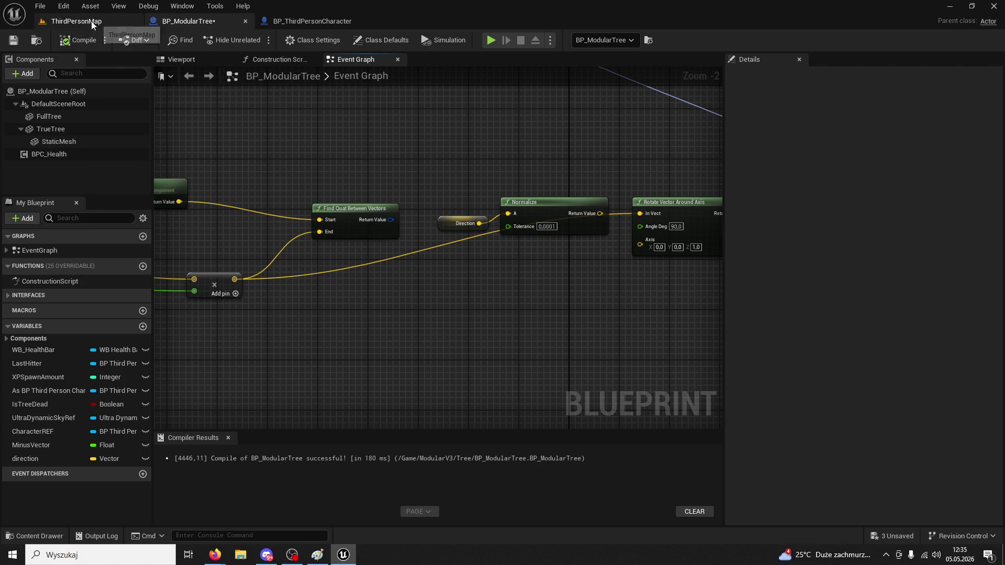
Play ThirdPersonMap in the editor, run to the tree and hit it three times
{"action": "left_click", "coordinate": [92, 23]}
{"action": "left_click", "coordinate": [260, 40]}
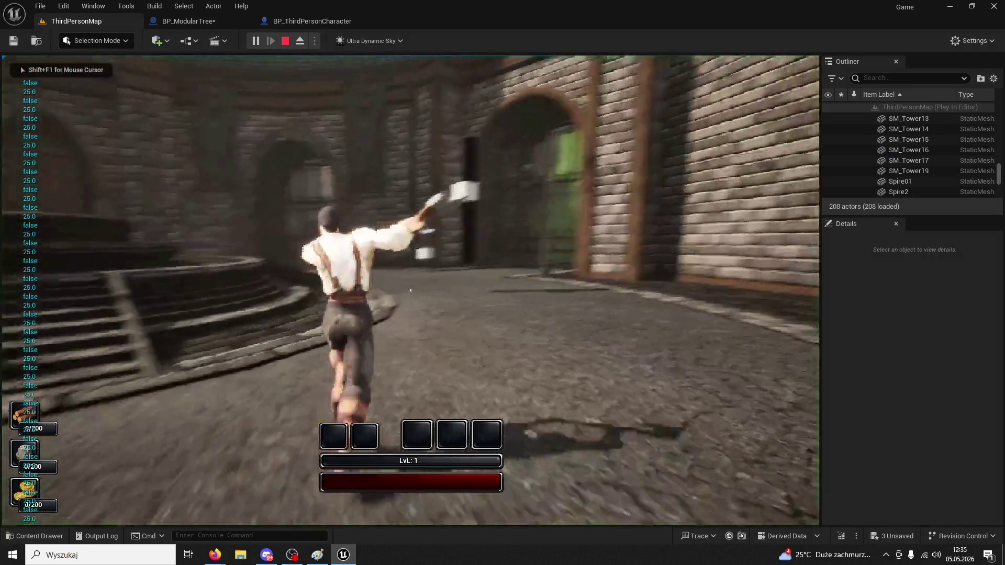
{"action": "key", "text": "w"}
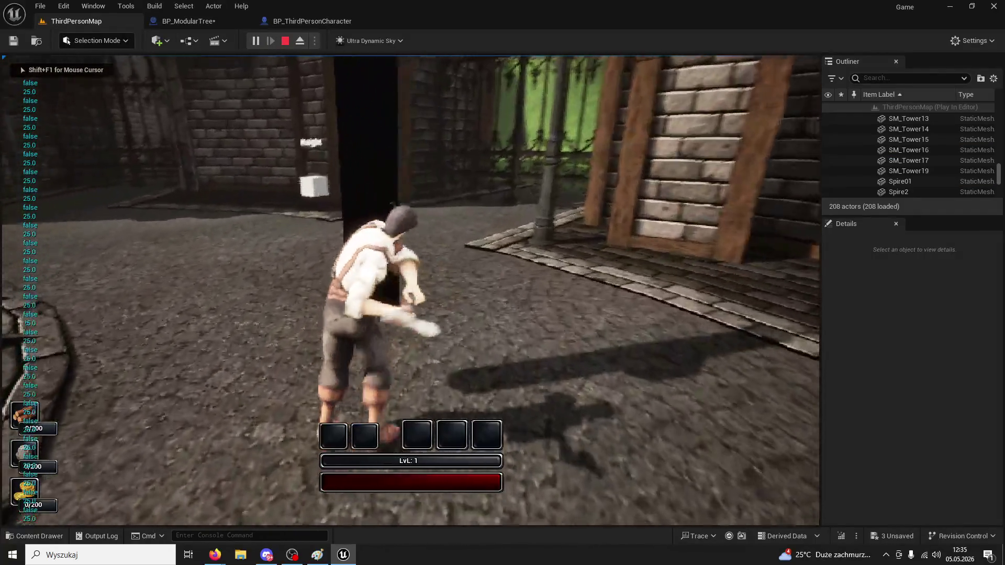
{"action": "left_click", "coordinate": [410, 290]}
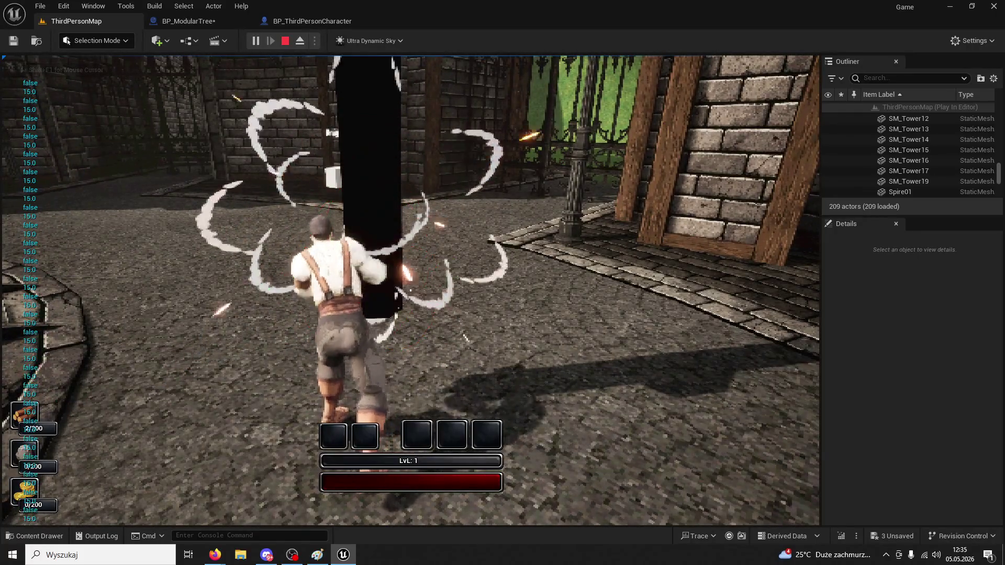
{"action": "left_click", "coordinate": [411, 291]}
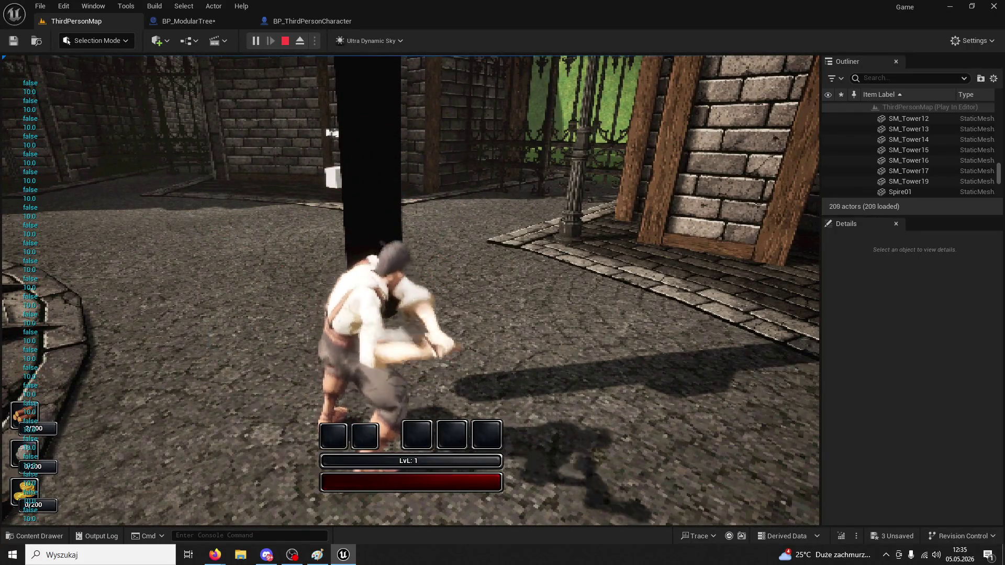
{"action": "left_click", "coordinate": [410, 291]}
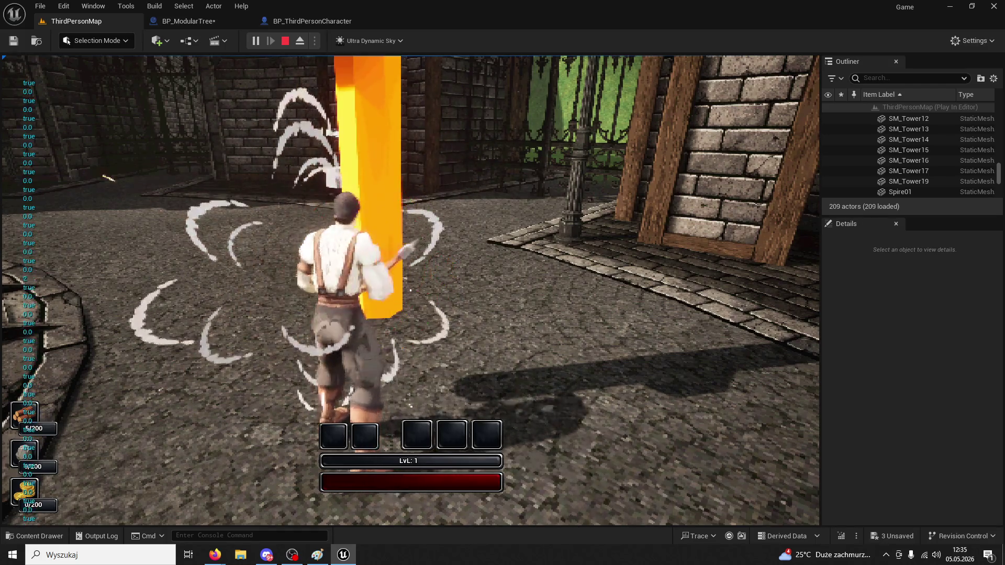
End the play test, close the error log and return to the Blueprint editor
{"action": "key", "text": "Escape"}
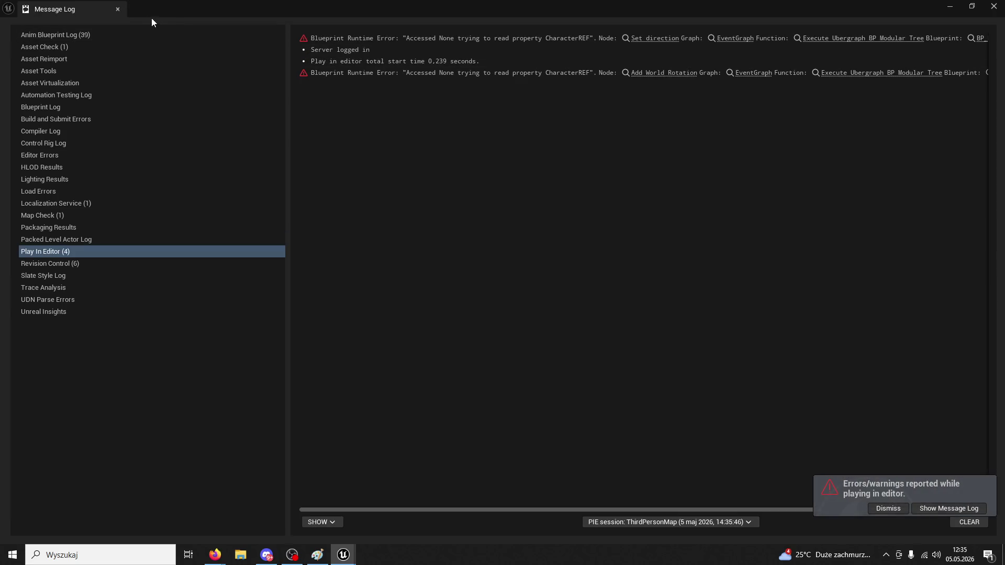
{"action": "left_click", "coordinate": [119, 9]}
{"action": "left_click", "coordinate": [309, 21]}
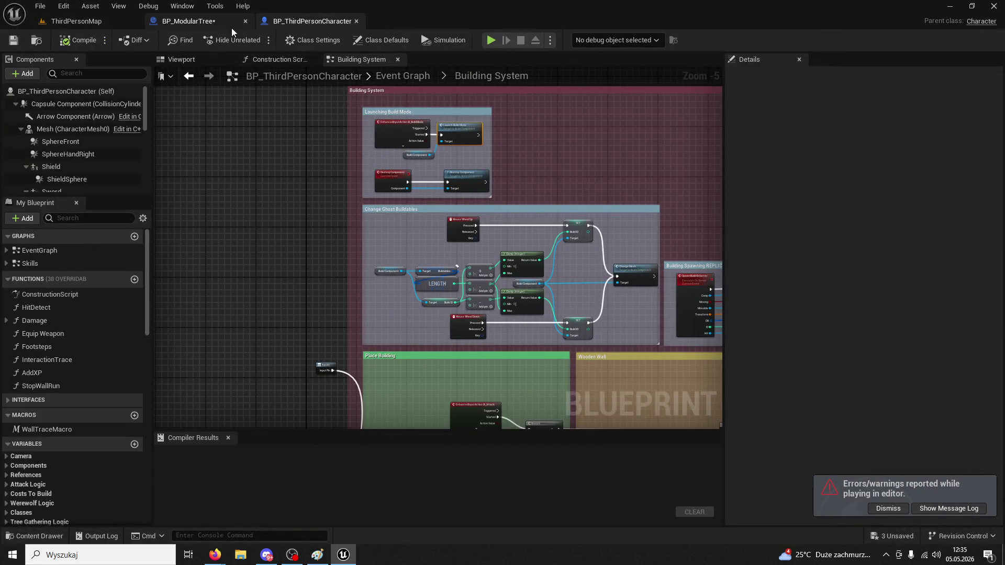
Delete the Direction and Normalize nodes and move Rotate Vector Around Axis and Make Rot from X beside Find Quat
{"action": "left_click", "coordinate": [228, 25]}
{"action": "left_click_drag", "start_coordinate": [533, 193], "coordinate": [353, 239]}
{"action": "key", "text": "Delete"}
{"action": "left_click_drag", "start_coordinate": [670, 177], "coordinate": [408, 270]}
{"action": "mouse_move", "coordinate": [462, 213]}
{"action": "left_mouse_down"}
{"action": "mouse_move", "coordinate": [582, 324]}
{"action": "mouse_move", "coordinate": [347, 359]}
{"action": "left_mouse_up"}
{"action": "mouse_move", "coordinate": [343, 321]}
{"action": "left_mouse_down"}
{"action": "mouse_move", "coordinate": [409, 247]}
{"action": "mouse_move", "coordinate": [399, 300]}
{"action": "left_mouse_up"}
{"action": "left_click", "coordinate": [278, 365]}
Delete the True Tree and Get Up Vector nodes and bring the rotation nodes into view
{"action": "left_click_drag", "start_coordinate": [277, 366], "coordinate": [332, 349]}
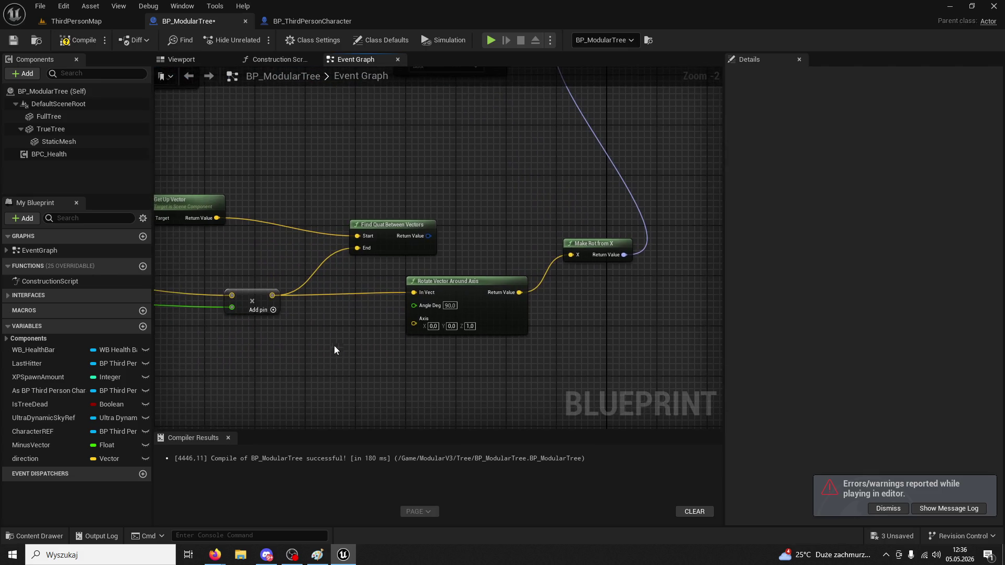
{"action": "left_click", "coordinate": [387, 225]}
{"action": "left_click_drag", "start_coordinate": [387, 225], "coordinate": [464, 177]}
{"action": "left_click_drag", "start_coordinate": [346, 178], "coordinate": [503, 190]}
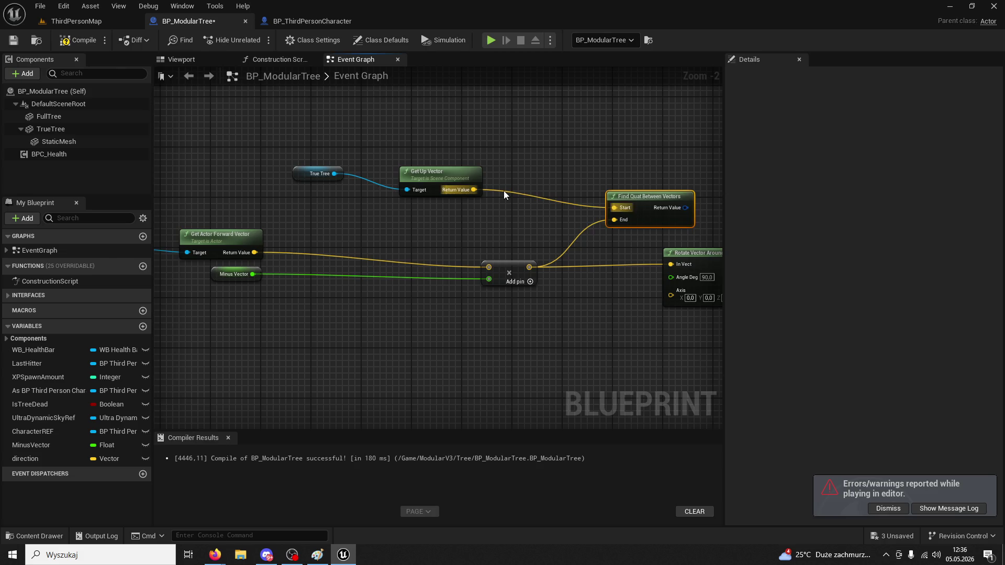
{"action": "key", "text": "Delete"}
{"action": "mouse_move", "coordinate": [320, 145]}
{"action": "left_mouse_down"}
{"action": "mouse_move", "coordinate": [464, 209]}
{"action": "mouse_move", "coordinate": [607, 171]}
{"action": "left_mouse_up"}
{"action": "left_click_drag", "start_coordinate": [260, 165], "coordinate": [313, 226]}
{"action": "mouse_move", "coordinate": [386, 205]}
{"action": "left_mouse_down"}
{"action": "mouse_move", "coordinate": [559, 189]}
{"action": "mouse_move", "coordinate": [351, 140]}
{"action": "left_mouse_up"}
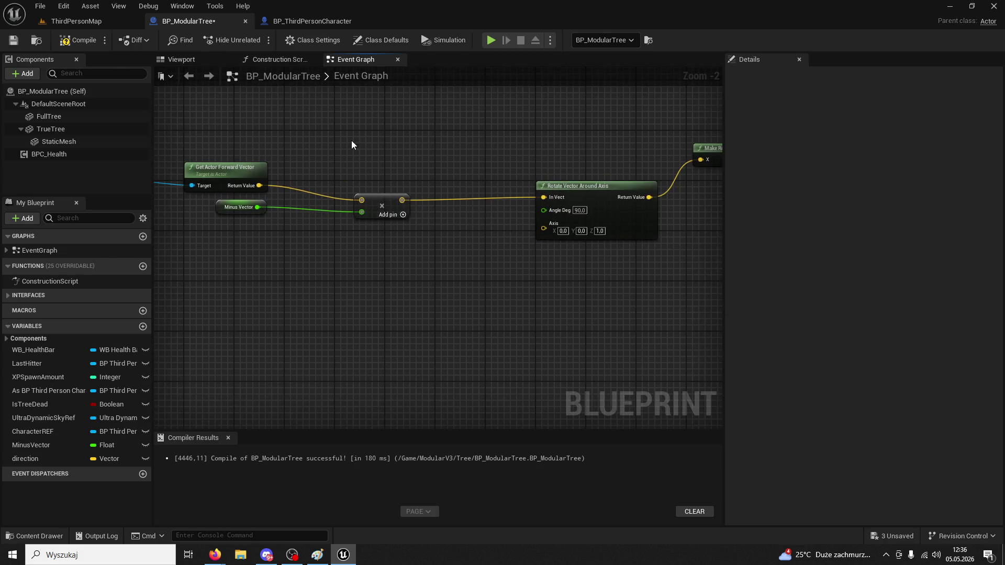
{"action": "left_click_drag", "start_coordinate": [570, 188], "coordinate": [440, 193]}
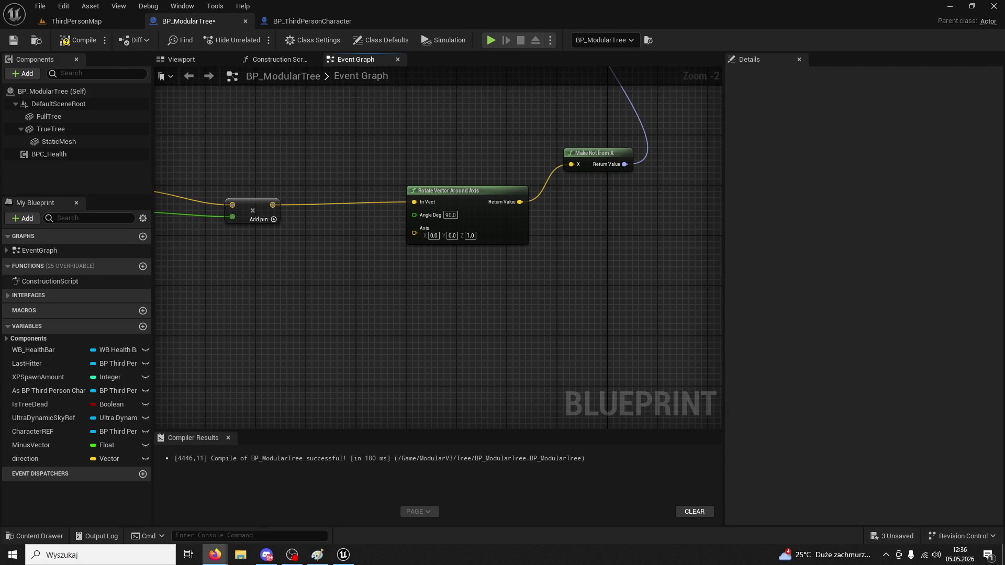
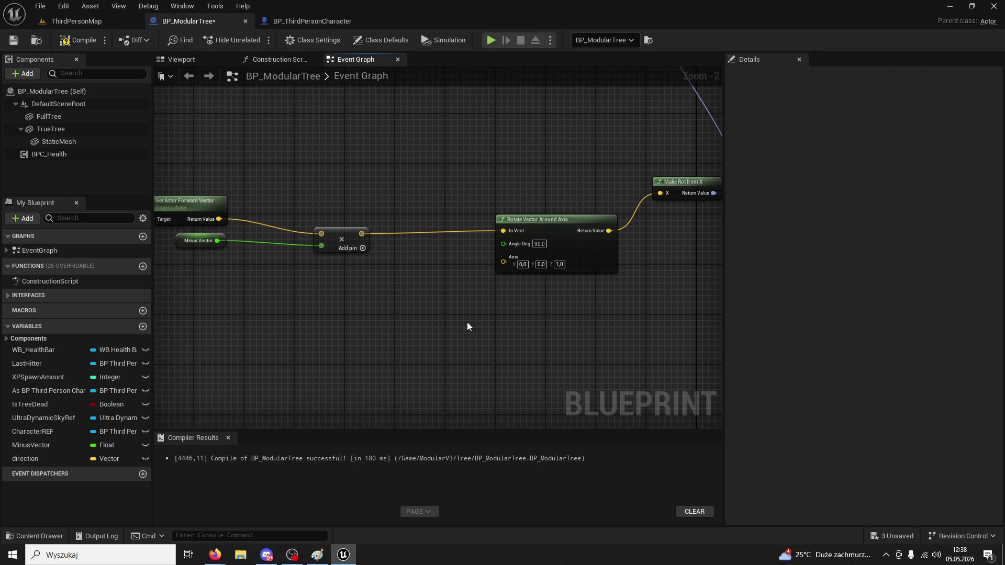
Place a Find Look at Rotation node and position it just above the Add node
{"action": "right_click", "coordinate": [467, 322]}
{"action": "type", "text": "find look at"}
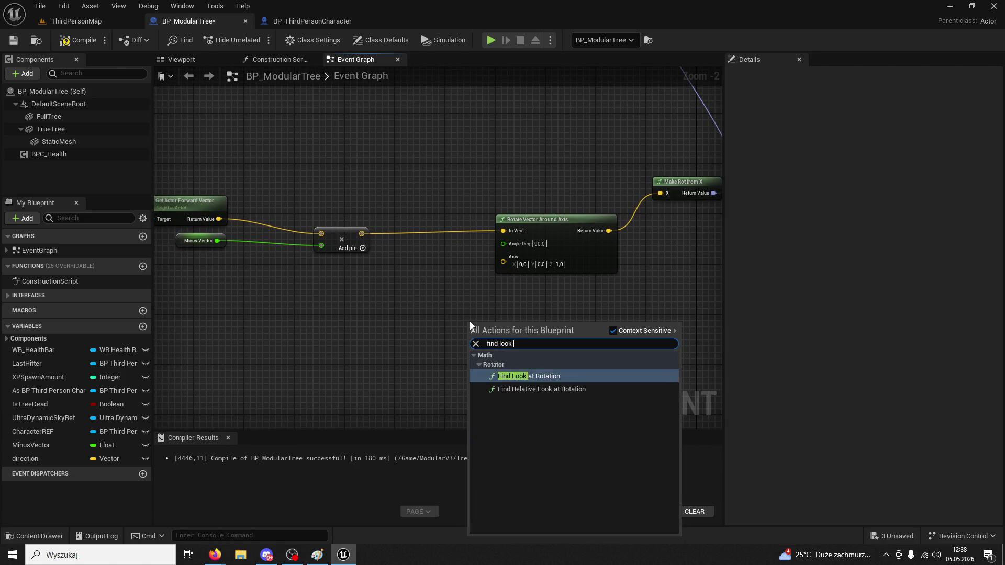
{"action": "key", "text": "Return"}
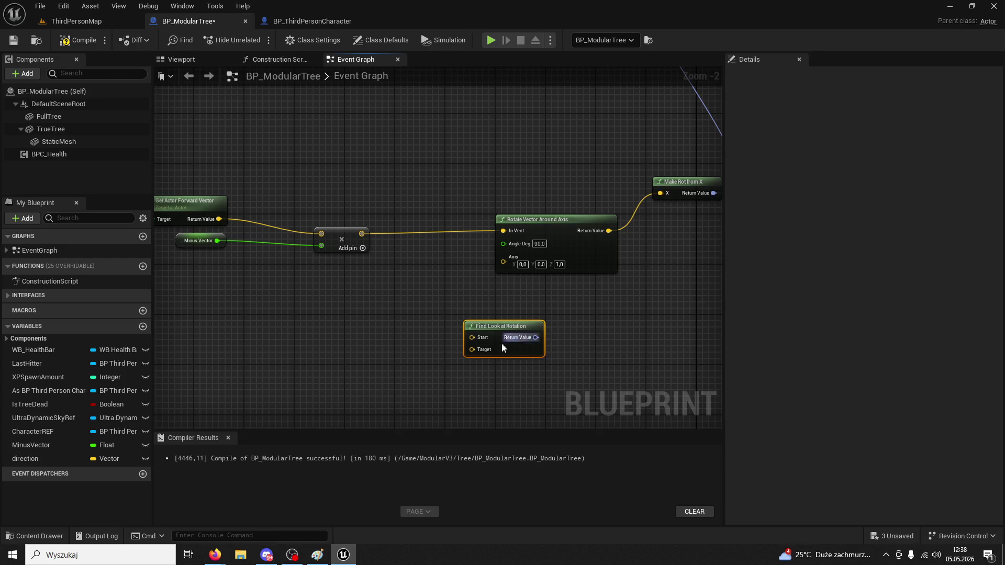
{"action": "left_click_drag", "start_coordinate": [477, 335], "coordinate": [340, 276]}
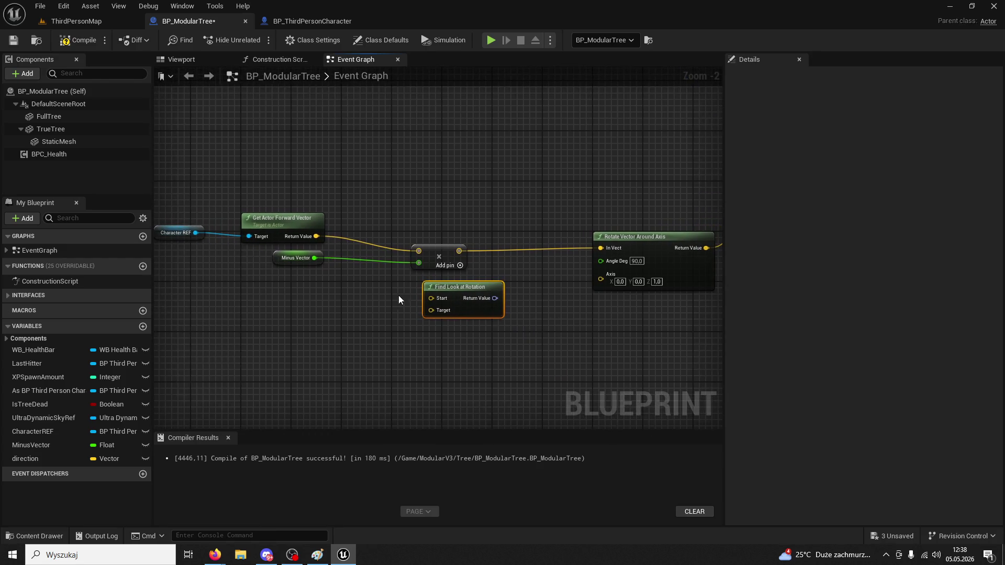
{"action": "left_click_drag", "start_coordinate": [510, 311], "coordinate": [560, 330]}
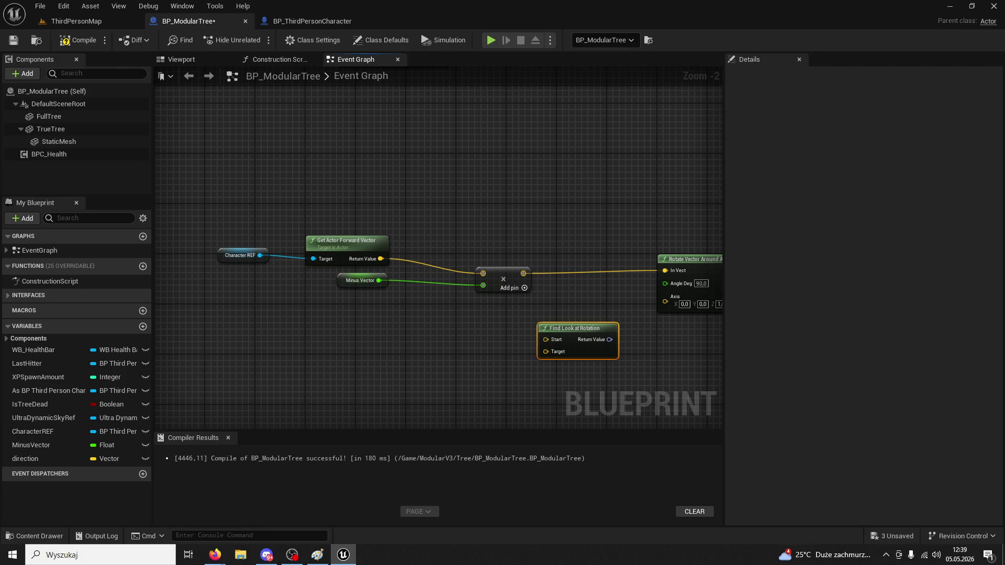
{"action": "key", "text": "alt+Tab"}
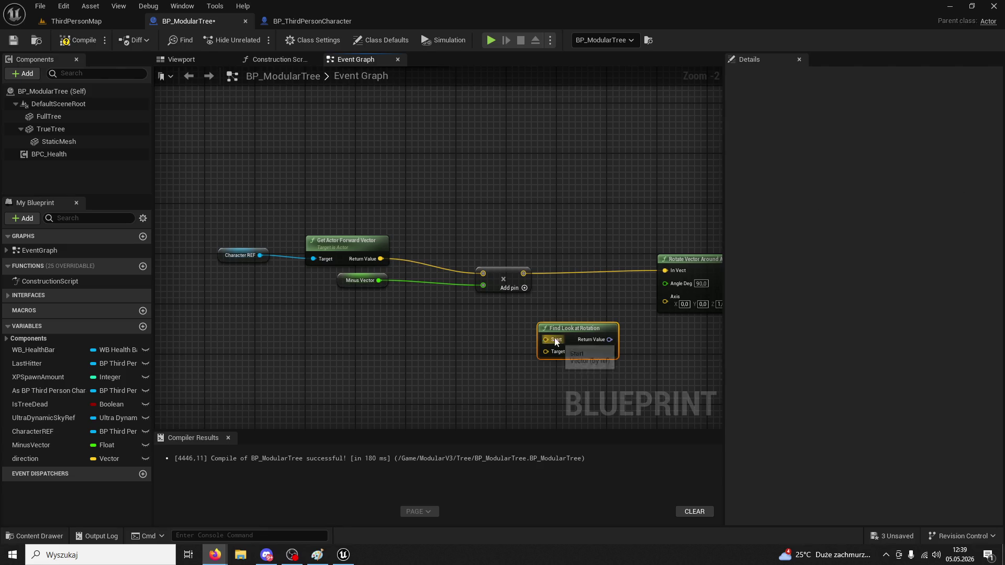
{"action": "left_click_drag", "start_coordinate": [580, 325], "coordinate": [554, 199]}
Bring the Get Up Vector and Get Actor Location nodes beside Find Look at Rotation
{"action": "scroll", "coordinate": [555, 199], "scroll_direction": "down", "scroll_amount": 4}
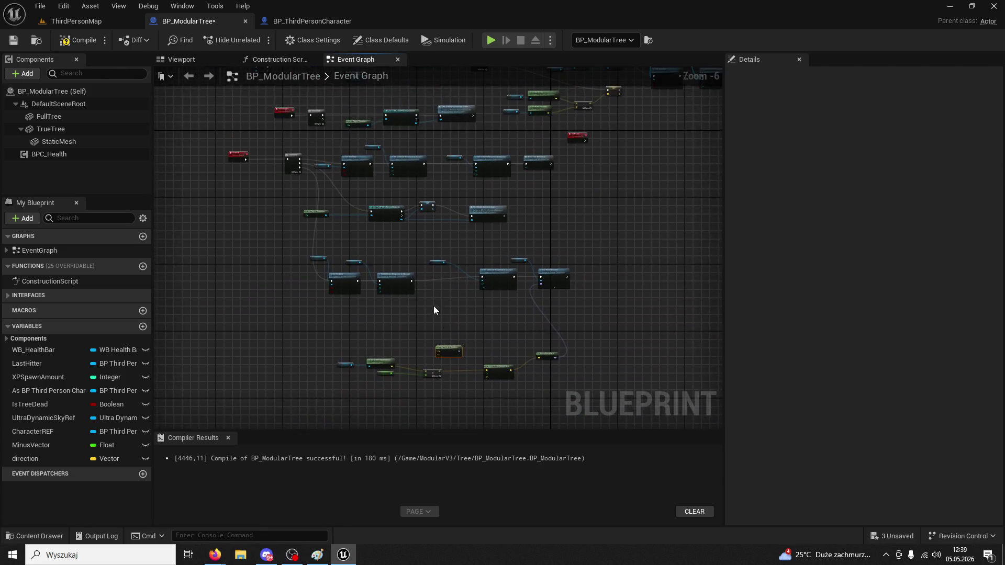
{"action": "scroll", "coordinate": [452, 270], "scroll_direction": "up", "scroll_amount": 3}
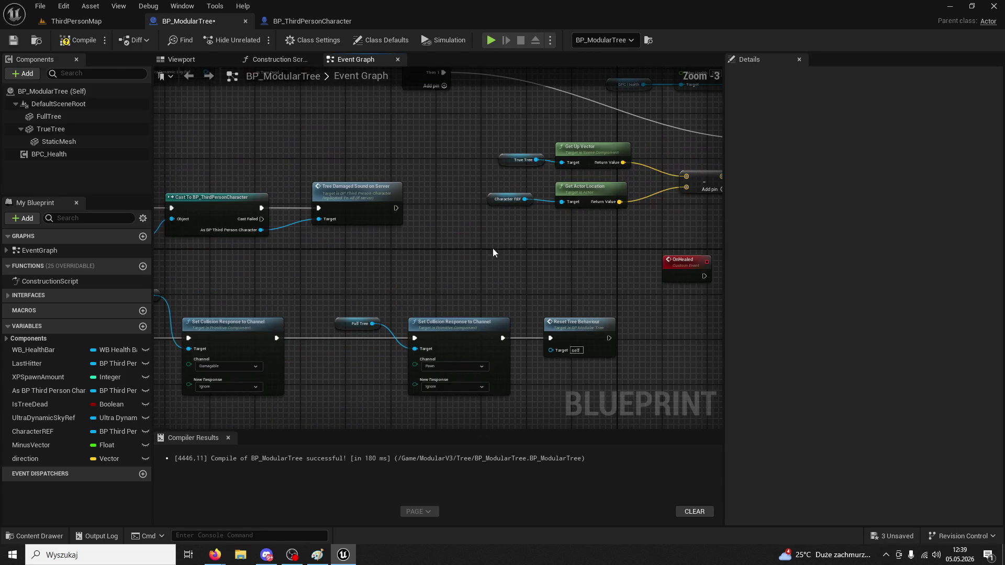
{"action": "left_click_drag", "start_coordinate": [409, 166], "coordinate": [529, 226]}
{"action": "key", "text": "Delete"}
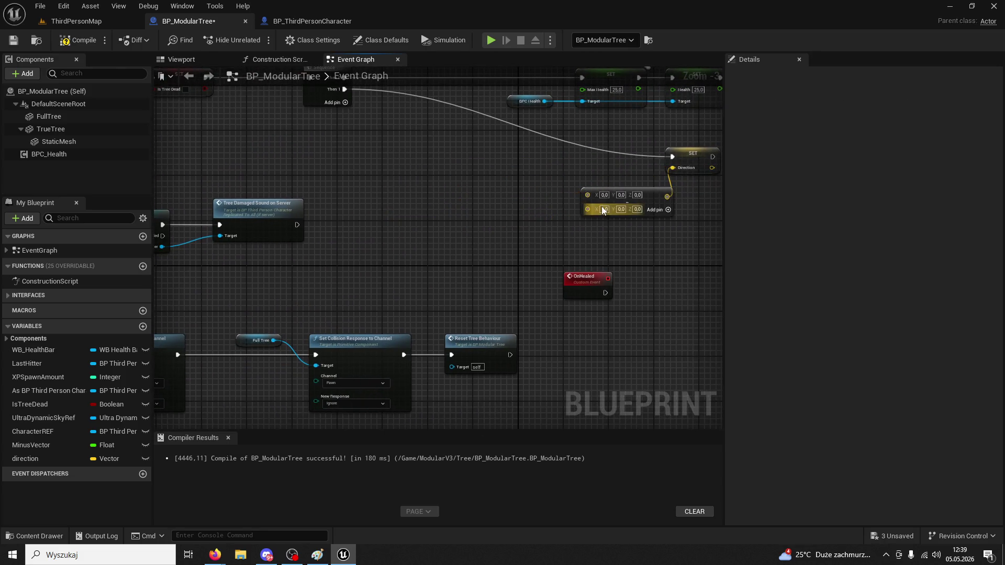
{"action": "left_click", "coordinate": [639, 202]}
{"action": "left_click", "coordinate": [626, 184]}
{"action": "scroll", "coordinate": [492, 150], "scroll_direction": "down", "scroll_amount": 4}
{"action": "scroll", "coordinate": [491, 212], "scroll_direction": "up", "scroll_amount": 4}
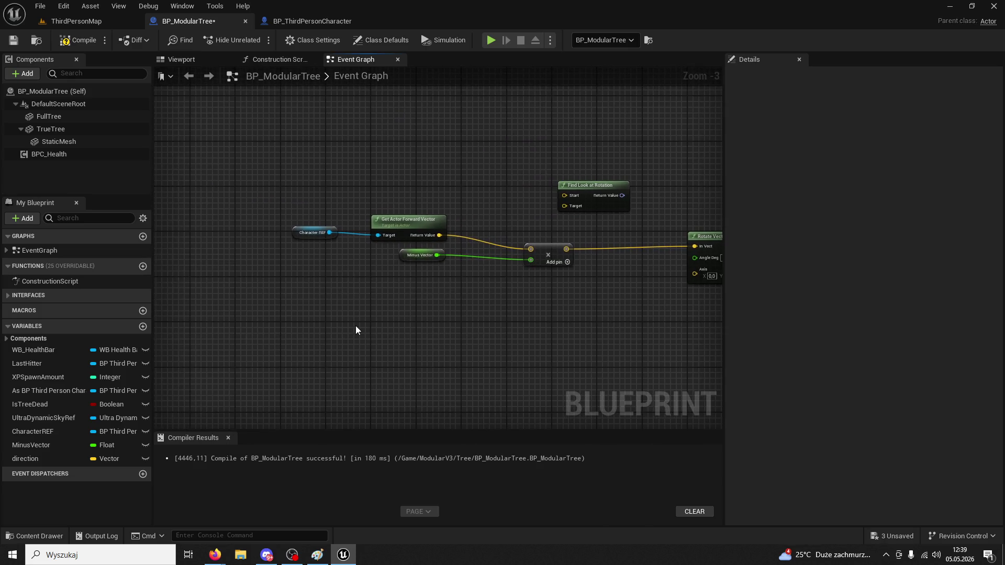
{"action": "key", "text": "ctrl+z"}
{"action": "mouse_move", "coordinate": [557, 194]}
{"action": "left_mouse_down"}
{"action": "mouse_move", "coordinate": [199, 261]}
{"action": "mouse_move", "coordinate": [184, 302]}
{"action": "left_mouse_up"}
{"action": "left_click", "coordinate": [376, 281]}
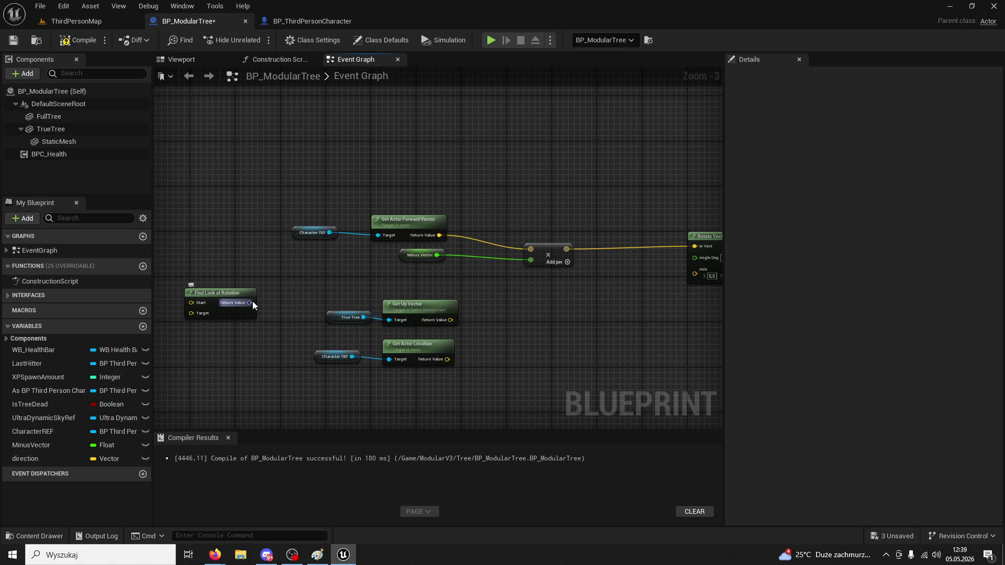
{"action": "mouse_move", "coordinate": [241, 293]}
{"action": "left_mouse_down"}
{"action": "mouse_move", "coordinate": [487, 296]}
{"action": "mouse_move", "coordinate": [562, 325]}
{"action": "mouse_move", "coordinate": [562, 315]}
{"action": "left_mouse_up"}
Wire the up vector into Start and the actor location into Target, then shift the group down-left
{"action": "left_click_drag", "start_coordinate": [440, 321], "coordinate": [513, 325]}
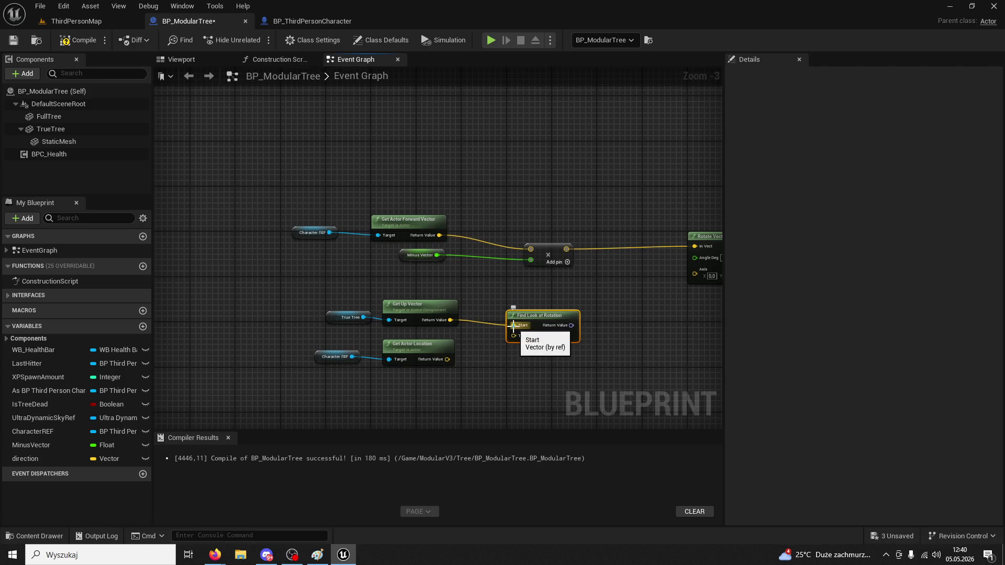
{"action": "mouse_move", "coordinate": [447, 360]}
{"action": "left_mouse_down"}
{"action": "mouse_move", "coordinate": [514, 335]}
{"action": "mouse_move", "coordinate": [430, 365]}
{"action": "left_mouse_up"}
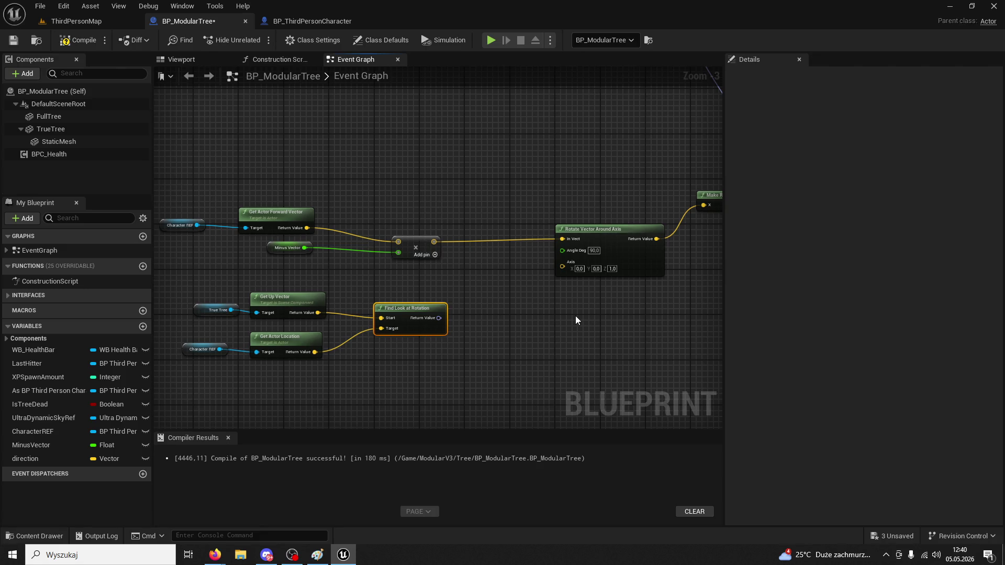
{"action": "scroll", "coordinate": [575, 315], "scroll_direction": "down", "scroll_amount": 2}
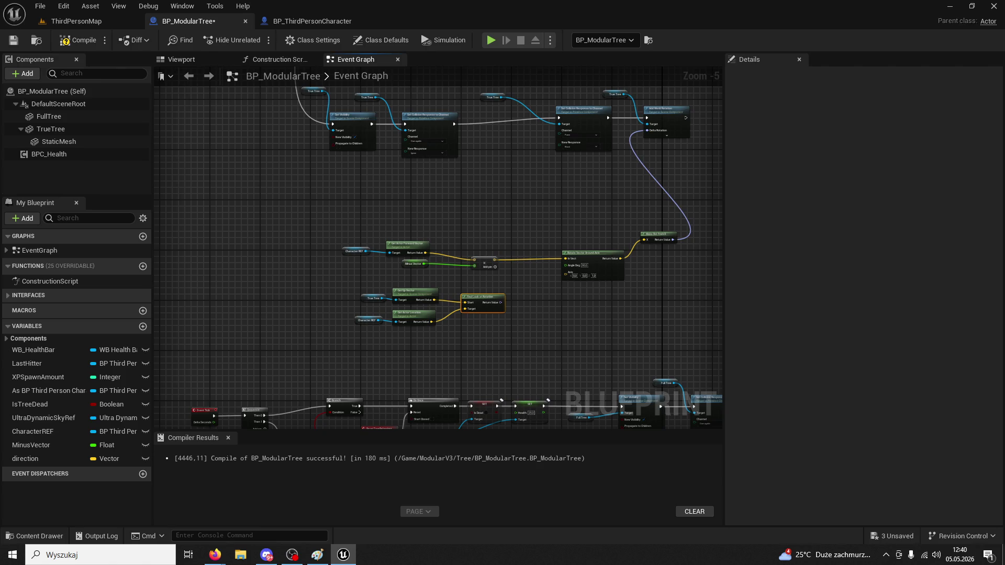
{"action": "scroll", "coordinate": [499, 355], "scroll_direction": "up", "scroll_amount": 2}
{"action": "left_click_drag", "start_coordinate": [488, 309], "coordinate": [248, 230]}
{"action": "left_click_drag", "start_coordinate": [326, 261], "coordinate": [315, 290]}
{"action": "left_click", "coordinate": [399, 265]}
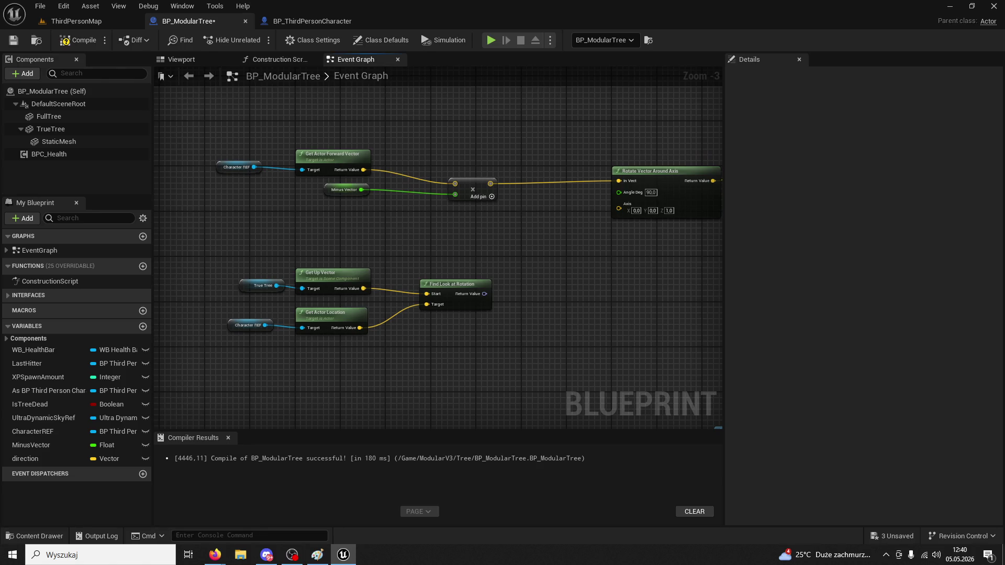
Route Find Look at Rotation's Return Value into Add World Rotation's Delta Rotation
{"action": "scroll", "coordinate": [578, 267], "scroll_direction": "down", "scroll_amount": 2}
{"action": "mouse_move", "coordinate": [346, 342]}
{"action": "left_mouse_down"}
{"action": "mouse_move", "coordinate": [513, 163]}
{"action": "mouse_move", "coordinate": [505, 154]}
{"action": "left_mouse_up"}
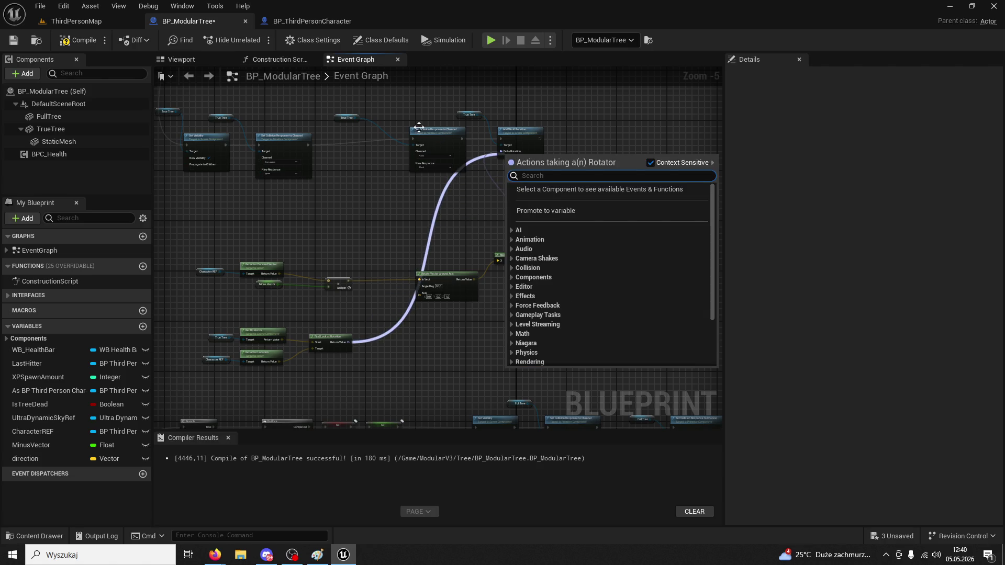
{"action": "left_click", "coordinate": [354, 337]}
{"action": "mouse_move", "coordinate": [349, 343]}
{"action": "left_mouse_down"}
{"action": "mouse_move", "coordinate": [462, 191]}
{"action": "mouse_move", "coordinate": [504, 152]}
{"action": "left_mouse_up"}
Compile the blueprint, run a quick play-test in ThirdPersonMap, and return to BP_ModularTree
{"action": "left_click", "coordinate": [78, 41]}
{"action": "left_click", "coordinate": [76, 21]}
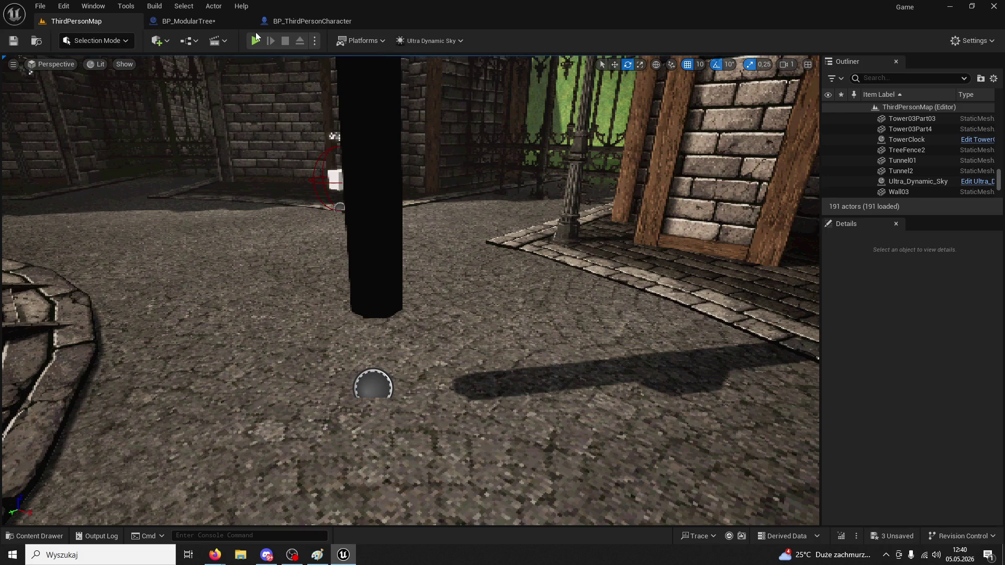
{"action": "left_click", "coordinate": [256, 42]}
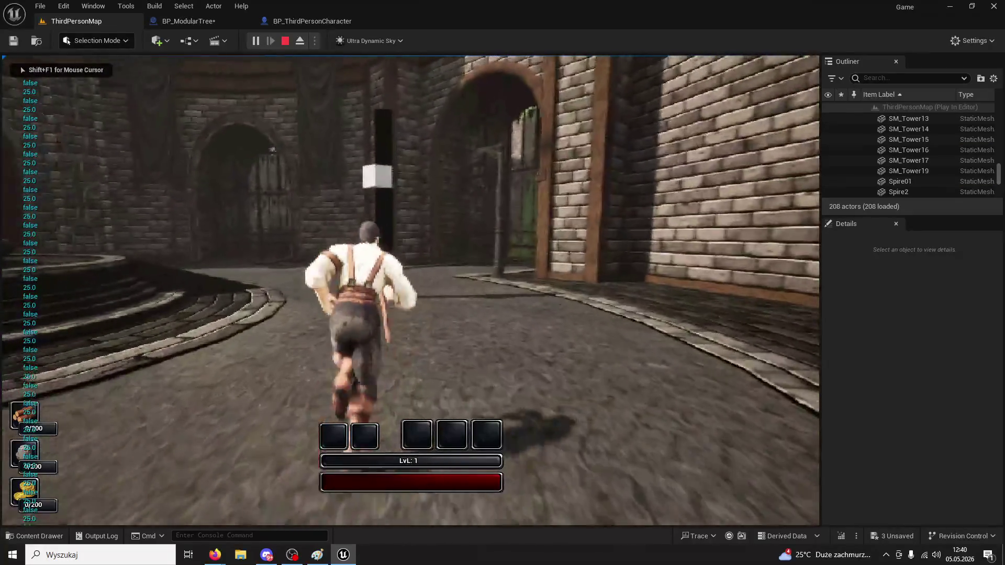
{"action": "key", "text": "w"}
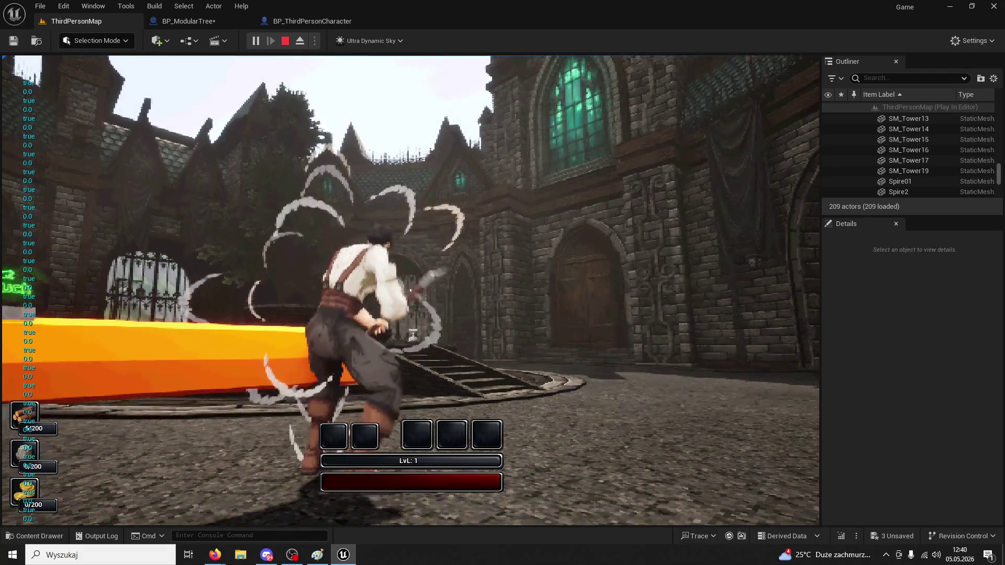
{"action": "key", "text": "Escape"}
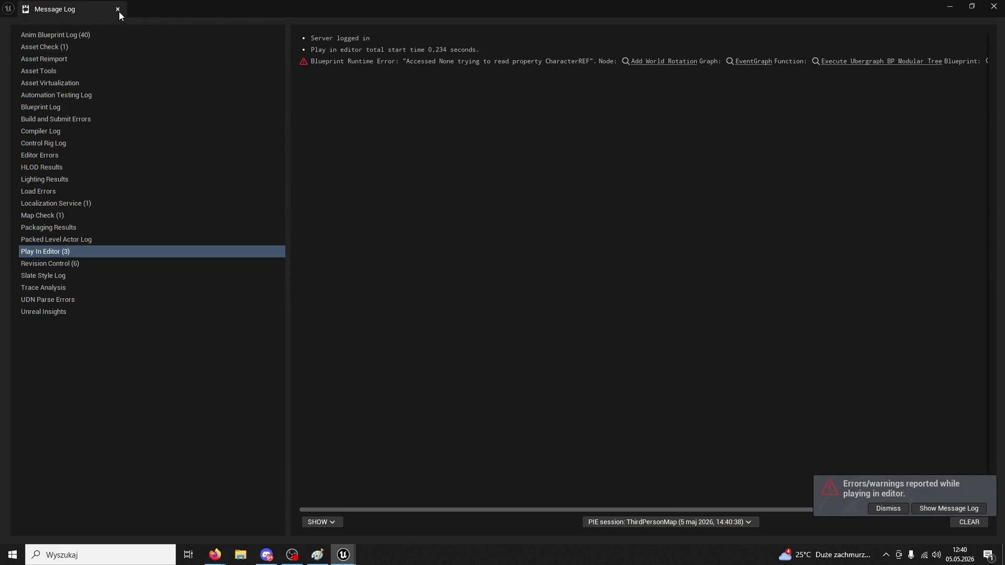
{"action": "left_click", "coordinate": [120, 11]}
{"action": "left_click", "coordinate": [265, 22]}
{"action": "left_click", "coordinate": [202, 23]}
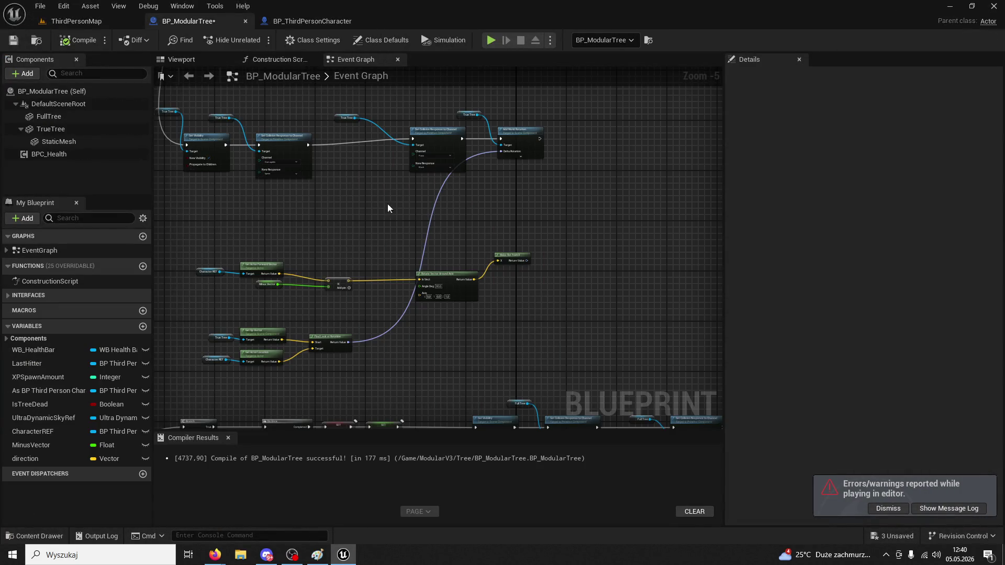
Delete the unused top row of nodes above the look-at setup
{"action": "mouse_move", "coordinate": [426, 229]}
{"action": "left_mouse_down"}
{"action": "mouse_move", "coordinate": [403, 352]}
{"action": "mouse_move", "coordinate": [518, 155]}
{"action": "mouse_move", "coordinate": [580, 123]}
{"action": "left_mouse_up"}
{"action": "scroll", "coordinate": [401, 146], "scroll_direction": "down", "scroll_amount": 1}
{"action": "mouse_move", "coordinate": [223, 123]}
{"action": "left_mouse_down"}
{"action": "mouse_move", "coordinate": [383, 136]}
{"action": "mouse_move", "coordinate": [705, 192]}
{"action": "mouse_move", "coordinate": [474, 196]}
{"action": "mouse_move", "coordinate": [461, 172]}
{"action": "mouse_move", "coordinate": [390, 282]}
{"action": "mouse_move", "coordinate": [544, 184]}
{"action": "mouse_move", "coordinate": [489, 319]}
{"action": "mouse_move", "coordinate": [650, 280]}
{"action": "mouse_move", "coordinate": [623, 329]}
{"action": "mouse_move", "coordinate": [638, 348]}
{"action": "mouse_move", "coordinate": [455, 392]}
{"action": "mouse_move", "coordinate": [361, 343]}
{"action": "left_mouse_up"}
{"action": "key", "text": "Delete"}
{"action": "scroll", "coordinate": [361, 342], "scroll_direction": "up", "scroll_amount": 2}
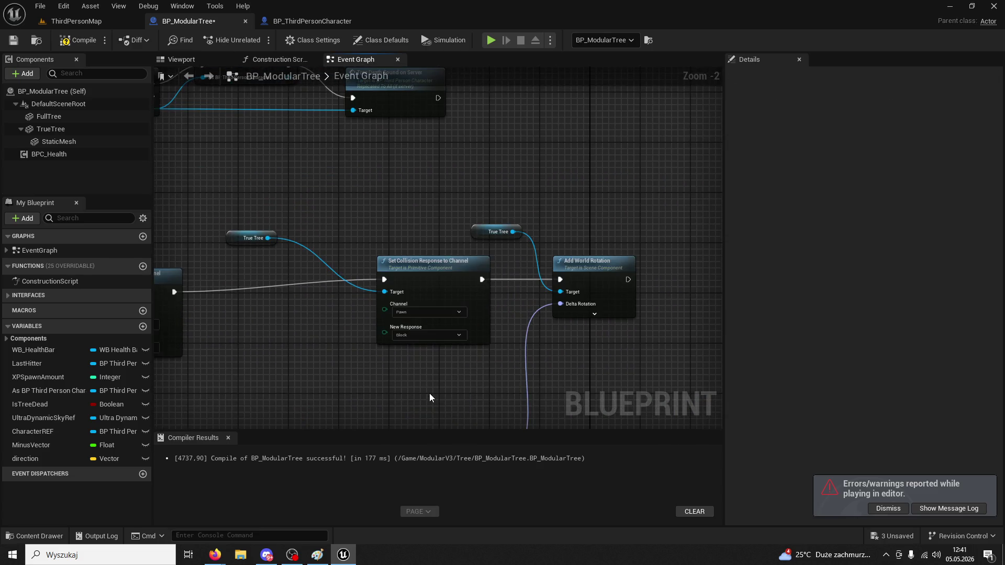
{"action": "left_click", "coordinate": [477, 229]}
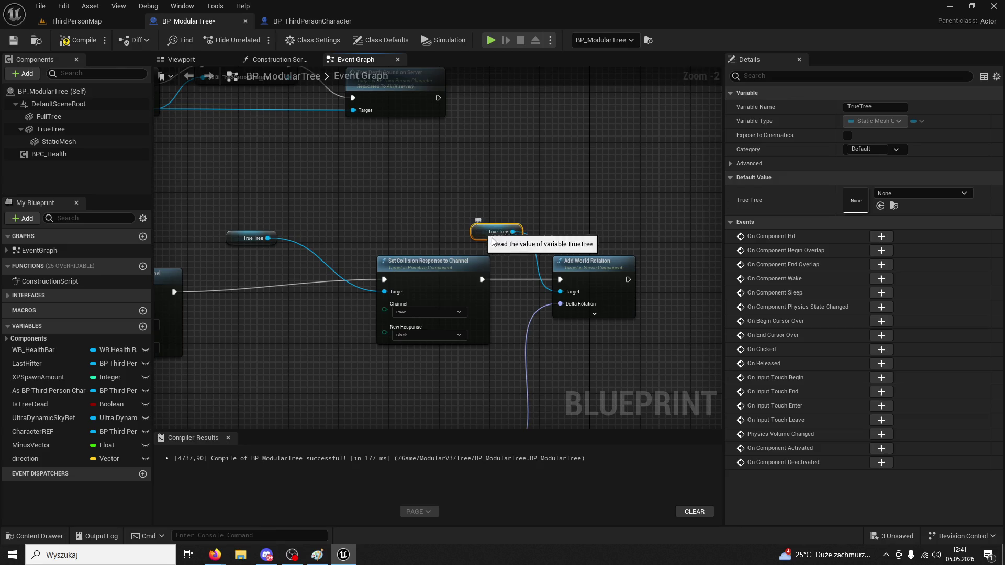
{"action": "right_click", "coordinate": [482, 279]}
{"action": "mouse_move", "coordinate": [501, 324]}
{"action": "left_click", "coordinate": [269, 156]}
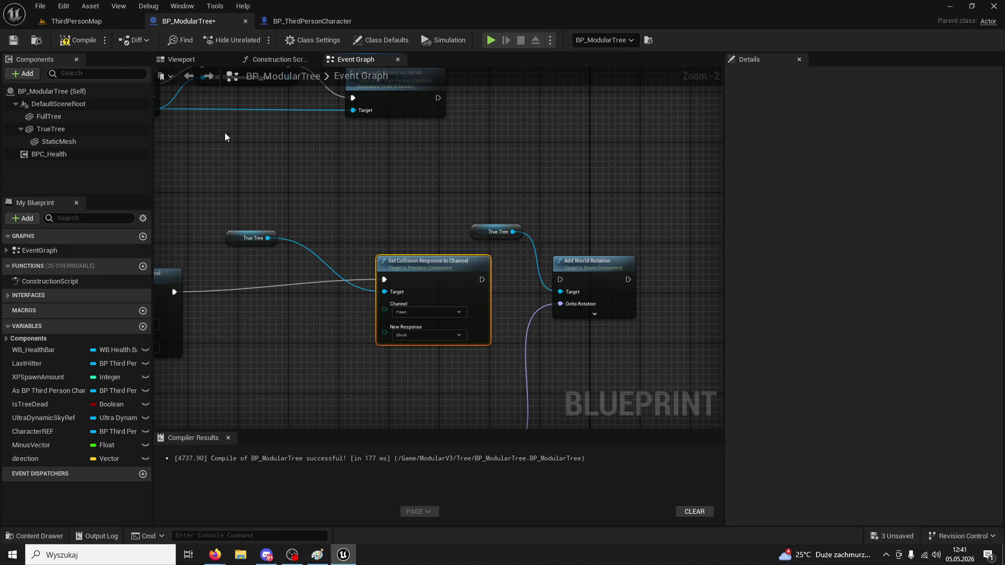
Play-test again, chopping the black tree trunk four times until it falls, then return to the graph
{"action": "left_click", "coordinate": [77, 21]}
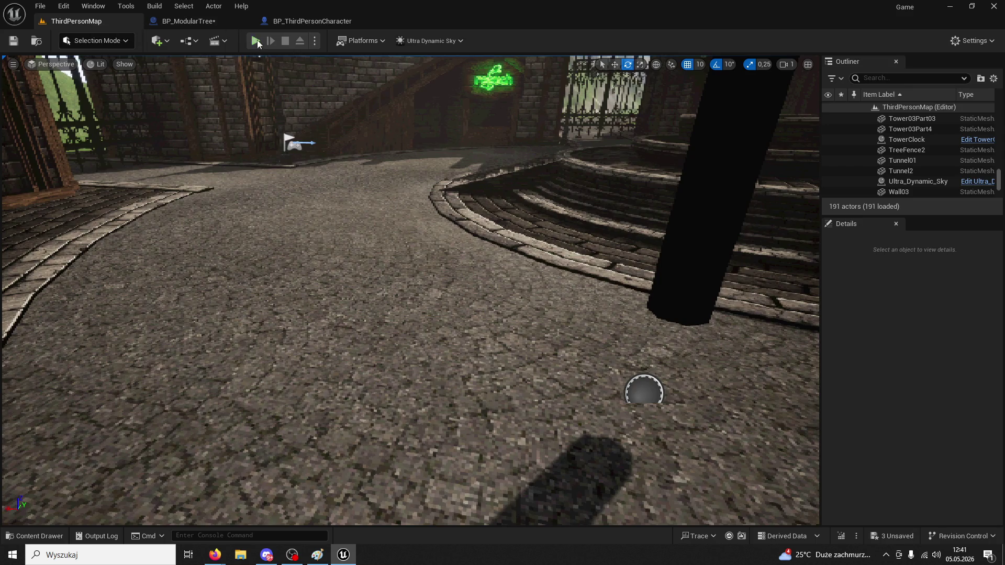
{"action": "key", "text": "alt+p"}
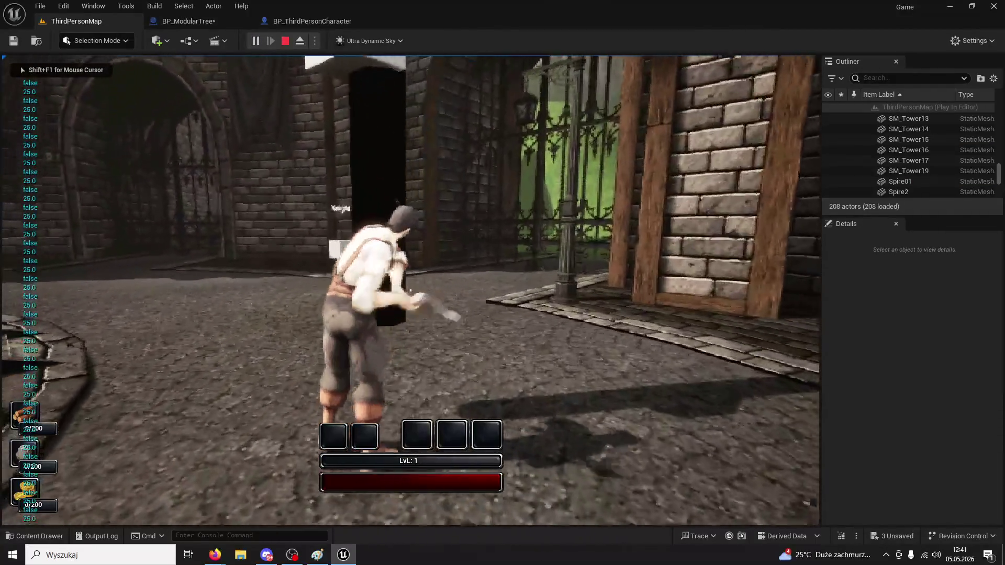
{"action": "left_click", "coordinate": [410, 290]}
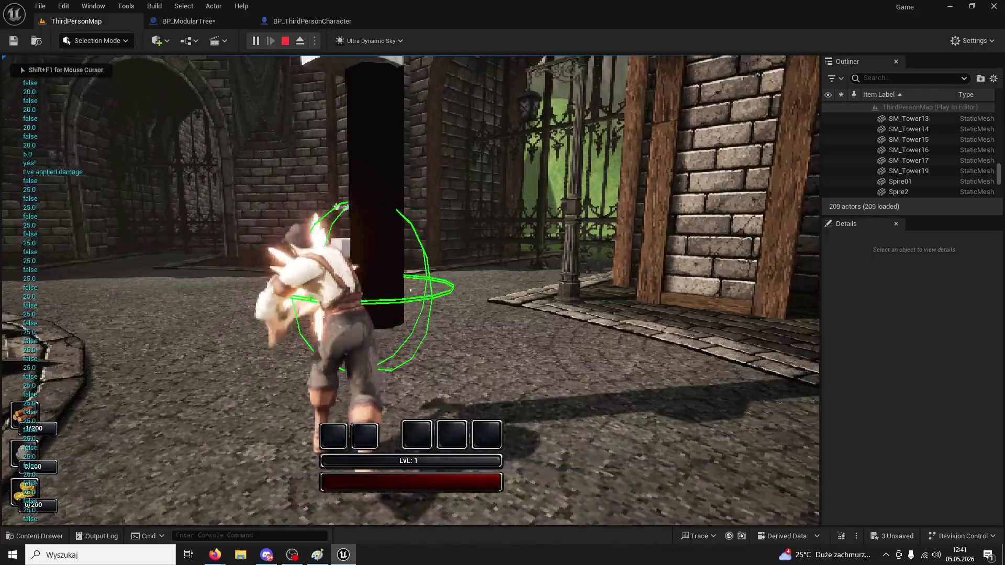
{"action": "left_click", "coordinate": [410, 289]}
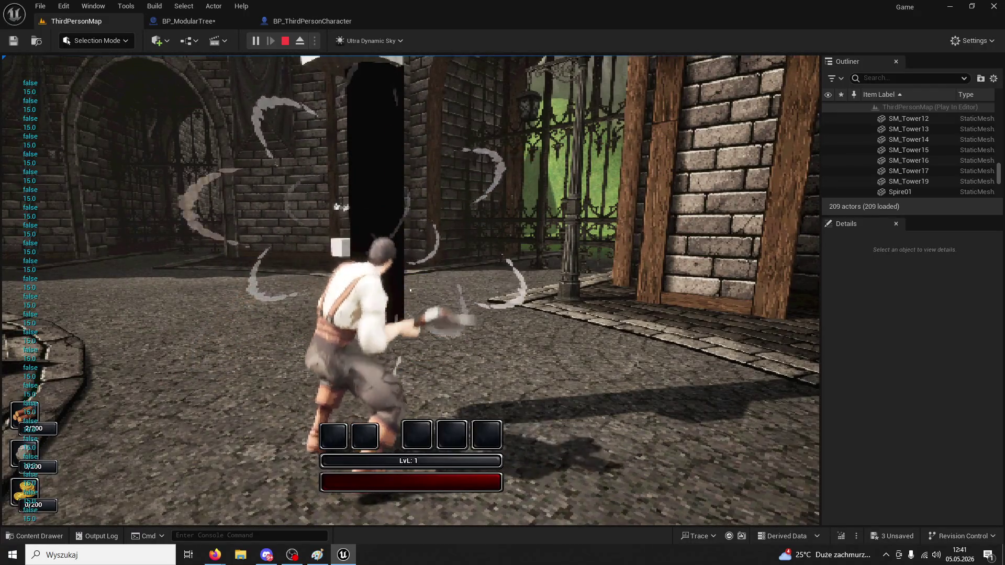
{"action": "left_click", "coordinate": [410, 290]}
{"action": "left_click", "coordinate": [410, 290]}
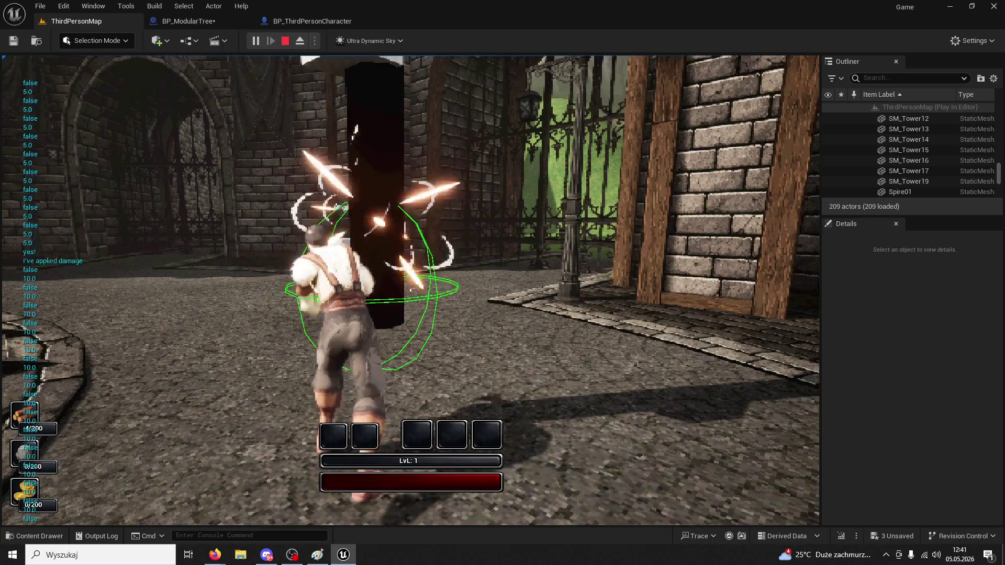
{"action": "key", "text": "shift+F1"}
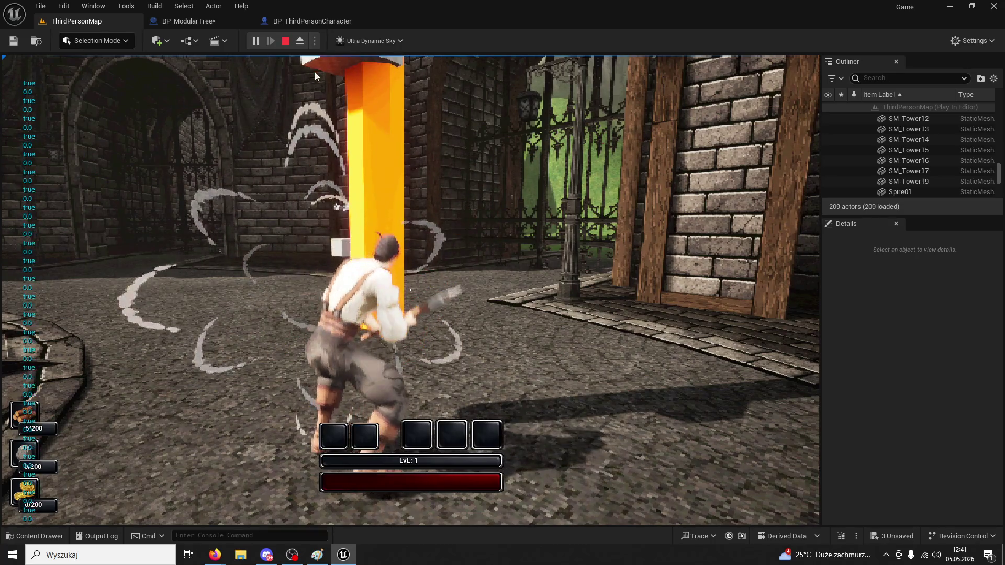
{"action": "left_click", "coordinate": [310, 20]}
{"action": "left_click", "coordinate": [216, 21]}
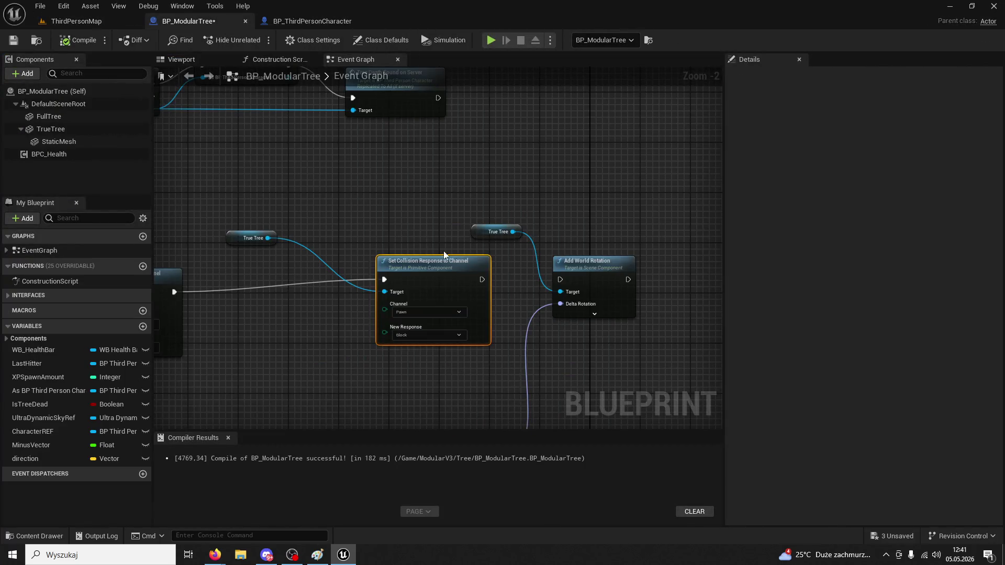
Link Set Collision to Add World Rotation and replace Get Up Vector with Get Forward Vector on Start
{"action": "left_click_drag", "start_coordinate": [474, 136], "coordinate": [552, 141]}
{"action": "left_click", "coordinate": [314, 294]}
{"action": "left_click_drag", "start_coordinate": [253, 308], "coordinate": [317, 257]}
{"action": "type", "text": "get x"}
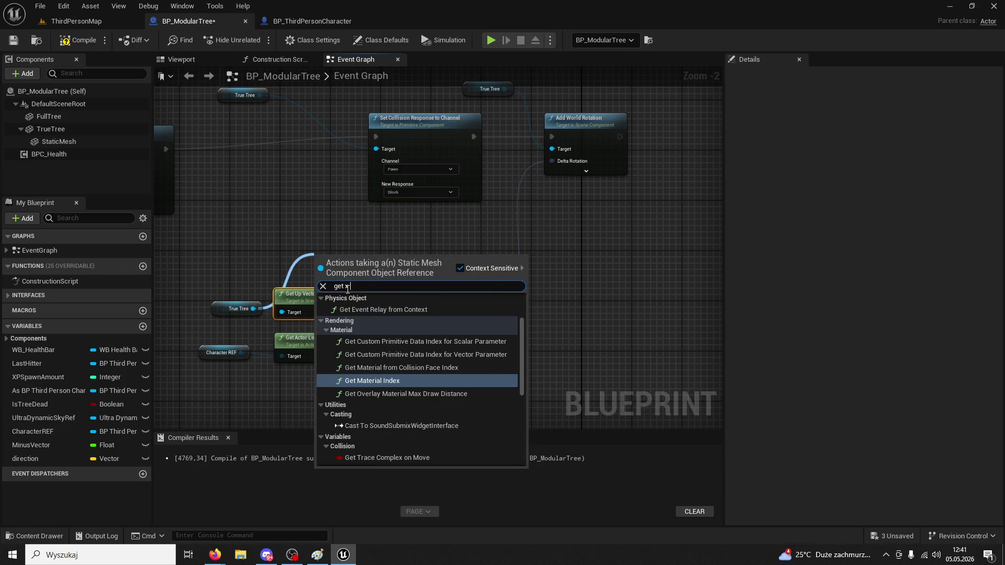
{"action": "type", "text": " vec"}
{"action": "key", "text": "BackSpace"}
{"action": "key", "text": "BackSpace"}
{"action": "key", "text": "BackSpace"}
{"action": "type", "text": "vec"}
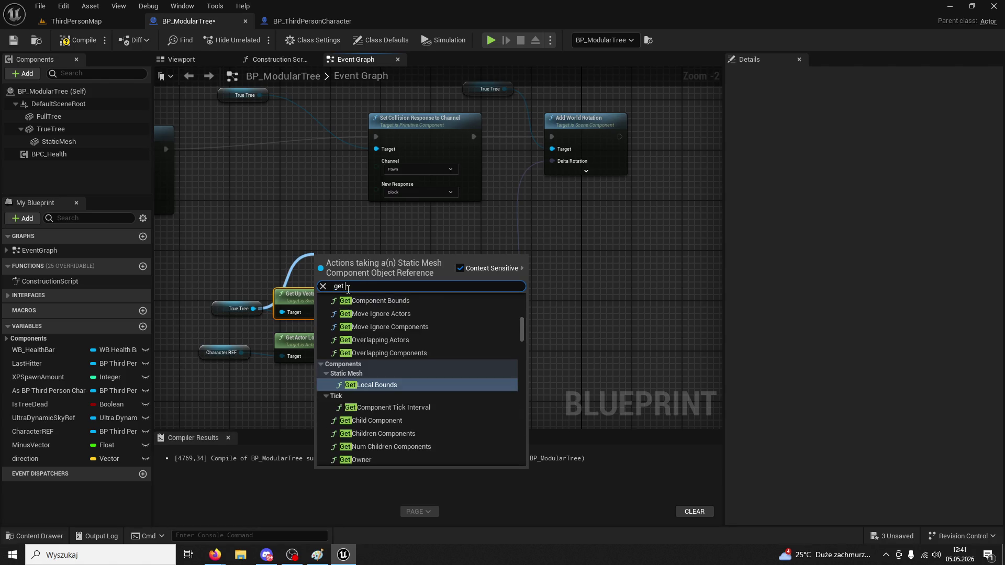
{"action": "type", "text": "tor"}
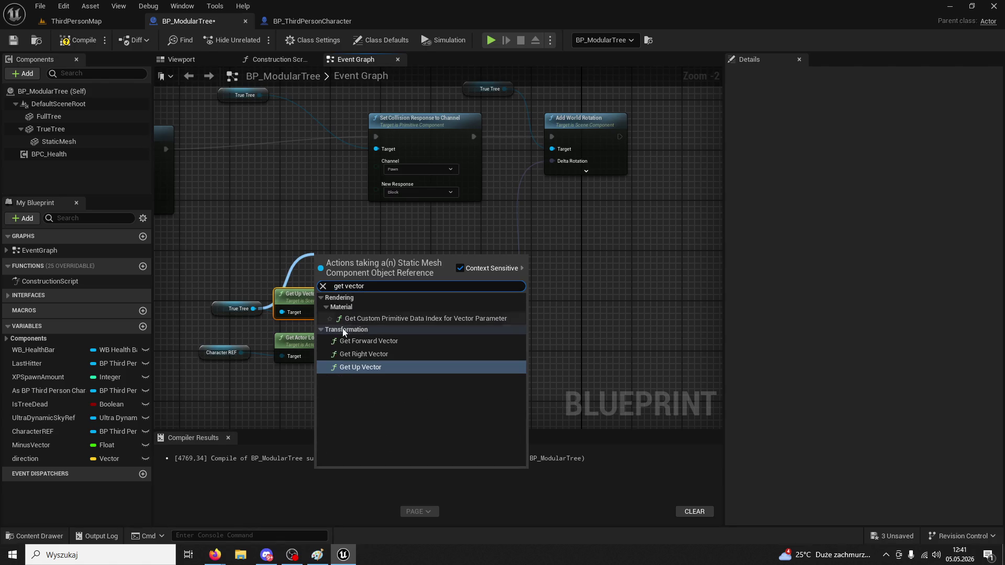
{"action": "left_click", "coordinate": [359, 341]}
{"action": "key", "text": "Delete"}
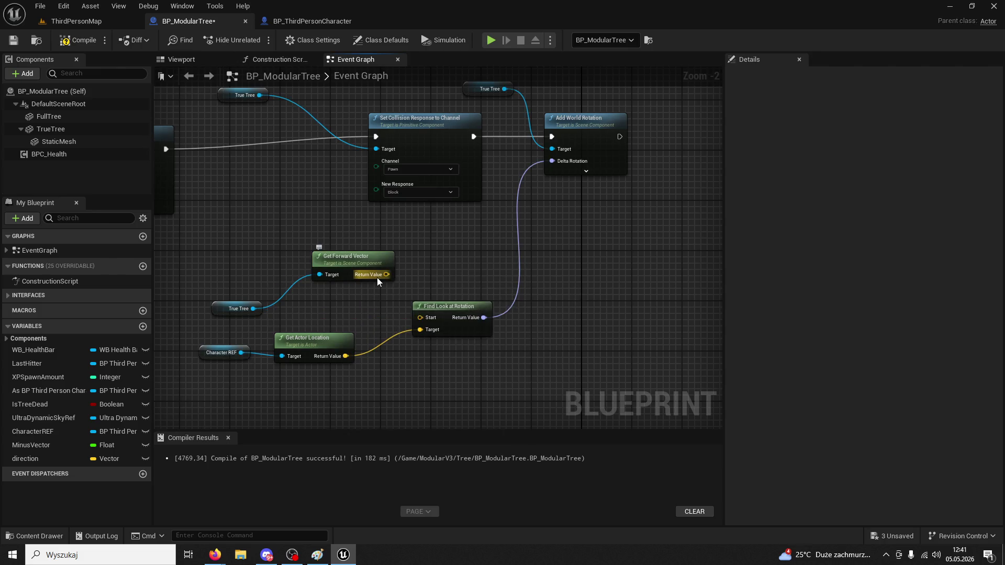
{"action": "left_click_drag", "start_coordinate": [386, 274], "coordinate": [420, 318]}
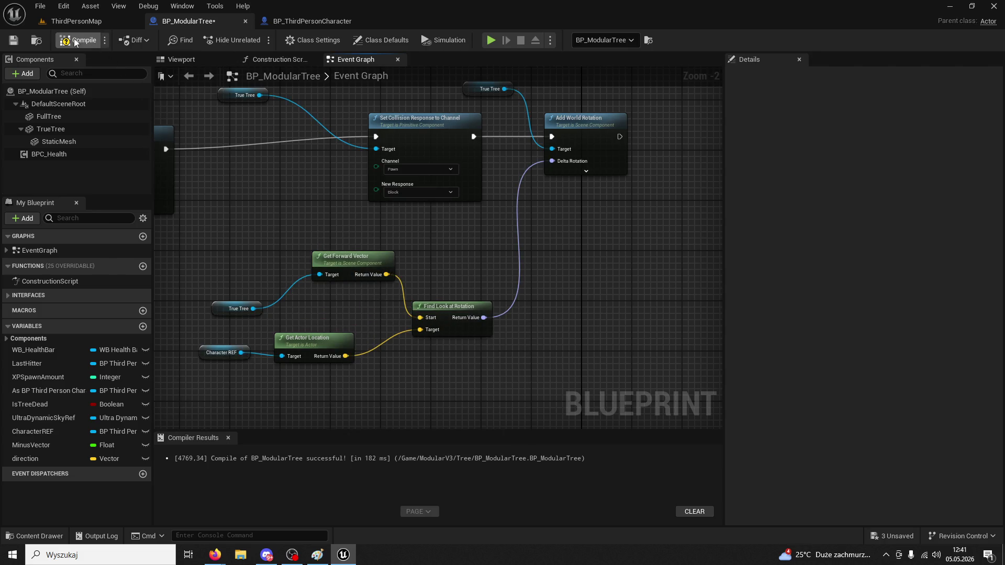
Play-test chopping with E in ThirdPersonMap, close the Message Log, and reopen BP_ModularTree
{"action": "left_click", "coordinate": [74, 22]}
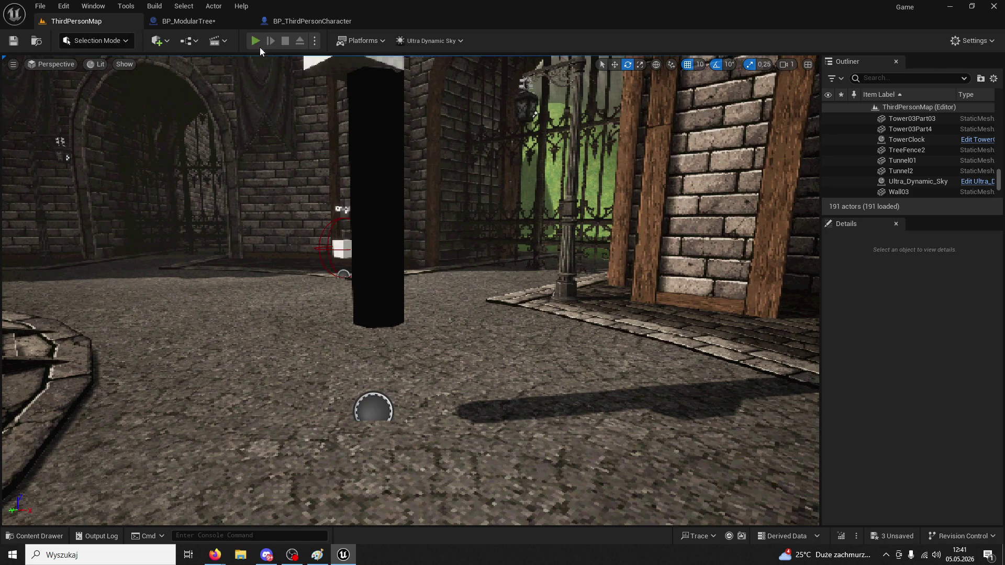
{"action": "left_click", "coordinate": [255, 40]}
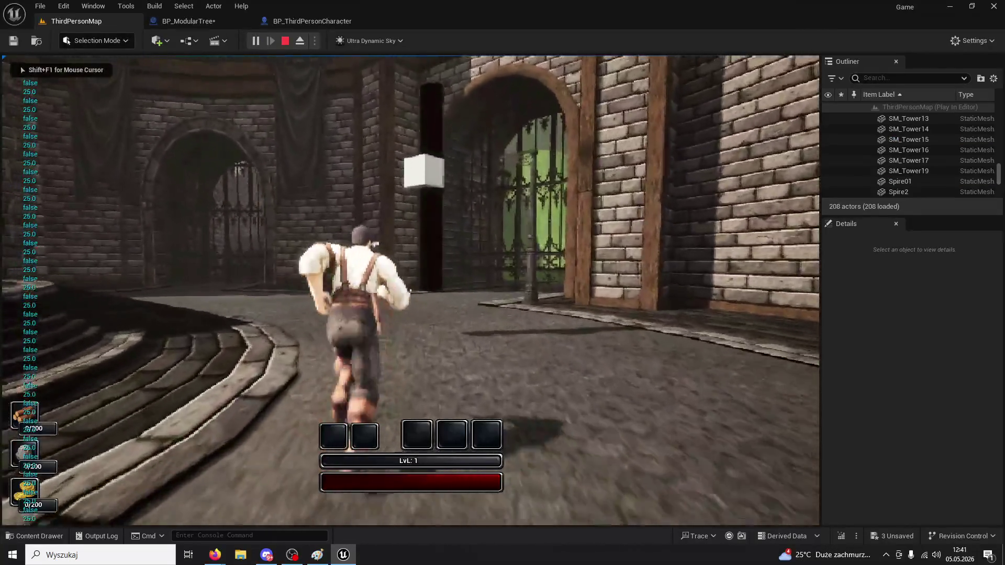
{"action": "key", "text": "e"}
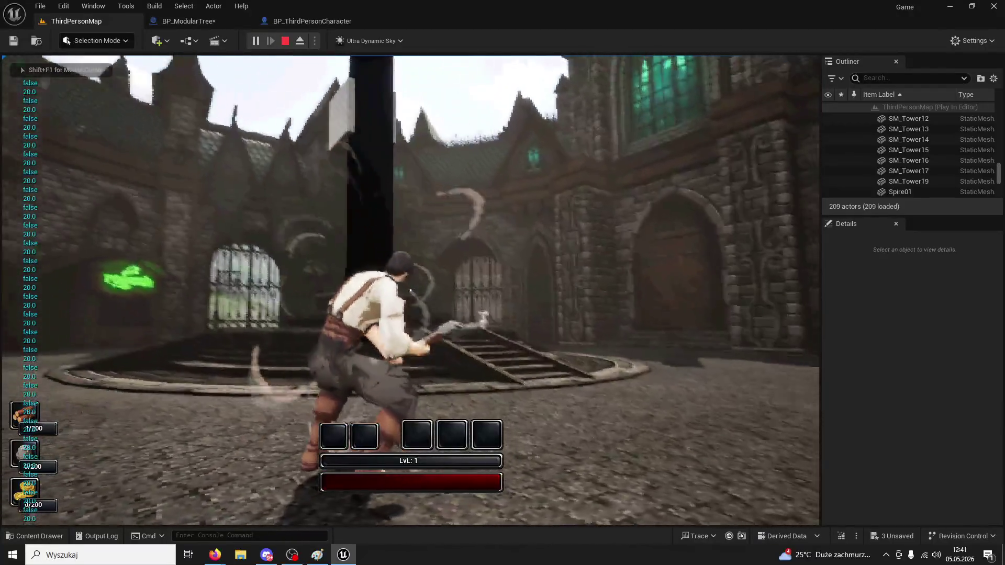
{"action": "key", "text": "e"}
{"action": "key", "text": "e"}
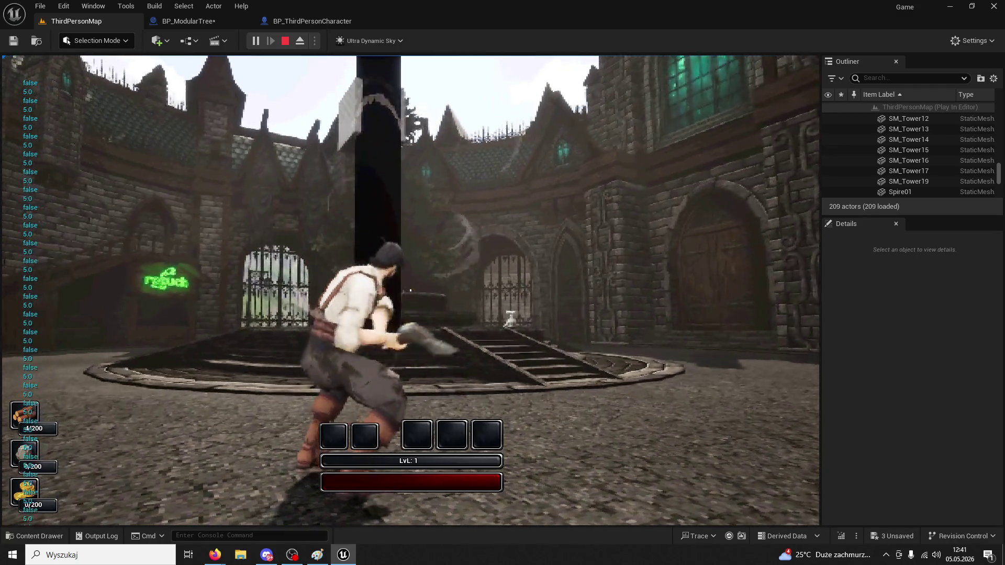
{"action": "key", "text": "w"}
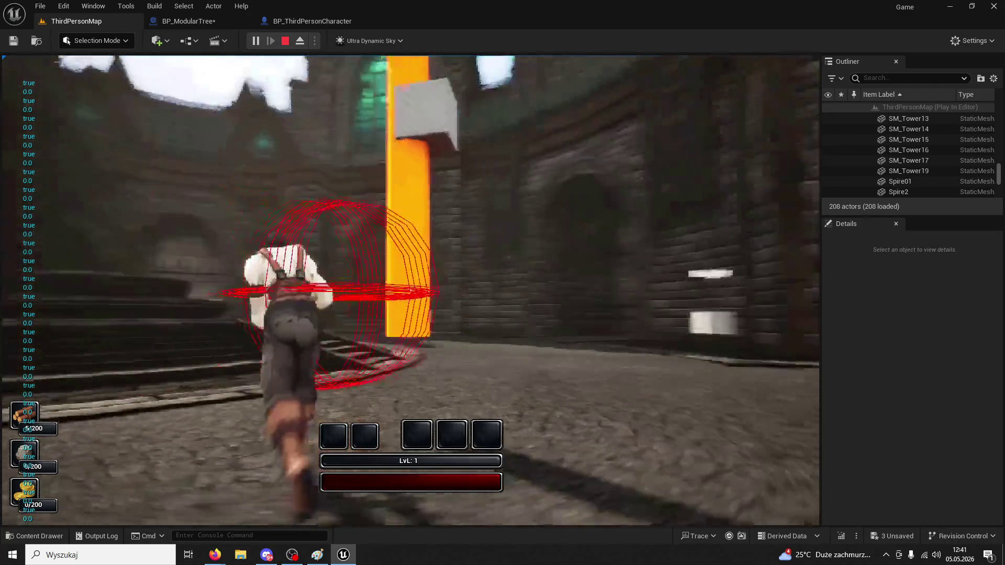
{"action": "key", "text": "Escape"}
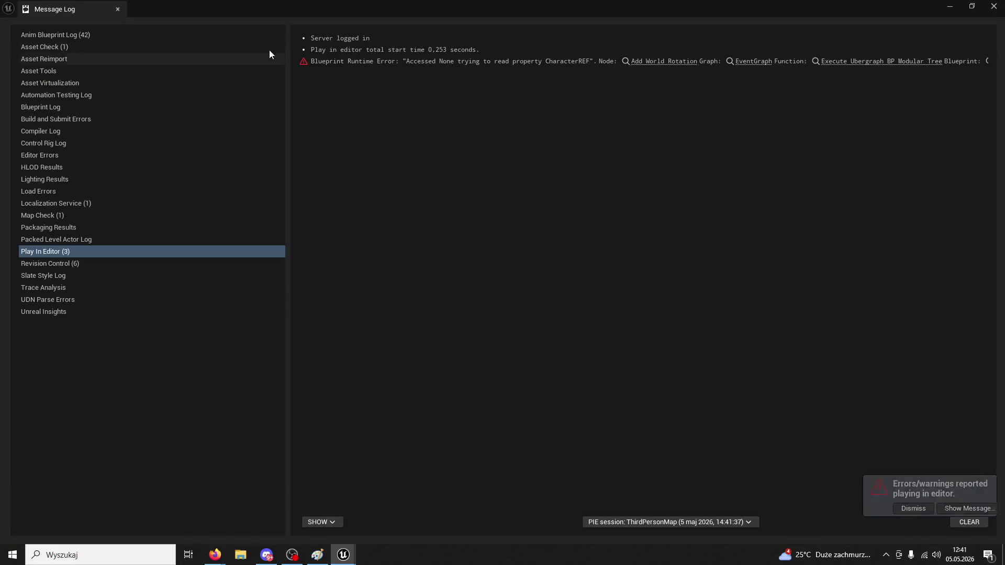
{"action": "left_click", "coordinate": [121, 11]}
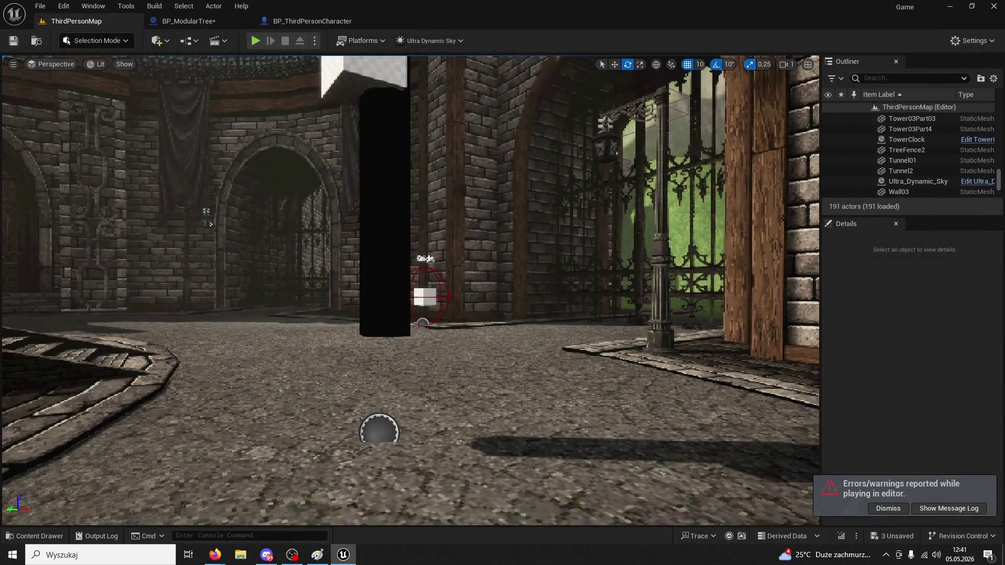
{"action": "key", "text": "alt+Tab"}
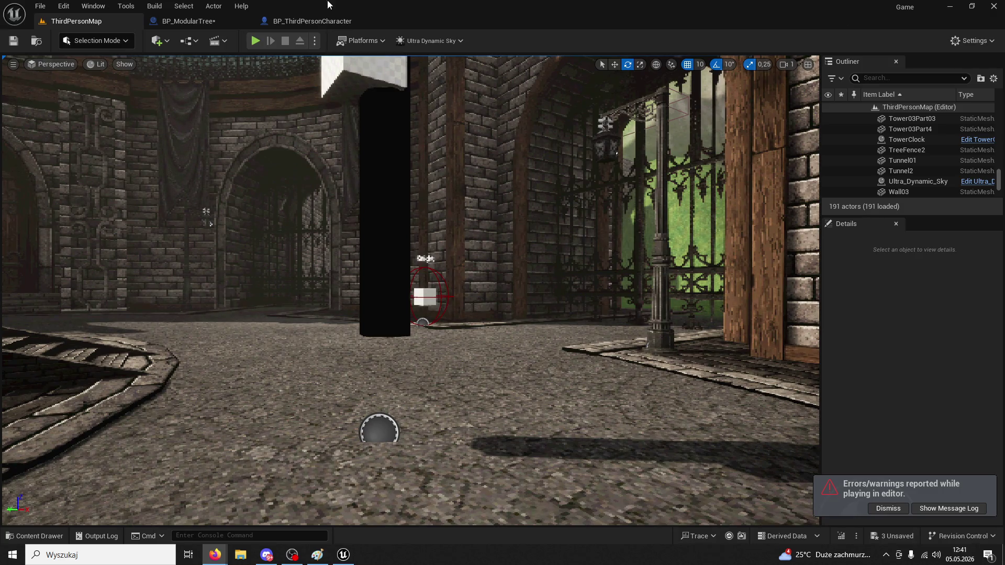
{"action": "left_click", "coordinate": [346, 21]}
{"action": "left_click", "coordinate": [225, 25]}
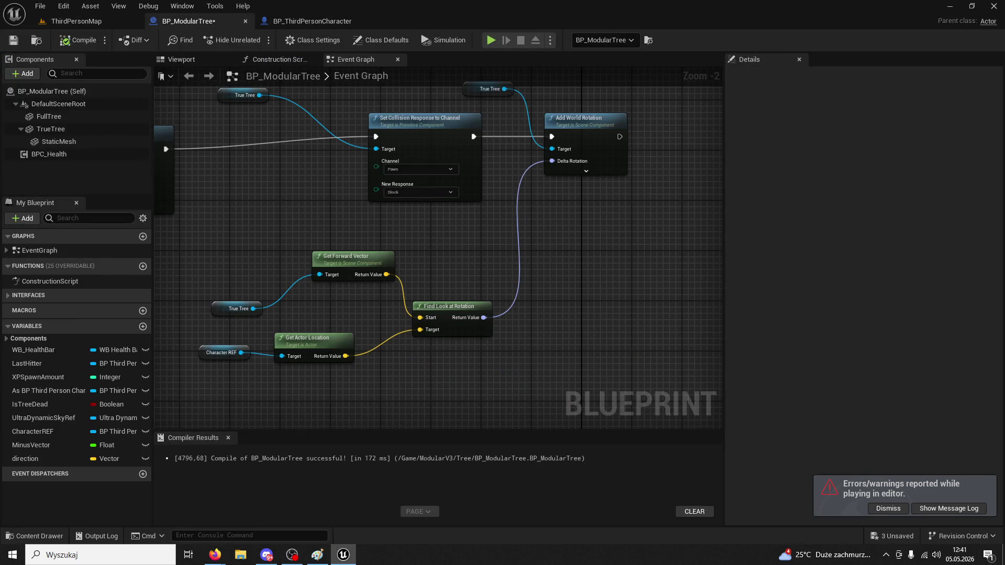
{"action": "key", "text": "alt+Tab"}
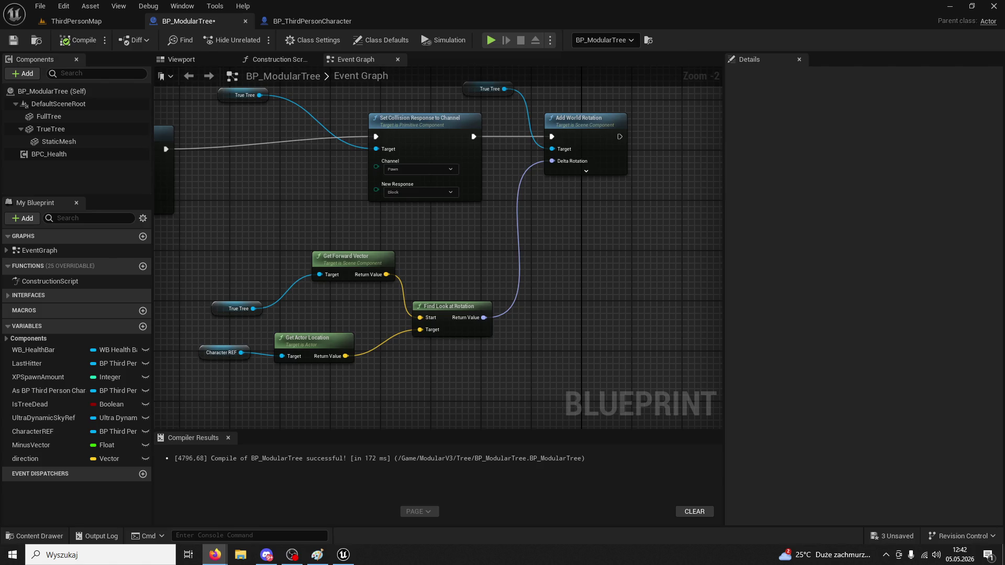
{"action": "left_click_drag", "start_coordinate": [484, 317], "coordinate": [548, 301]}
{"action": "left_click", "coordinate": [593, 266]}
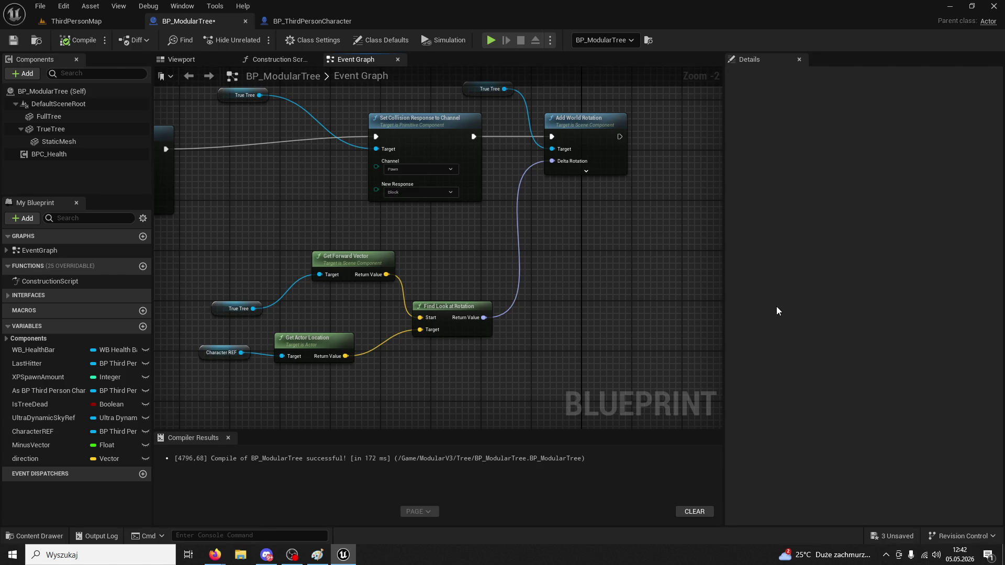
Break the look-at Return Value's link to Delta Rotation, trying and undoing a struct split
{"action": "right_click", "coordinate": [484, 318]}
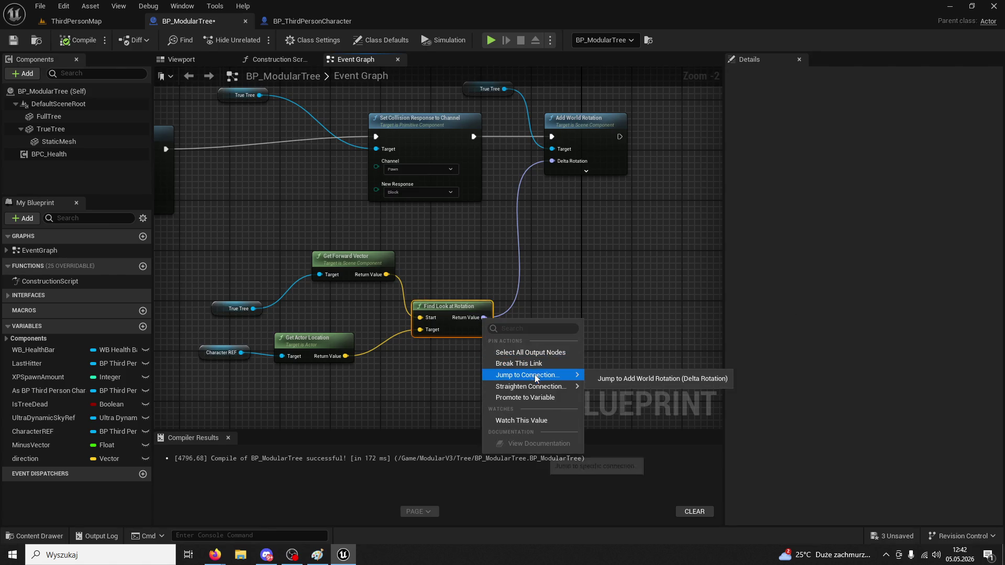
{"action": "left_click", "coordinate": [521, 364]}
{"action": "right_click", "coordinate": [485, 318]}
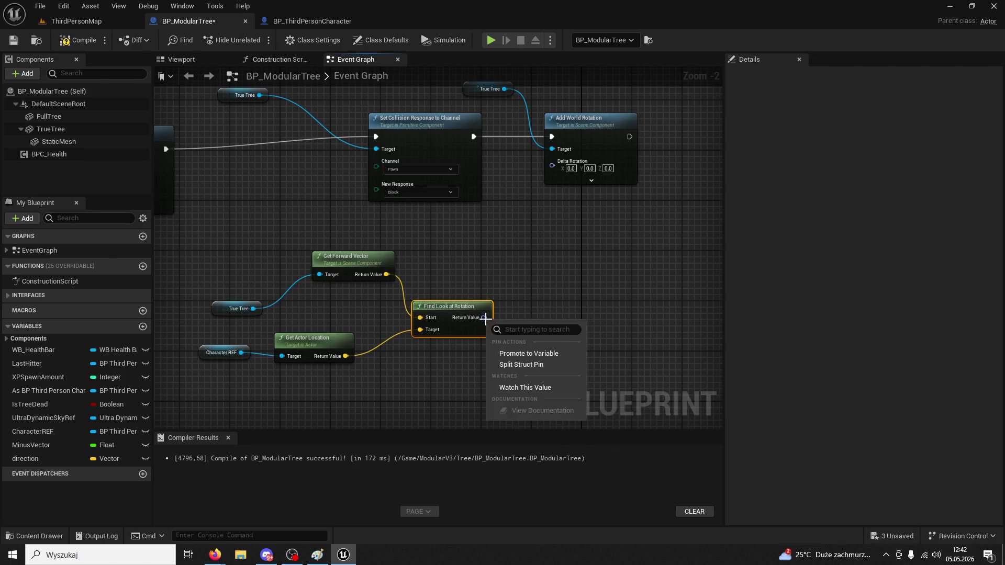
{"action": "left_click", "coordinate": [523, 365]}
{"action": "left_click", "coordinate": [537, 348]}
{"action": "mouse_move", "coordinate": [505, 342]}
{"action": "left_mouse_down"}
{"action": "mouse_move", "coordinate": [555, 168]}
{"action": "mouse_move", "coordinate": [582, 237]}
{"action": "left_mouse_up"}
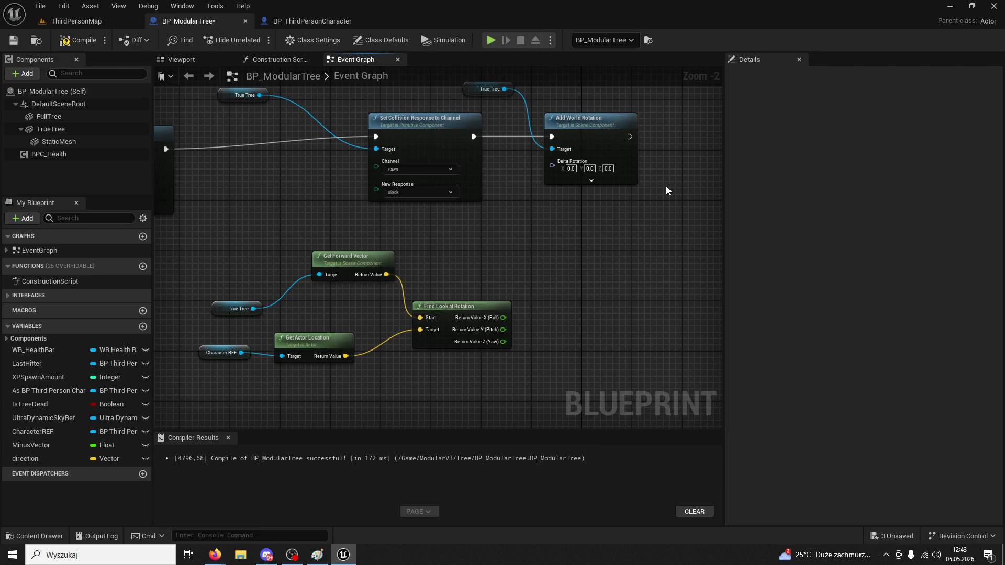
{"action": "key", "text": "ctrl+z"}
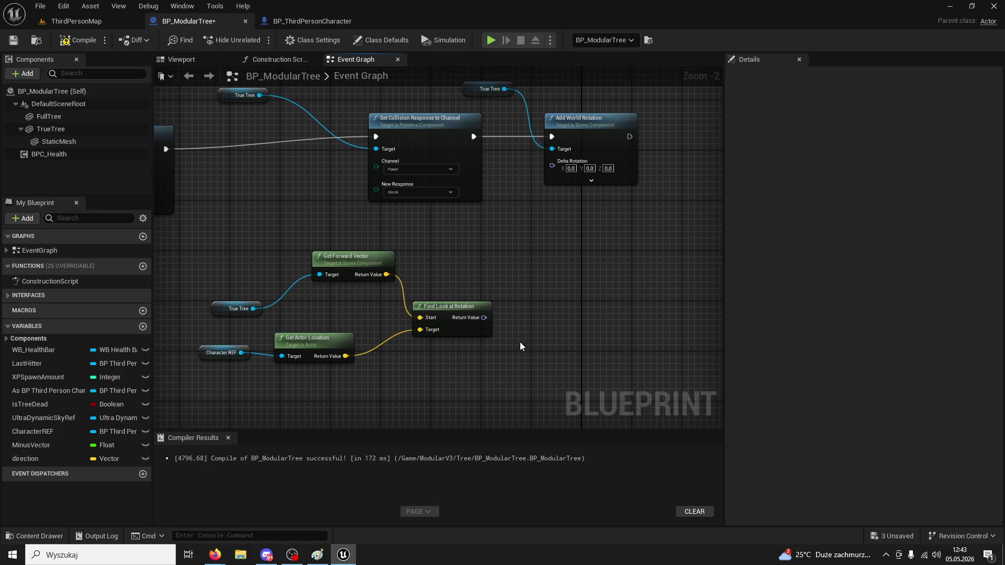
Split Delta Rotation and the look-at Return Value into separate Roll, Pitch and Yaw pins
{"action": "right_click", "coordinate": [484, 317]}
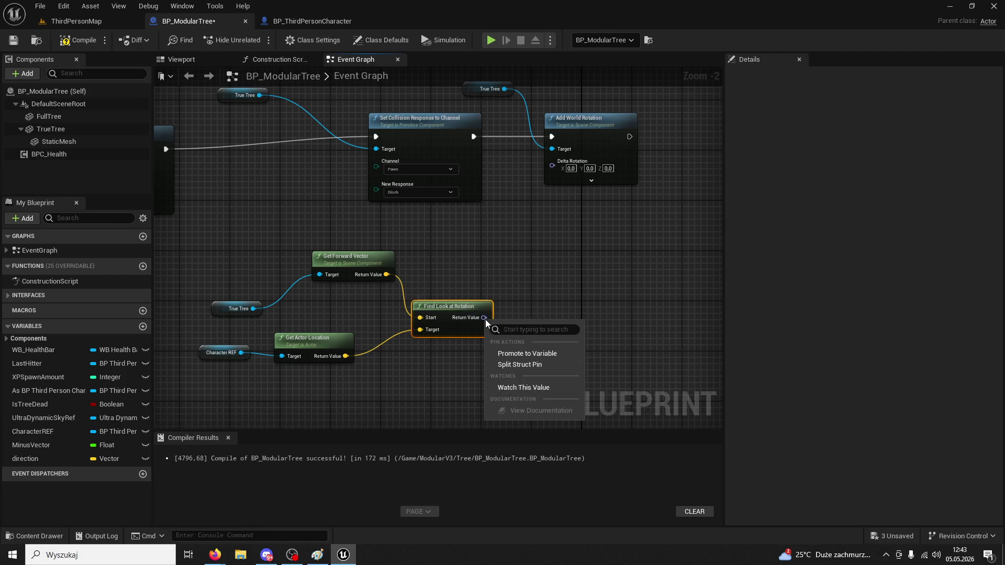
{"action": "left_click", "coordinate": [525, 369]}
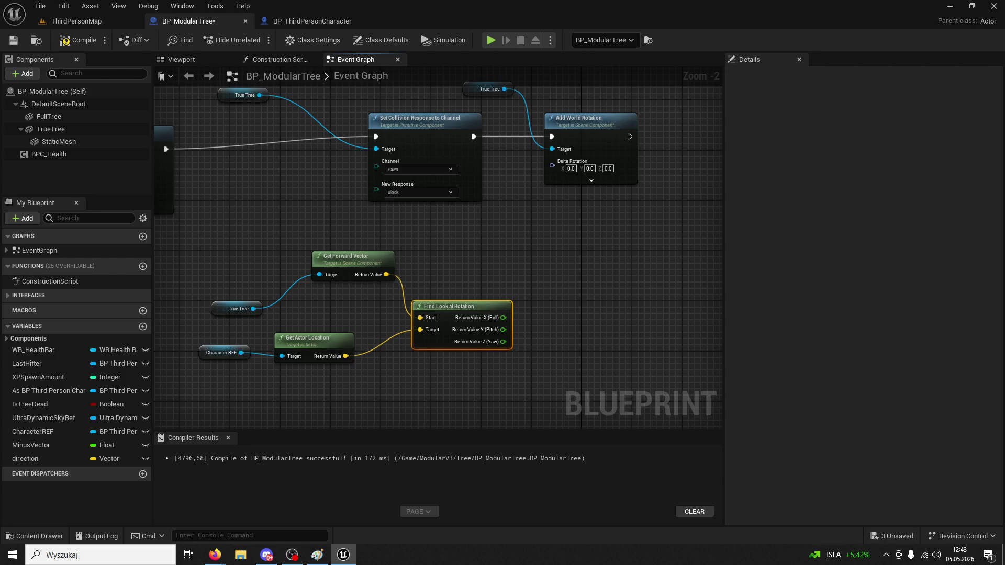
{"action": "key", "text": "alt+Tab"}
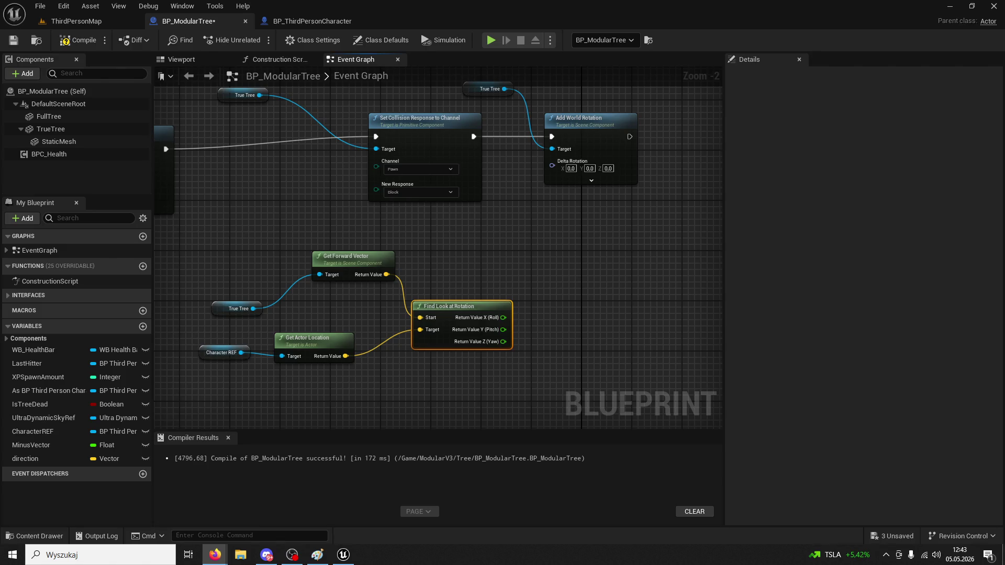
{"action": "left_click", "coordinate": [567, 294]}
{"action": "key", "text": "ctrl+z"}
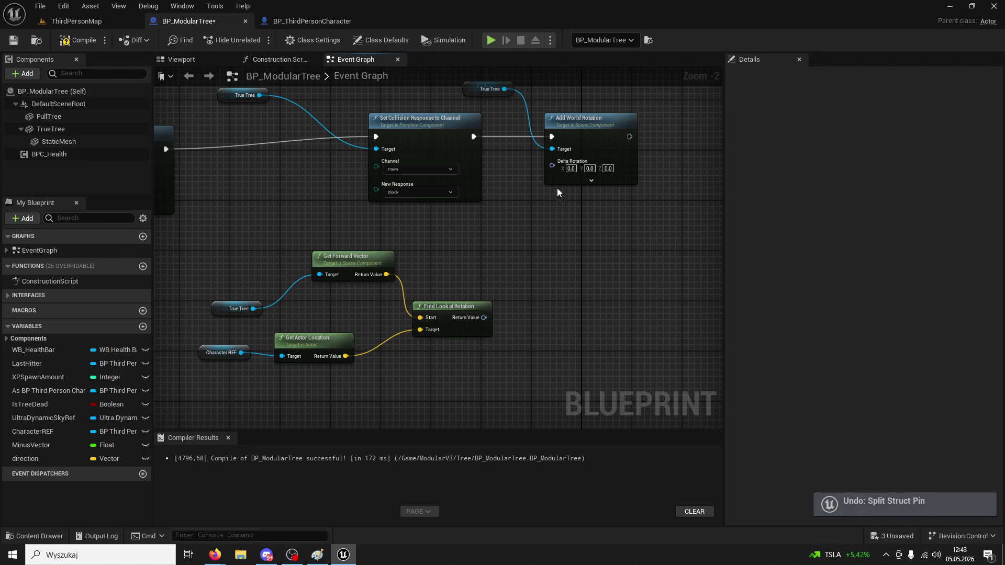
{"action": "right_click", "coordinate": [550, 166]}
{"action": "left_click", "coordinate": [576, 209]}
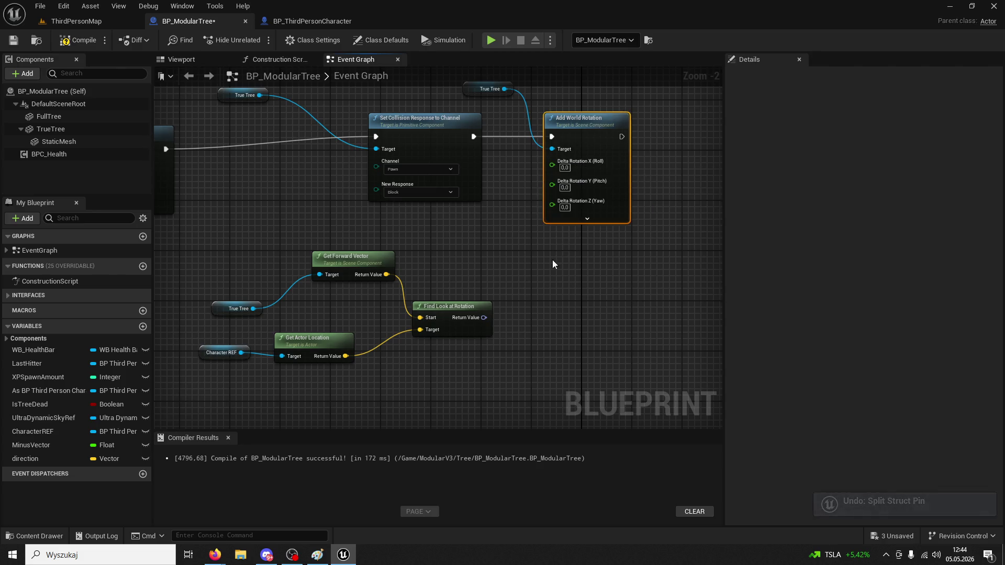
{"action": "right_click", "coordinate": [484, 318]}
{"action": "left_click", "coordinate": [536, 363]}
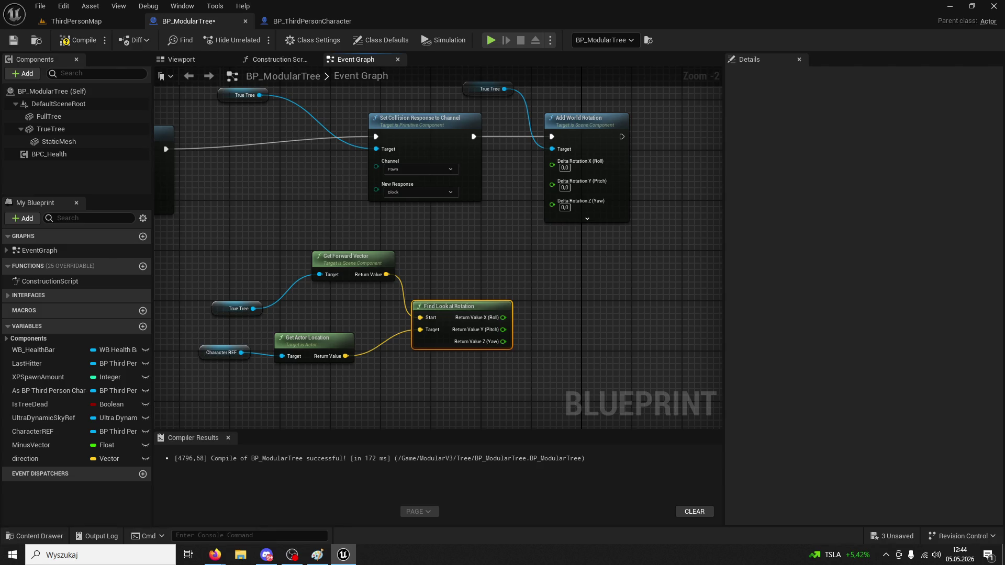
{"action": "key", "text": "alt+Tab"}
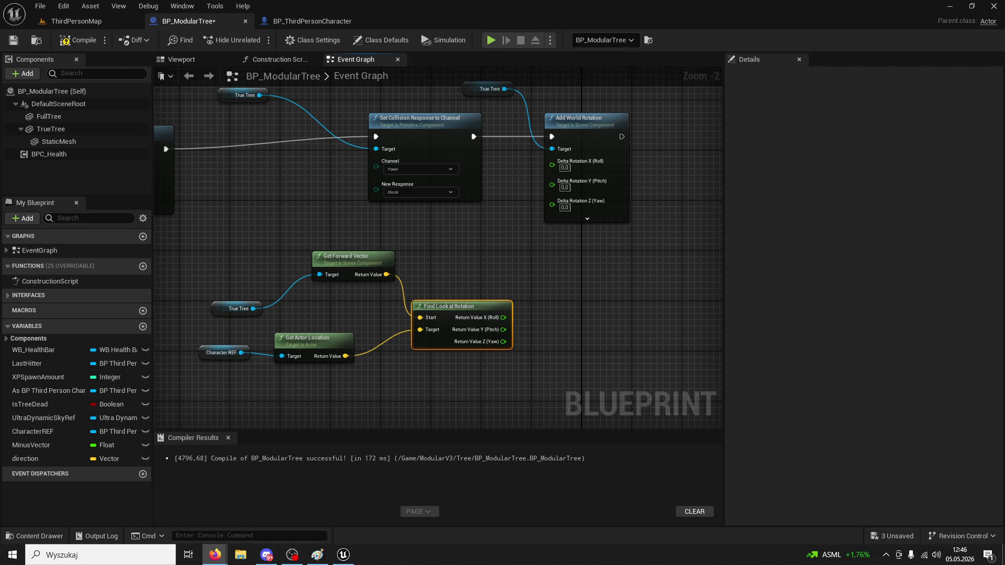
{"action": "mouse_move", "coordinate": [503, 329]}
{"action": "left_mouse_down"}
{"action": "mouse_move", "coordinate": [549, 232]}
{"action": "mouse_move", "coordinate": [549, 173]}
{"action": "mouse_move", "coordinate": [551, 190]}
{"action": "left_mouse_up"}
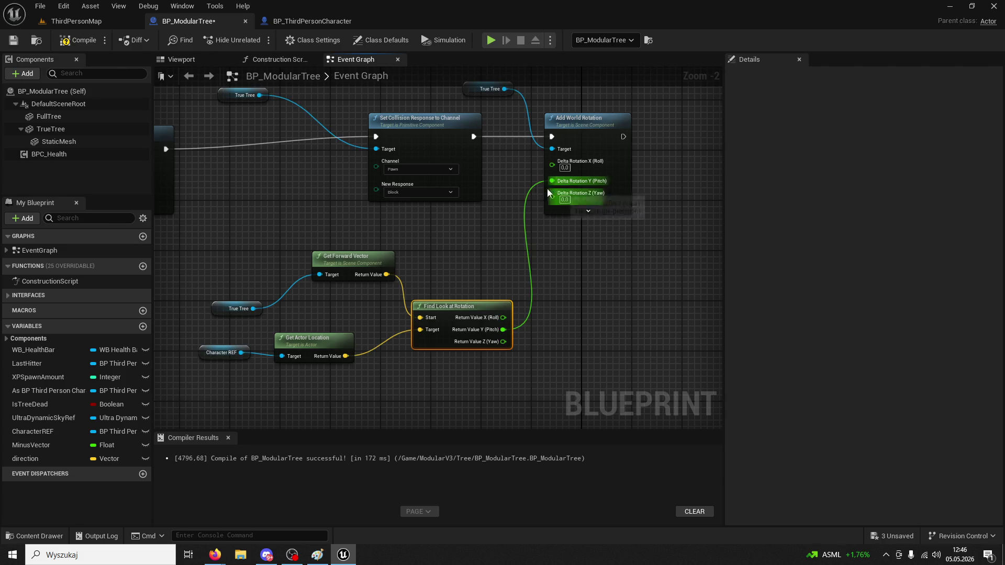
Play-test the Pitch-driven rotation, chopping the tree post four times, then reopen BP_ModularTree
{"action": "left_click", "coordinate": [76, 21]}
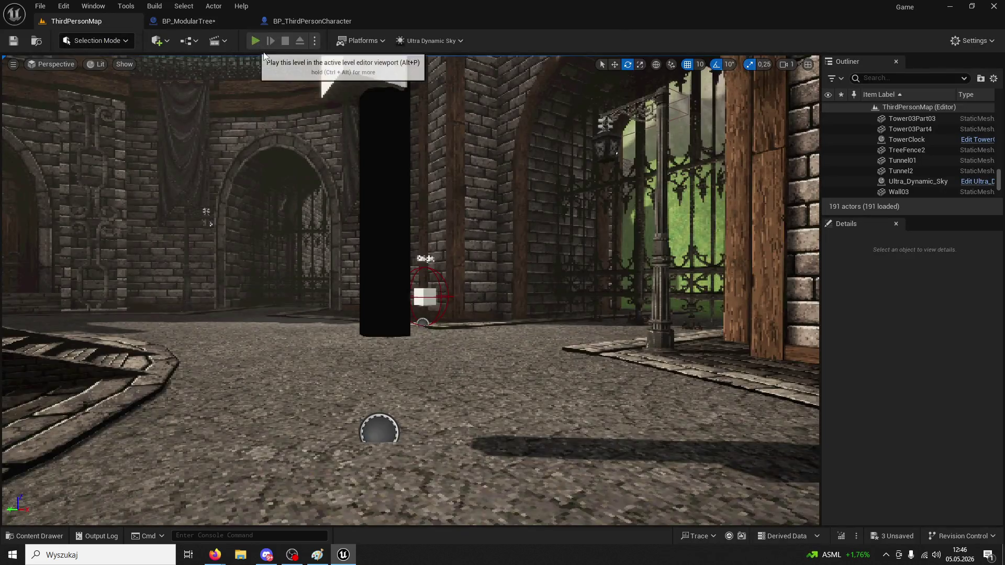
{"action": "left_click", "coordinate": [246, 41]}
{"action": "key", "text": "w"}
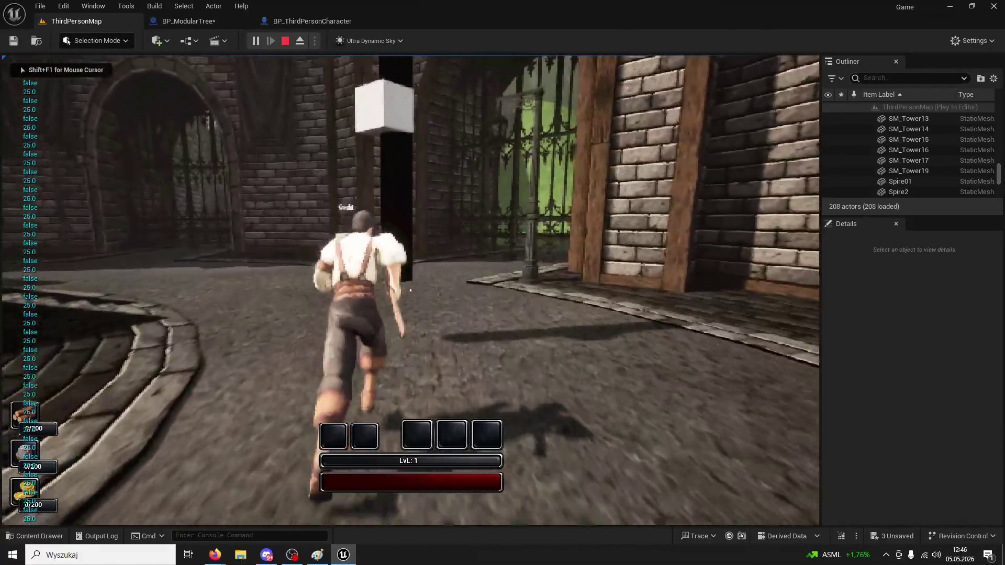
{"action": "left_click", "coordinate": [410, 290]}
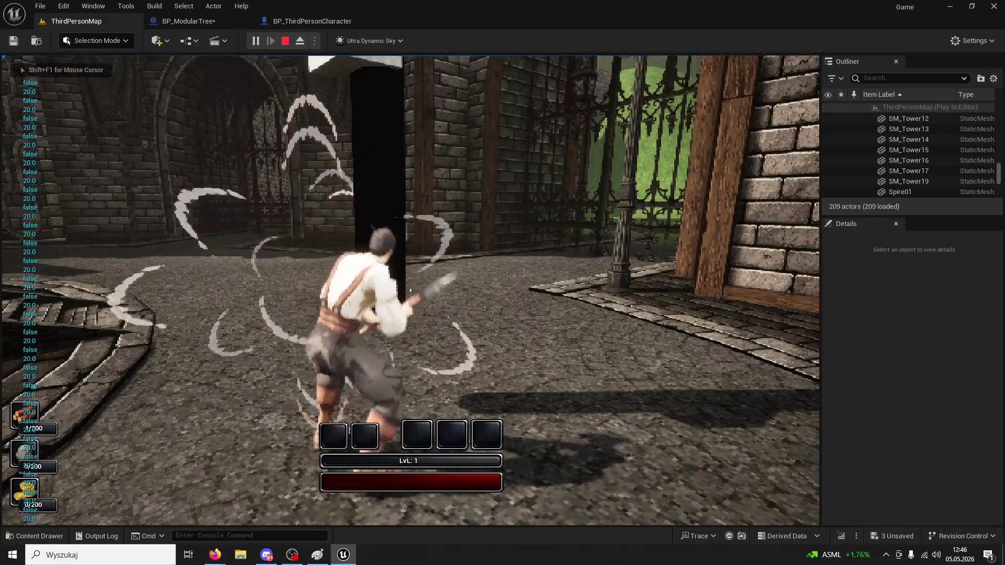
{"action": "left_click", "coordinate": [410, 291]}
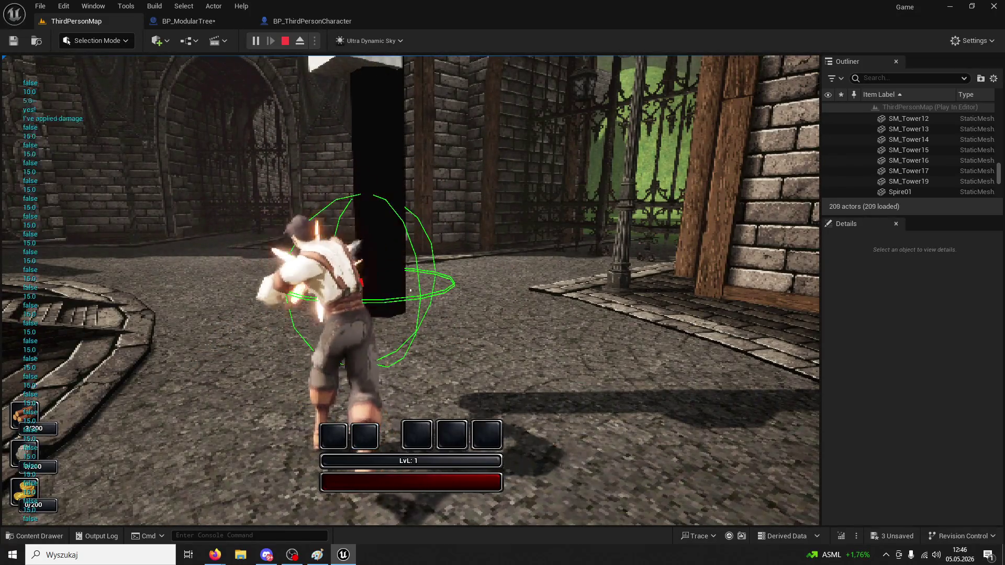
{"action": "left_click", "coordinate": [410, 291]}
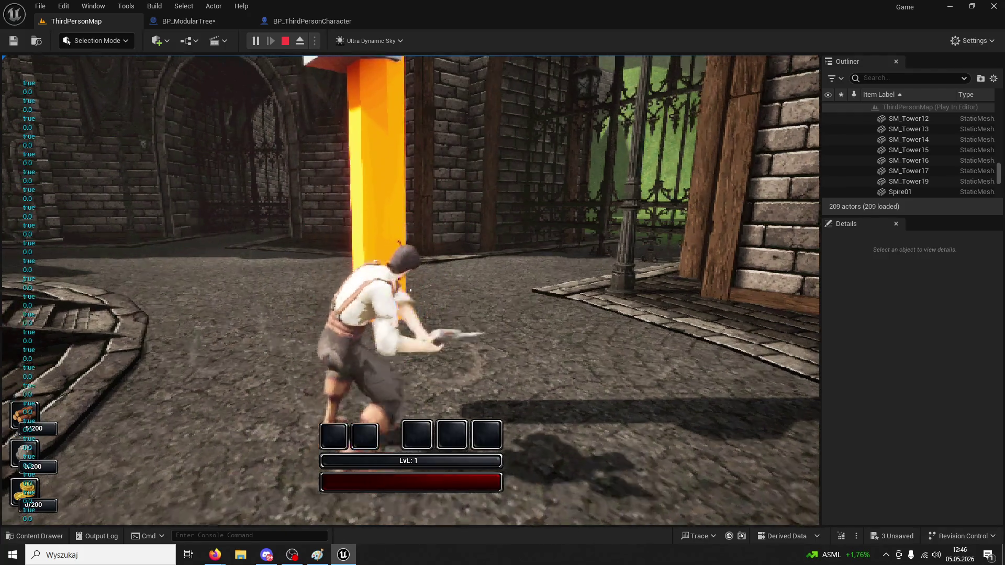
{"action": "left_click", "coordinate": [410, 291]}
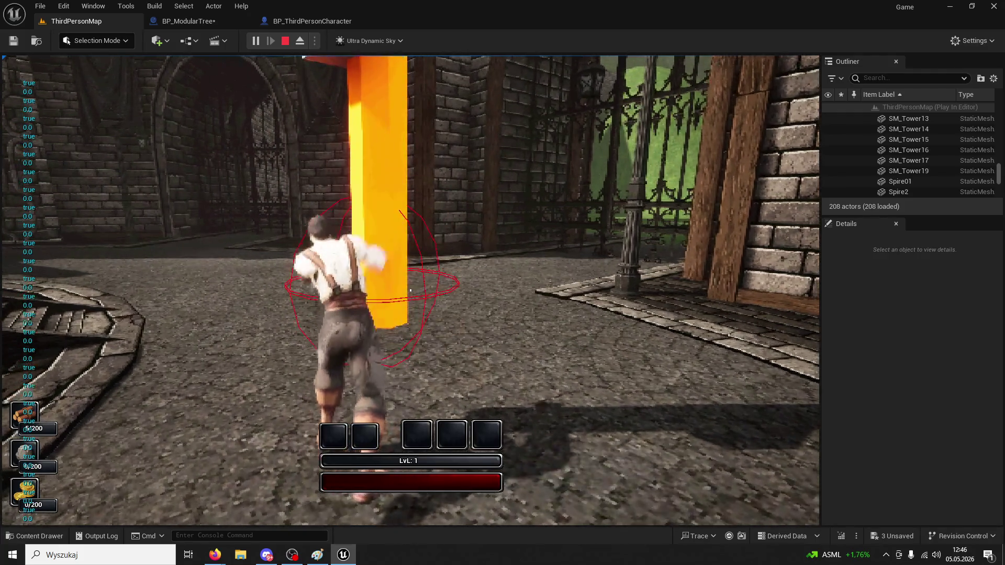
{"action": "key", "text": "Escape"}
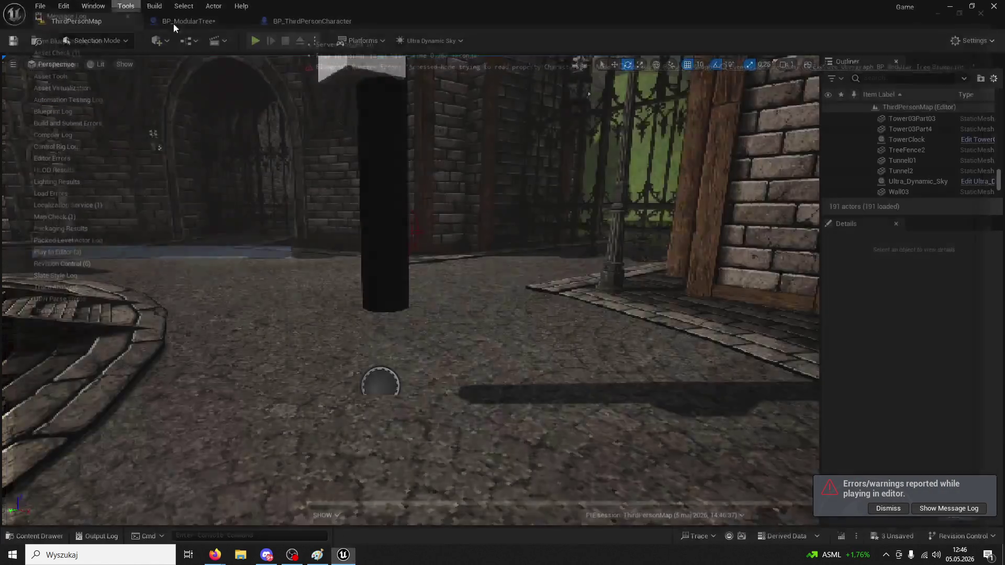
{"action": "left_click", "coordinate": [291, 22]}
{"action": "left_click", "coordinate": [217, 17]}
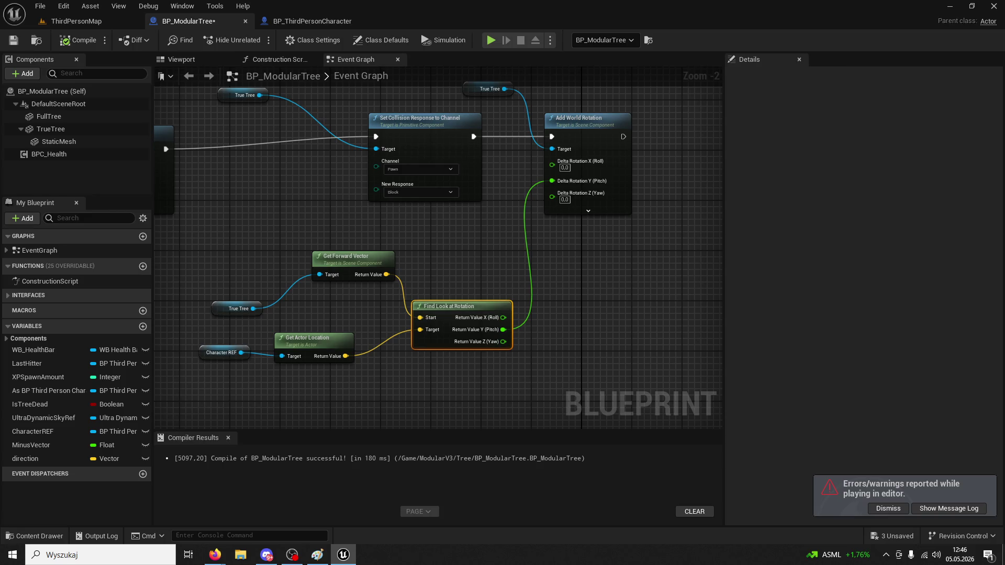
Multiply the look-at pitch by 90 and wire the product into Delta Rotation's pitch
{"action": "mouse_move", "coordinate": [503, 329]}
{"action": "left_mouse_down"}
{"action": "mouse_move", "coordinate": [521, 334]}
{"action": "mouse_move", "coordinate": [539, 321]}
{"action": "left_mouse_up"}
{"action": "type", "text": "multiply"}
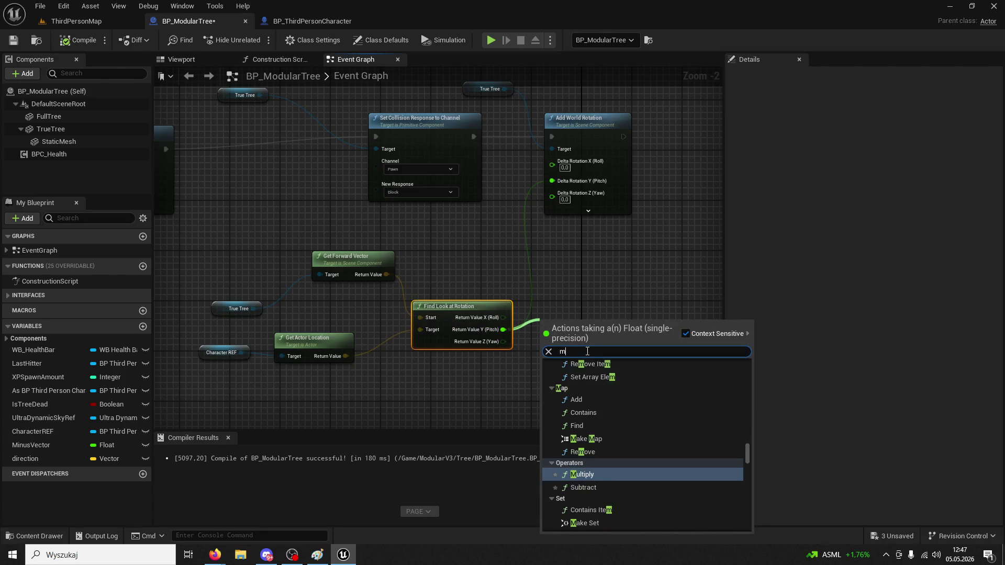
{"action": "key", "text": "Return"}
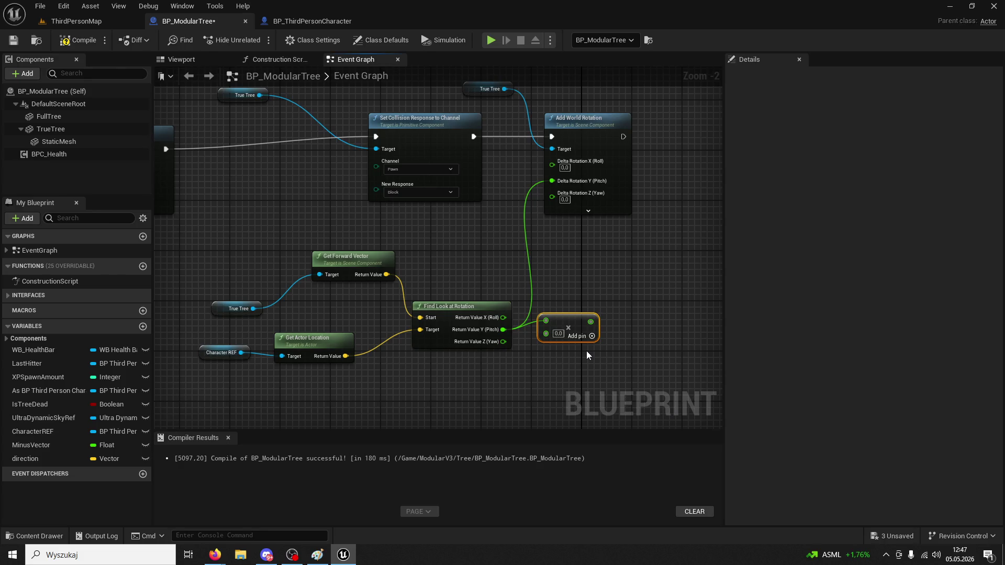
{"action": "left_click", "coordinate": [559, 334]}
{"action": "type", "text": "90"}
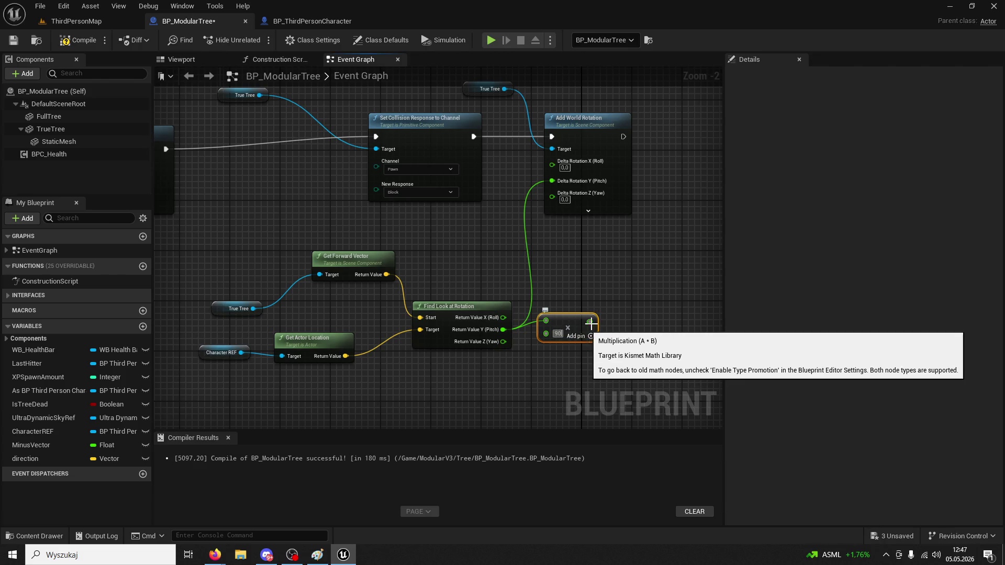
{"action": "mouse_move", "coordinate": [593, 321]}
{"action": "left_mouse_down"}
{"action": "mouse_move", "coordinate": [598, 290]}
{"action": "mouse_move", "coordinate": [558, 181]}
{"action": "left_mouse_up"}
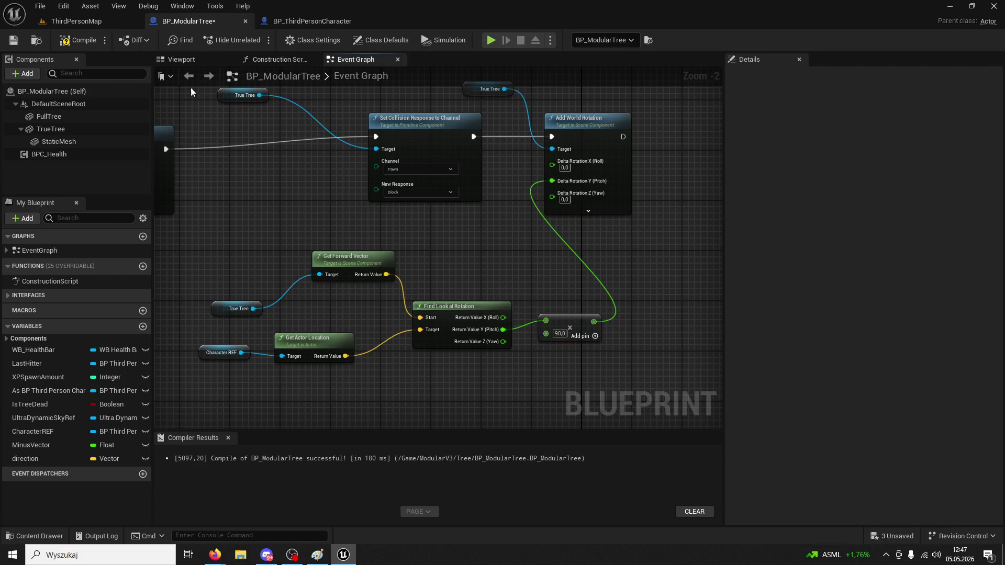
Play-test the chop in ThirdPersonMap, then return to the BP_ModularTree Event Graph
{"action": "left_click", "coordinate": [76, 21]}
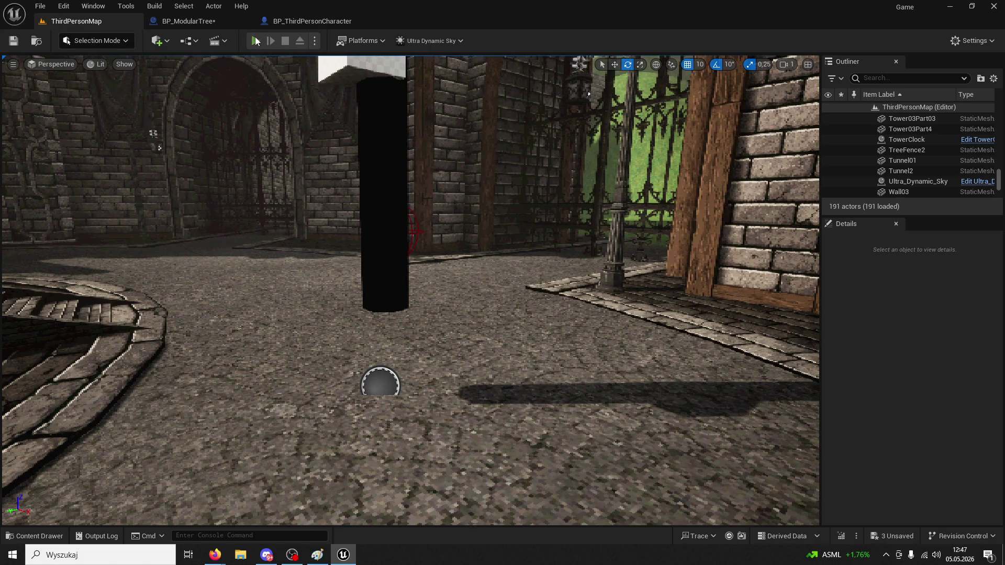
{"action": "left_click", "coordinate": [256, 41]}
{"action": "key", "text": "w"}
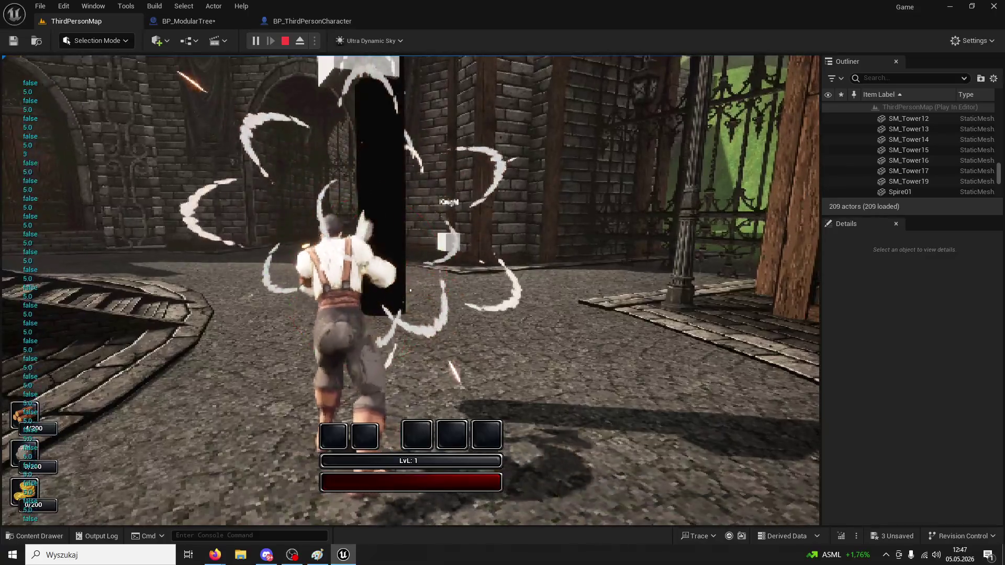
{"action": "key", "text": "Escape"}
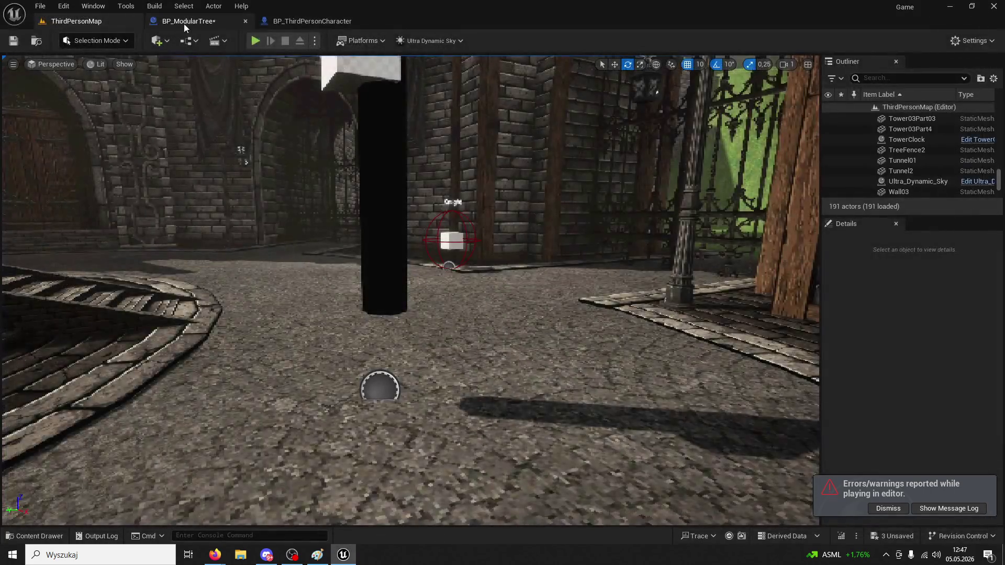
{"action": "left_click", "coordinate": [183, 23]}
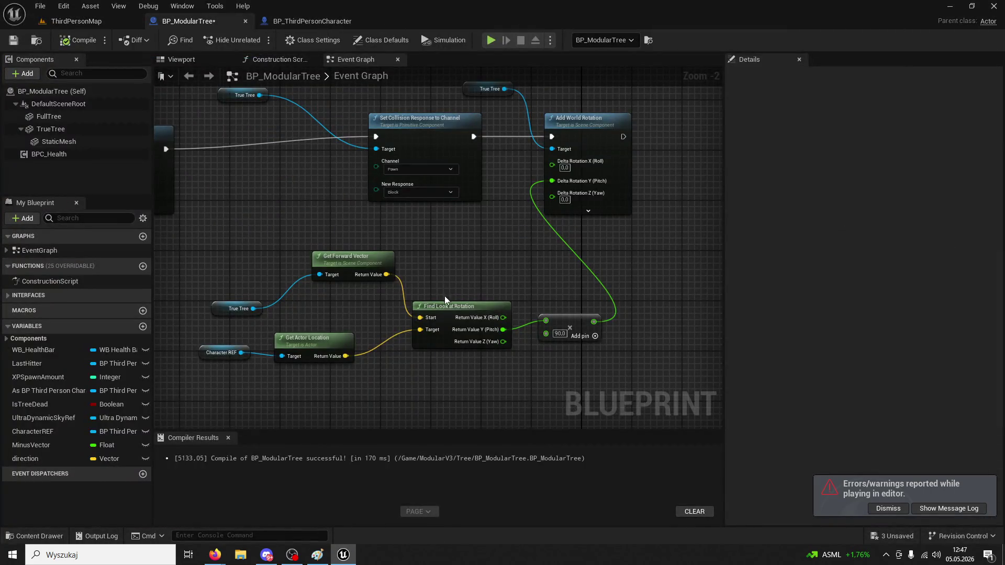
Branch a second Find Look at Rotation off Get Forward Vector, targeting actor location, feeding a new Add World Rotation
{"action": "left_click_drag", "start_coordinate": [386, 274], "coordinate": [466, 272]}
{"action": "type", "text": "find look at rotation"}
{"action": "key", "text": "Return"}
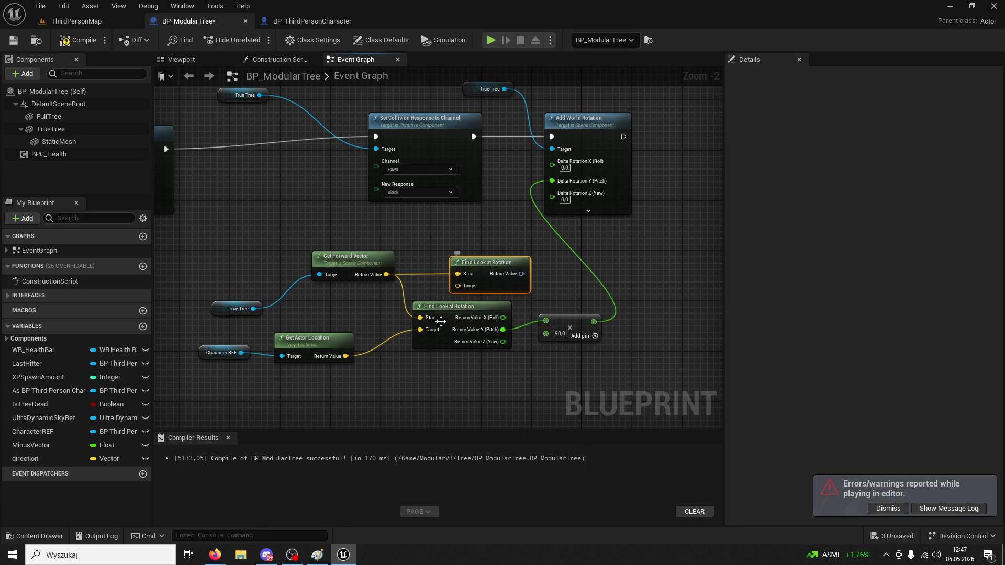
{"action": "left_click_drag", "start_coordinate": [457, 286], "coordinate": [345, 356]}
{"action": "mouse_move", "coordinate": [521, 274]}
{"action": "left_mouse_down"}
{"action": "mouse_move", "coordinate": [542, 196]}
{"action": "mouse_move", "coordinate": [513, 183]}
{"action": "mouse_move", "coordinate": [640, 179]}
{"action": "left_mouse_up"}
{"action": "type", "text": "add world rotatio"}
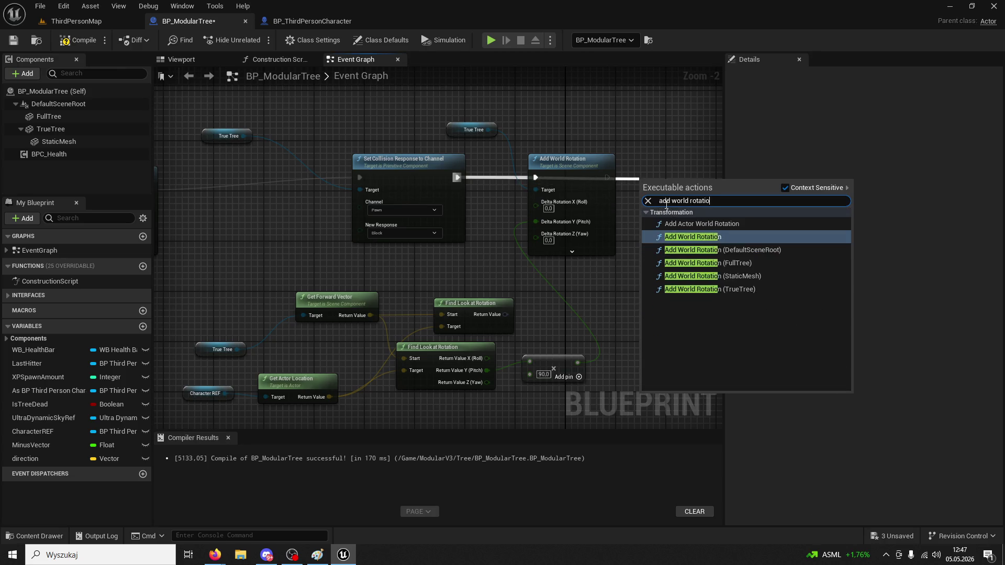
{"action": "key", "text": "Return"}
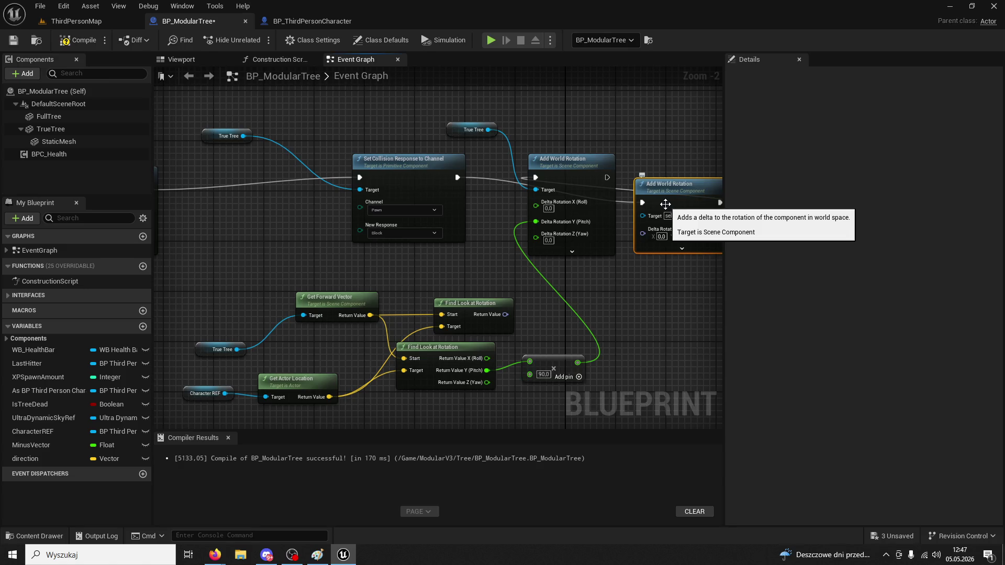
Break the old execution link, then wire True Tree to Target and the look-at result to Delta Rotation
{"action": "right_click", "coordinate": [536, 178]}
{"action": "left_click", "coordinate": [559, 219]}
{"action": "left_click_drag", "start_coordinate": [676, 184], "coordinate": [663, 103]}
{"action": "left_click_drag", "start_coordinate": [488, 130], "coordinate": [628, 136]}
{"action": "left_click_drag", "start_coordinate": [505, 314], "coordinate": [647, 162]}
{"action": "mouse_move", "coordinate": [471, 303]}
{"action": "left_mouse_down"}
{"action": "mouse_move", "coordinate": [471, 272]}
{"action": "mouse_move", "coordinate": [630, 150]}
{"action": "left_mouse_up"}
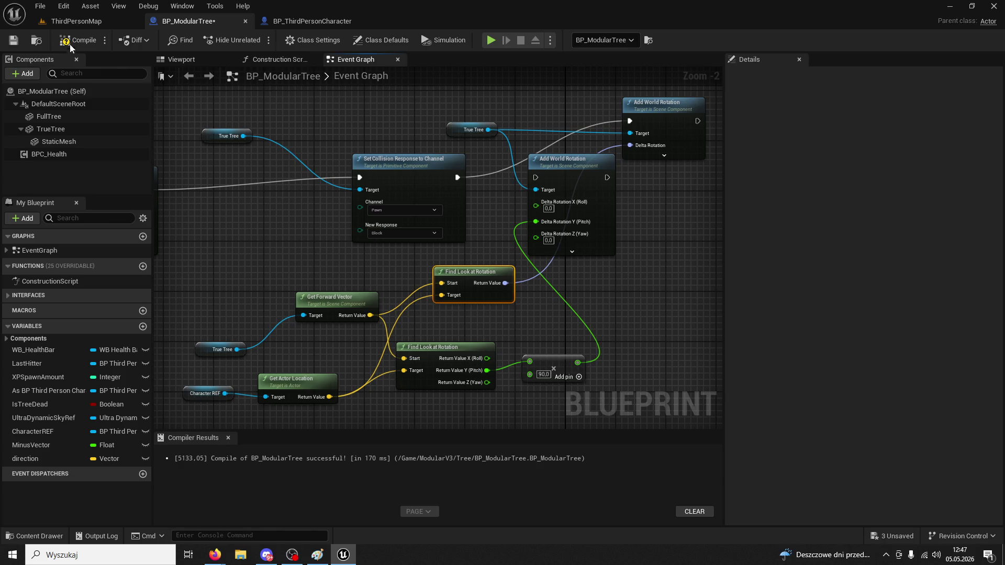
Compile, then play-test by chopping the tree five times before stopping the session
{"action": "left_click", "coordinate": [76, 21]}
{"action": "left_click", "coordinate": [253, 40]}
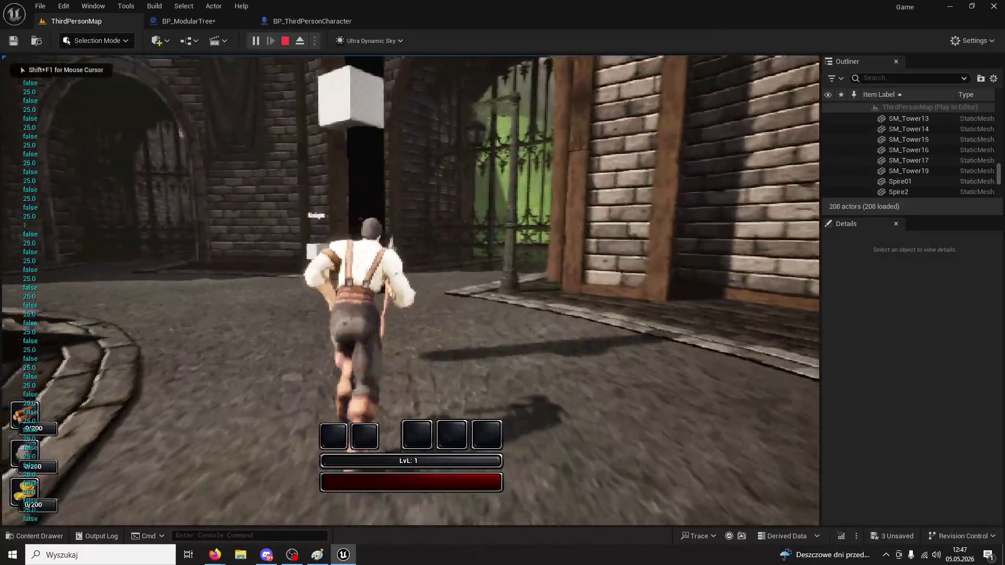
{"action": "left_click", "coordinate": [410, 291]}
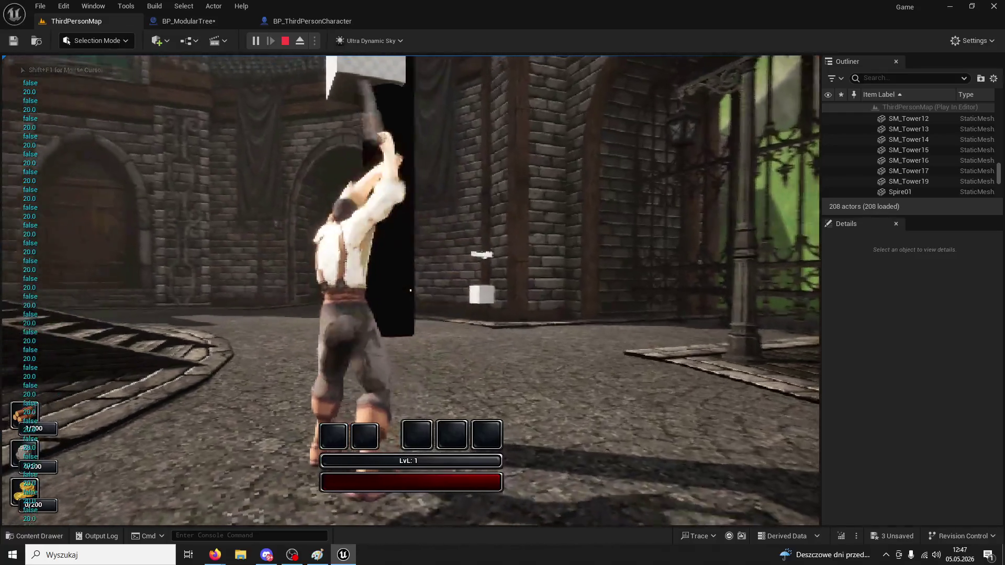
{"action": "left_click", "coordinate": [410, 290]}
{"action": "left_click", "coordinate": [410, 291]}
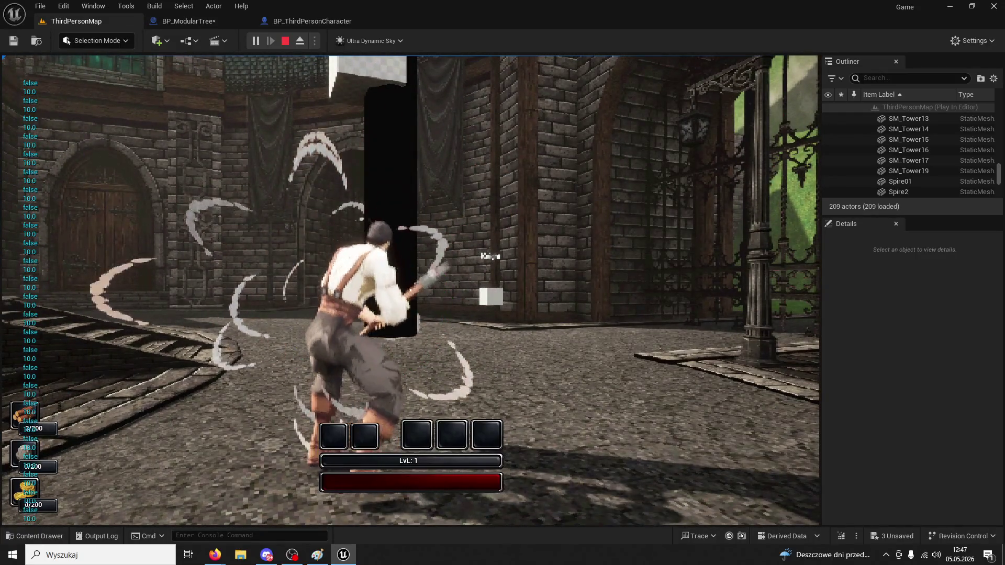
{"action": "left_click", "coordinate": [410, 290]}
{"action": "left_click", "coordinate": [410, 290]}
{"action": "key", "text": "Escape"}
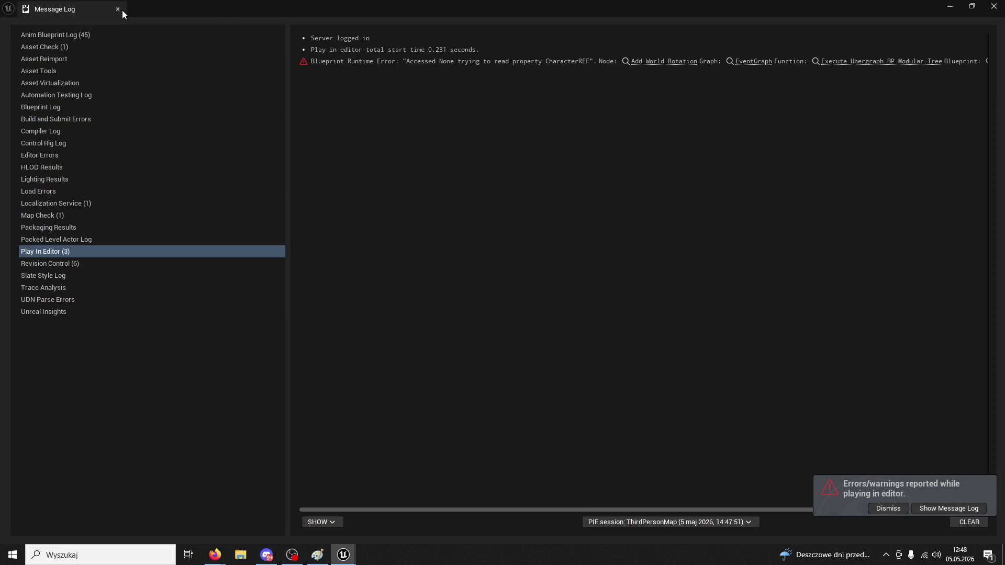
Close the message log and inspect the rotation nodes in BP_ModularTree's Event Graph, moving the upper Find Look at Rotation down
{"action": "left_click", "coordinate": [119, 9]}
{"action": "left_click", "coordinate": [301, 22]}
{"action": "left_click", "coordinate": [214, 22]}
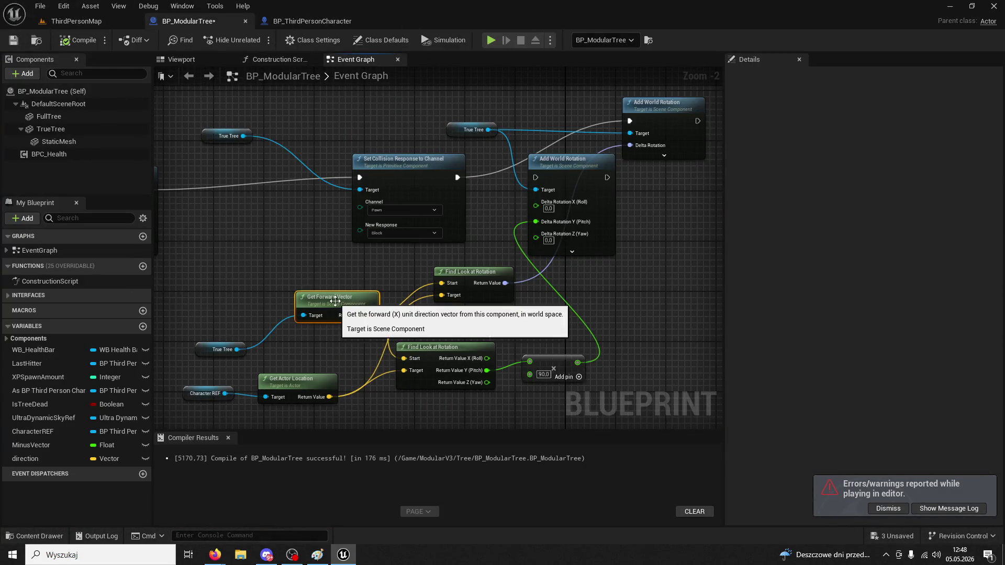
{"action": "left_click", "coordinate": [314, 378]}
{"action": "left_click", "coordinate": [471, 347]}
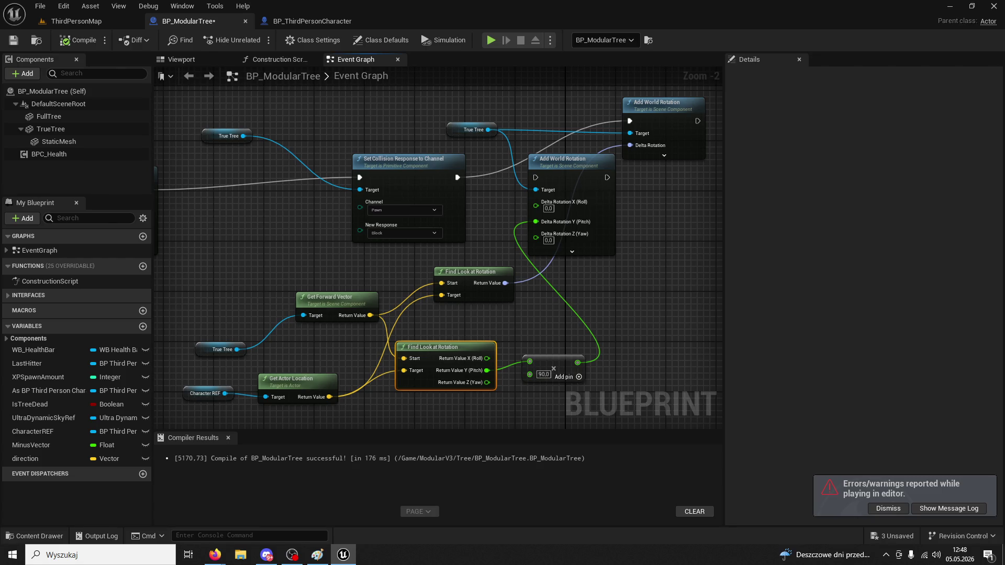
{"action": "key", "text": "alt+Tab"}
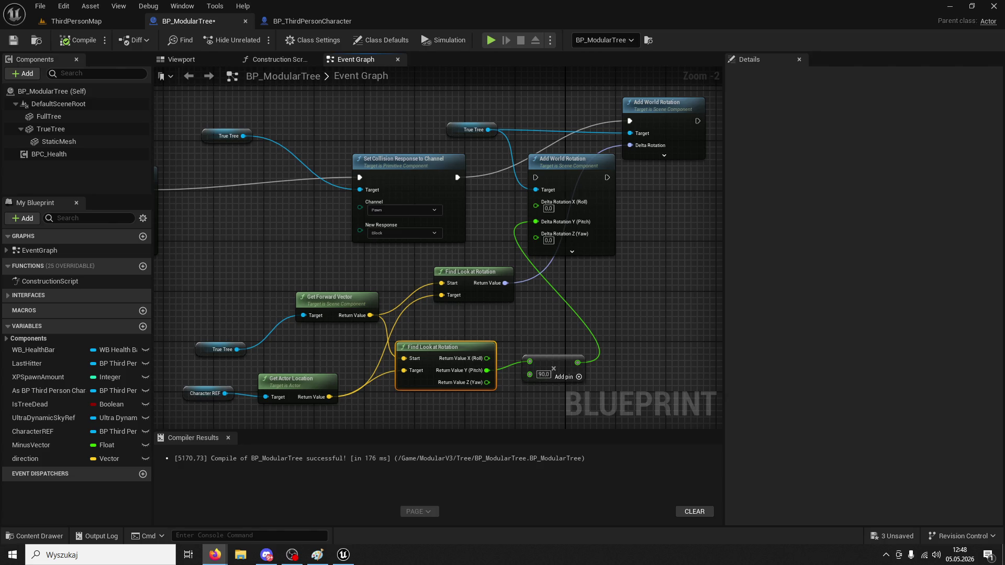
{"action": "left_click", "coordinate": [536, 360]}
{"action": "left_click", "coordinate": [484, 269]}
{"action": "mouse_move", "coordinate": [484, 269]}
{"action": "left_mouse_down"}
{"action": "mouse_move", "coordinate": [489, 285]}
{"action": "mouse_move", "coordinate": [479, 295]}
{"action": "left_mouse_up"}
Delete the old Add World Rotation node and reposition True Tree and the lower Find Look at Rotation
{"action": "left_click", "coordinate": [470, 350]}
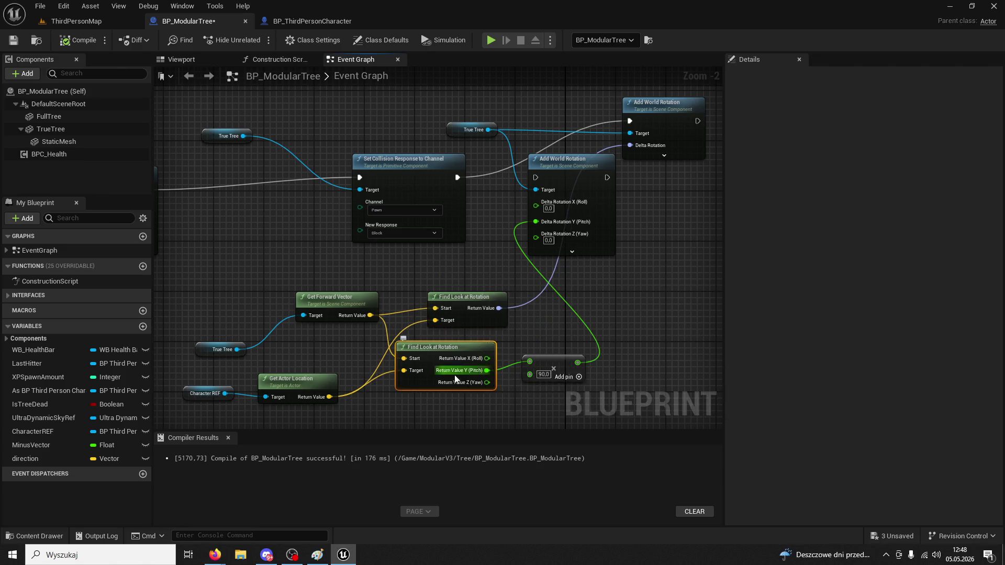
{"action": "left_click_drag", "start_coordinate": [582, 169], "coordinate": [643, 221]}
{"action": "key", "text": "Delete"}
{"action": "left_click_drag", "start_coordinate": [460, 131], "coordinate": [504, 182]}
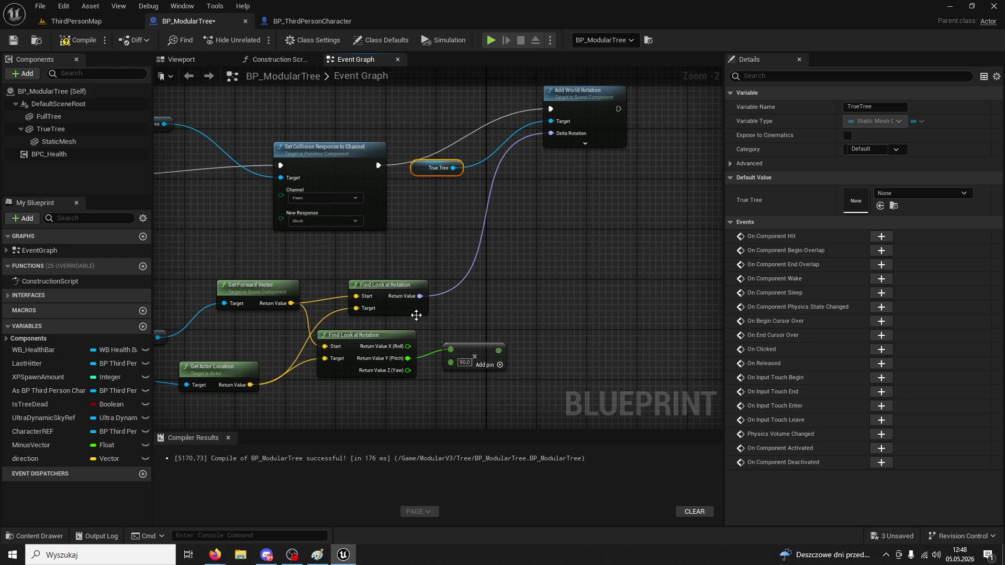
{"action": "left_click", "coordinate": [397, 338]}
{"action": "left_click_drag", "start_coordinate": [397, 338], "coordinate": [415, 356]}
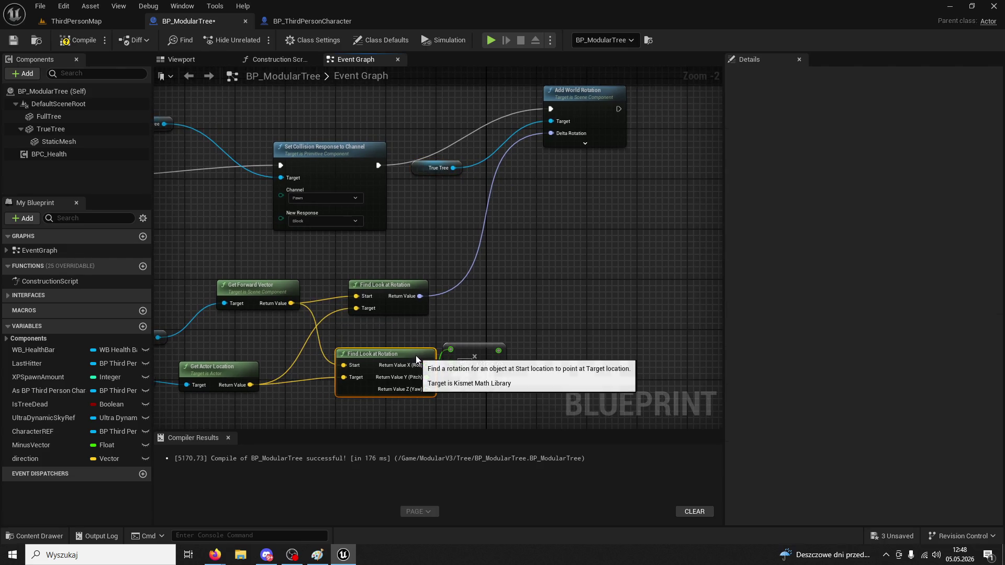
{"action": "left_click", "coordinate": [501, 354]}
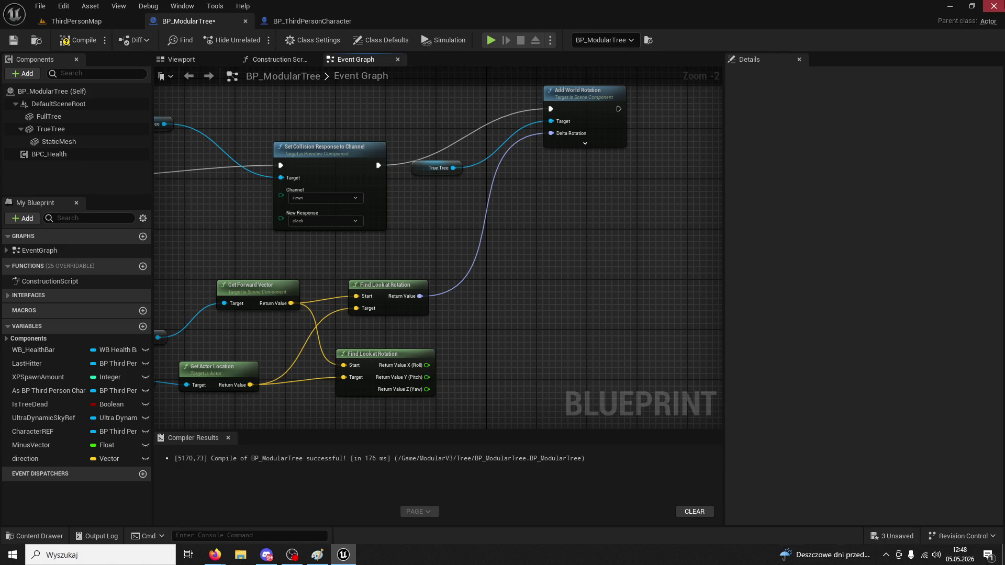
{"action": "left_click", "coordinate": [215, 554]}
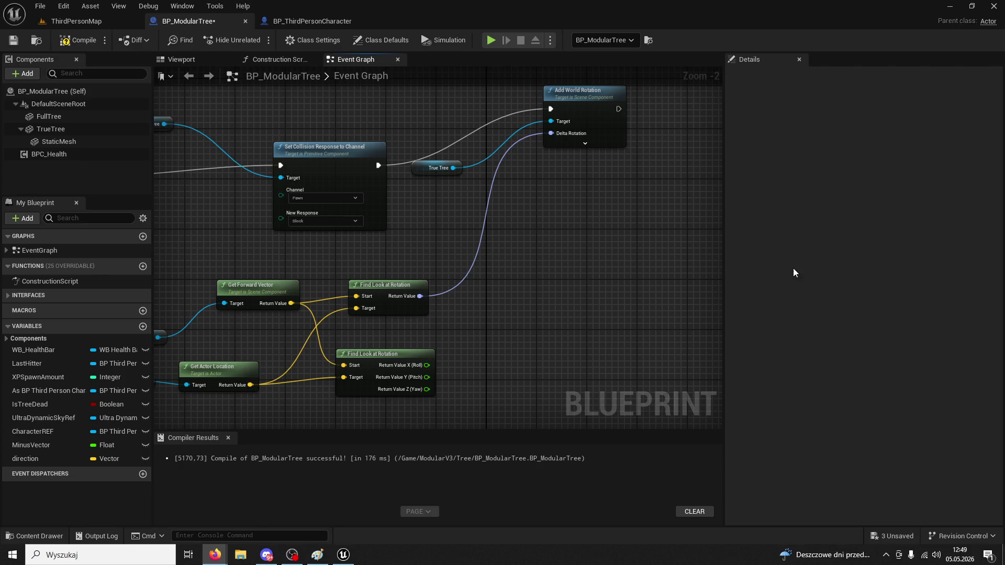
Play ThirdPersonMap, chop the tree four times, stop, and close the error log
{"action": "left_click", "coordinate": [197, 61]}
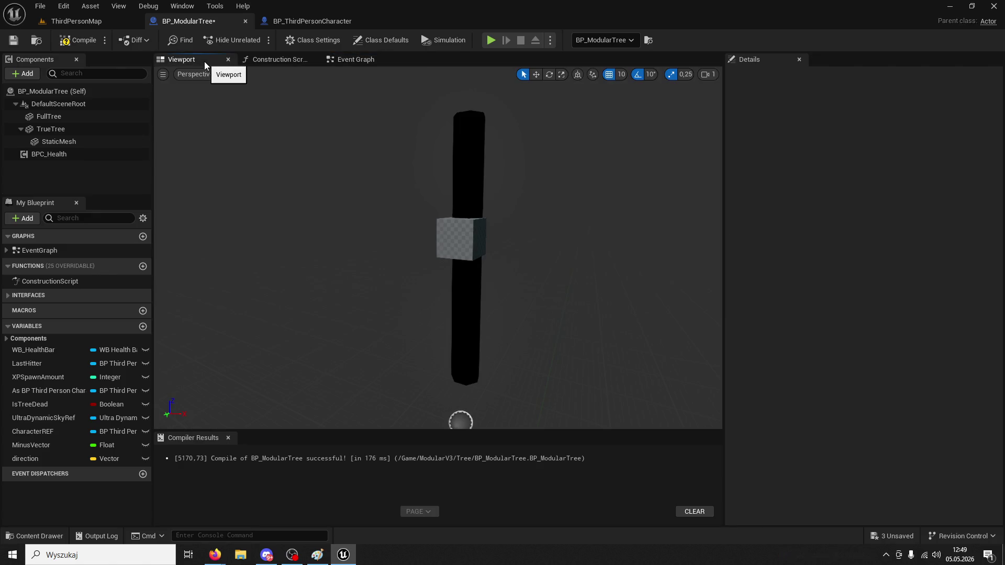
{"action": "left_click", "coordinate": [72, 24]}
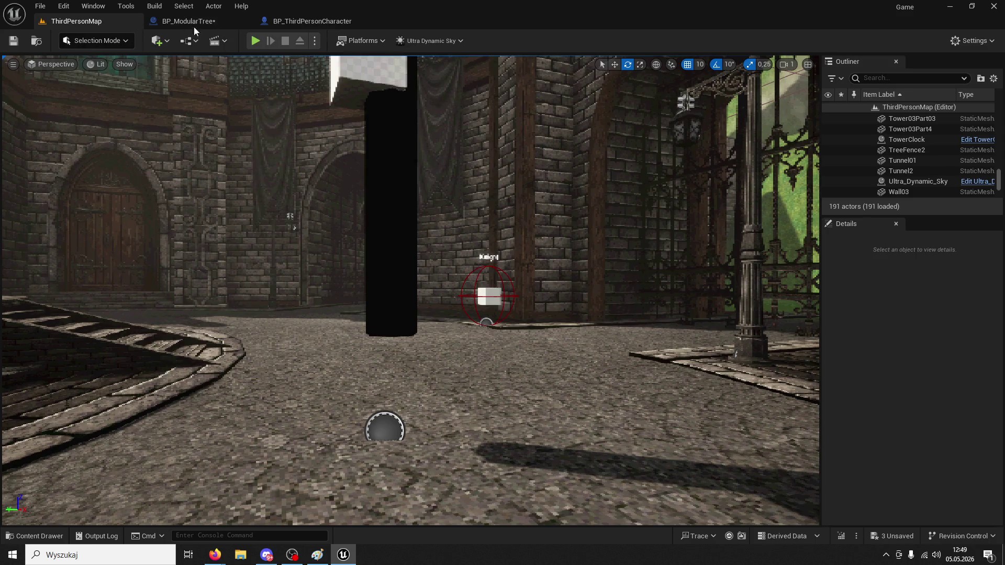
{"action": "left_click", "coordinate": [255, 42]}
{"action": "key", "text": "w"}
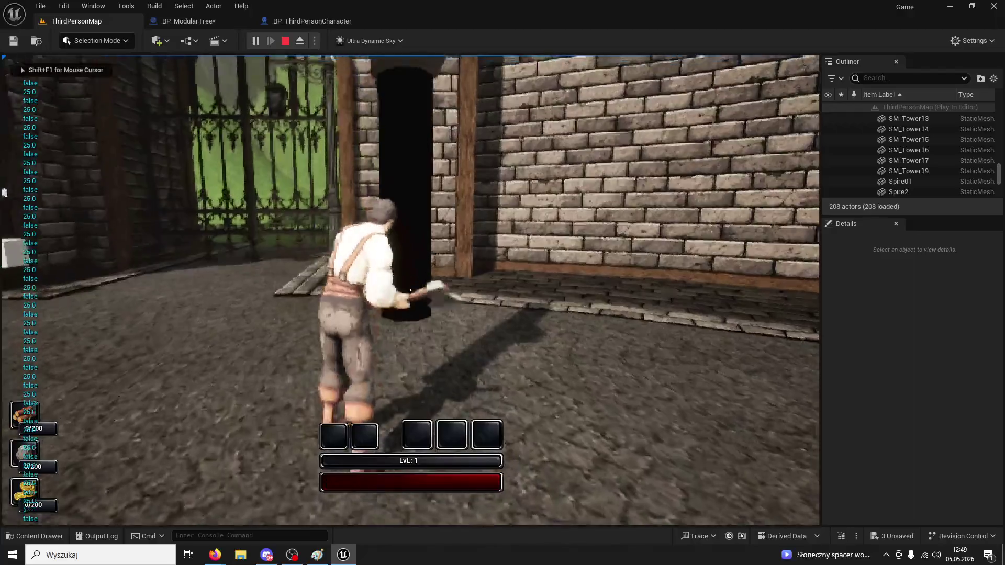
{"action": "left_click", "coordinate": [410, 289]}
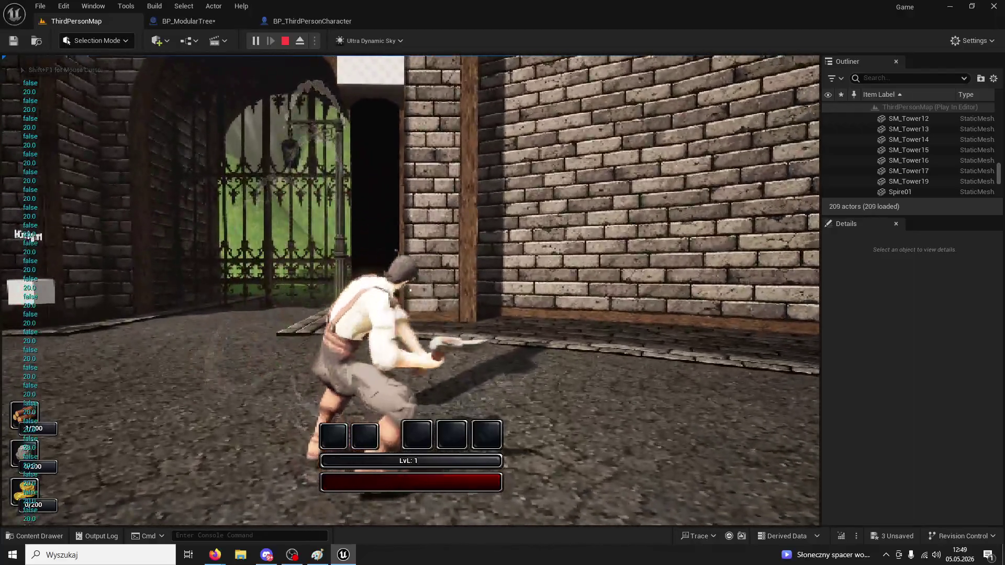
{"action": "left_click", "coordinate": [411, 290]}
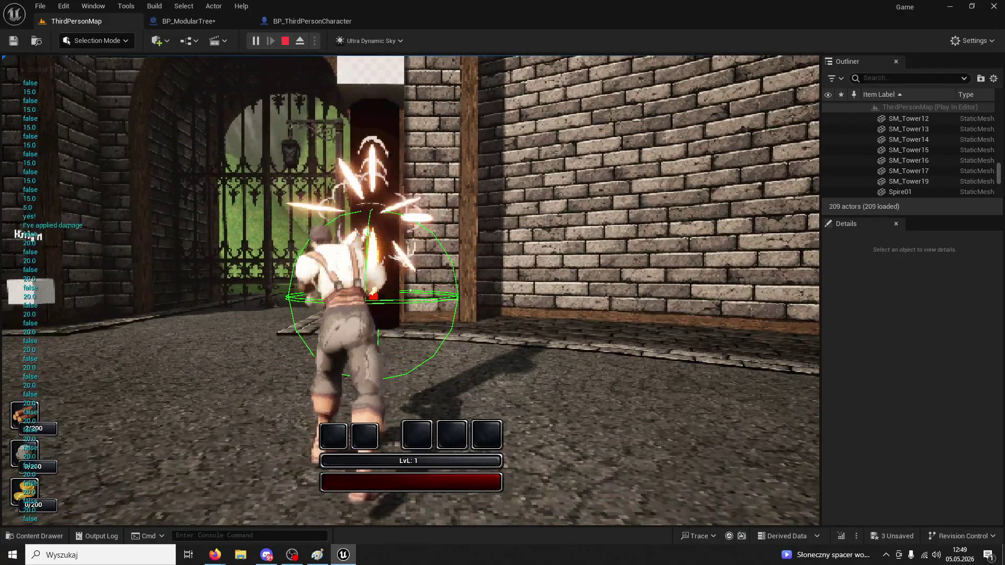
{"action": "left_click", "coordinate": [411, 290]}
{"action": "left_click", "coordinate": [411, 289]}
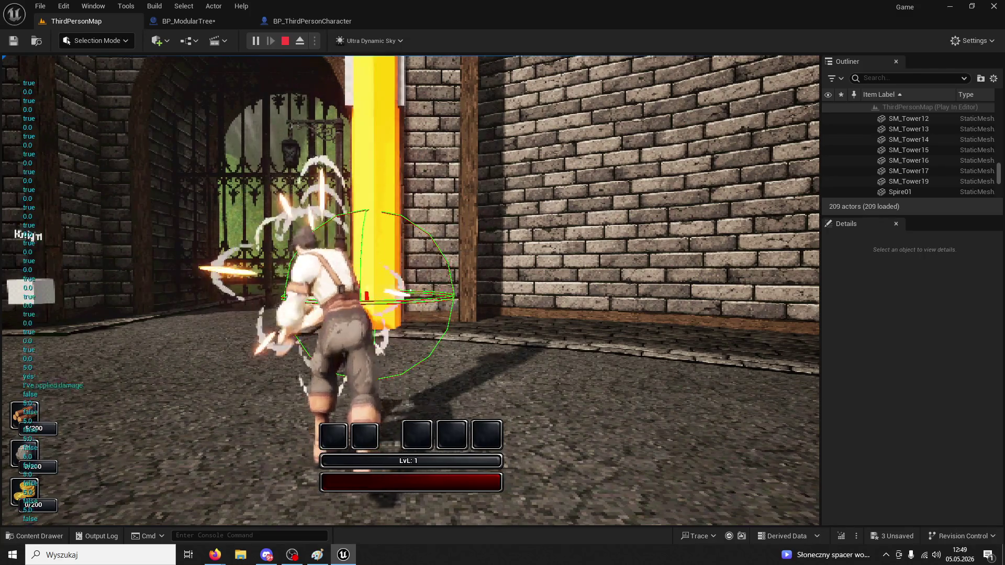
{"action": "key", "text": "Escape"}
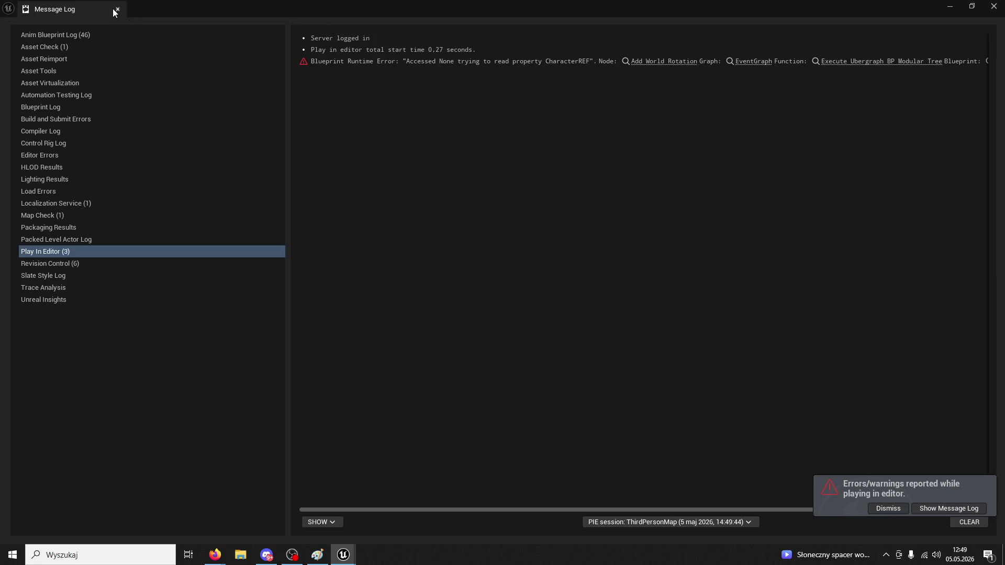
{"action": "left_click", "coordinate": [118, 9]}
Replay, chop the tree three times with E, stop, dismiss the CharacterREF error, and return to BP_ModularTree
{"action": "left_click", "coordinate": [260, 43]}
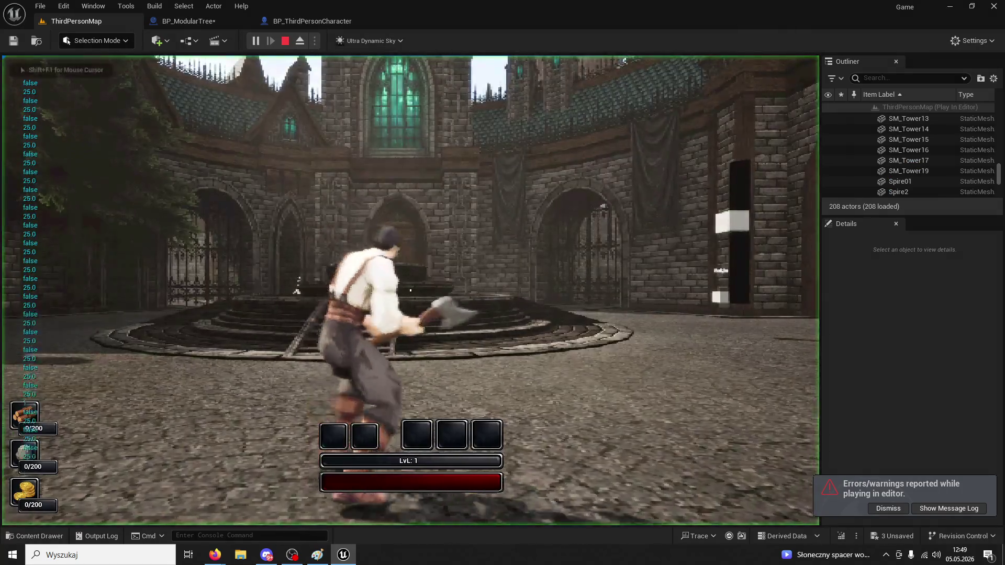
{"action": "key", "text": "w"}
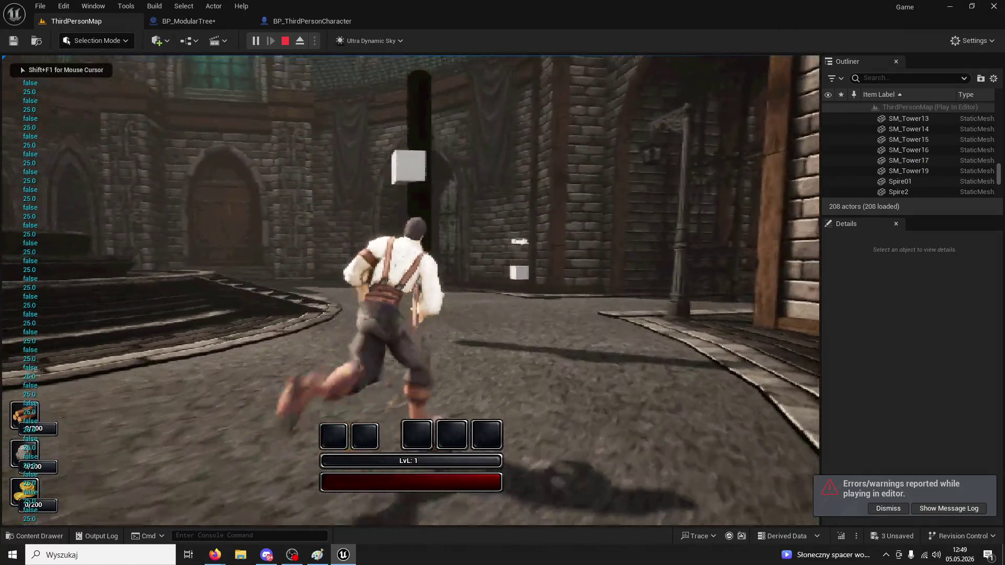
{"action": "key", "text": "e"}
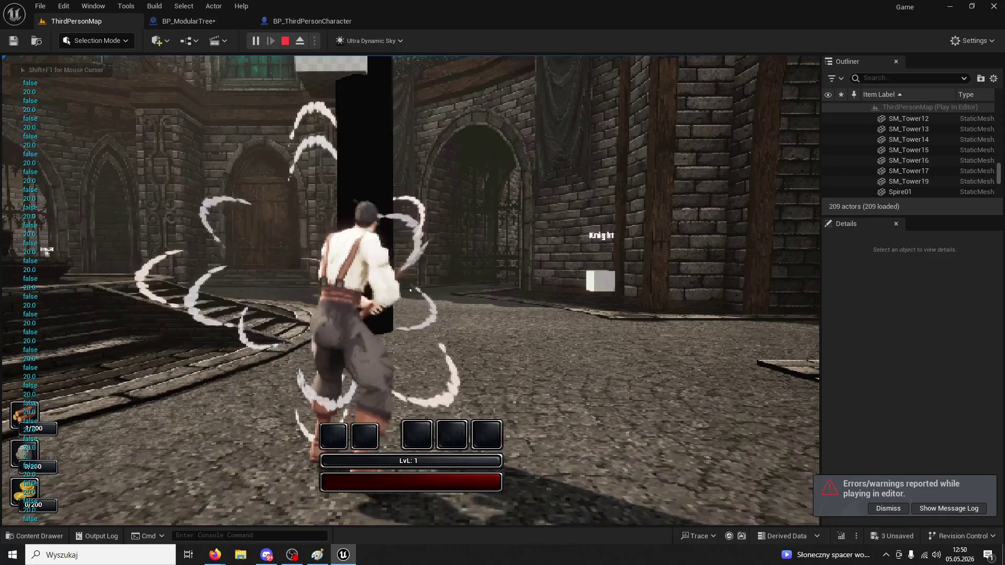
{"action": "key", "text": "e"}
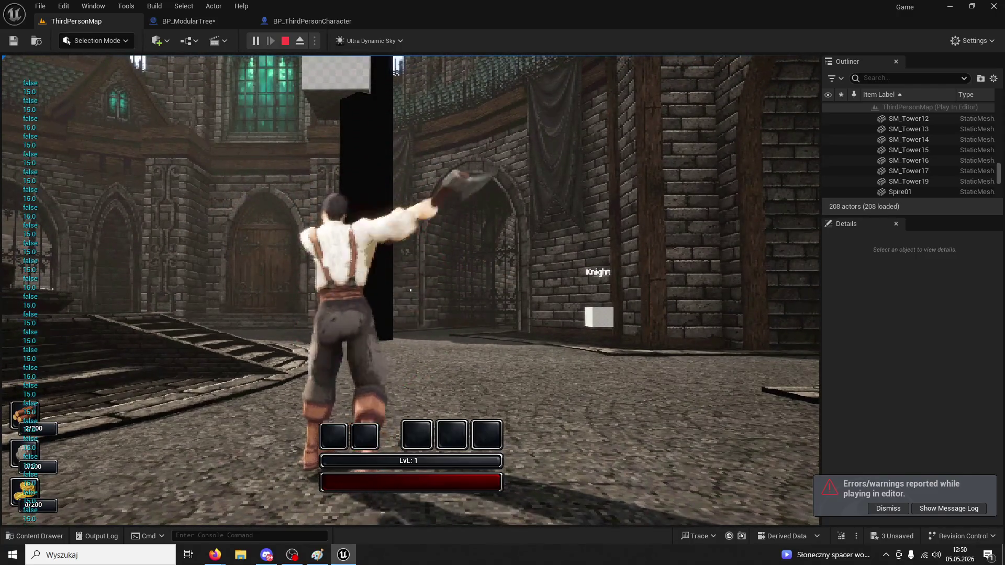
{"action": "key", "text": "e"}
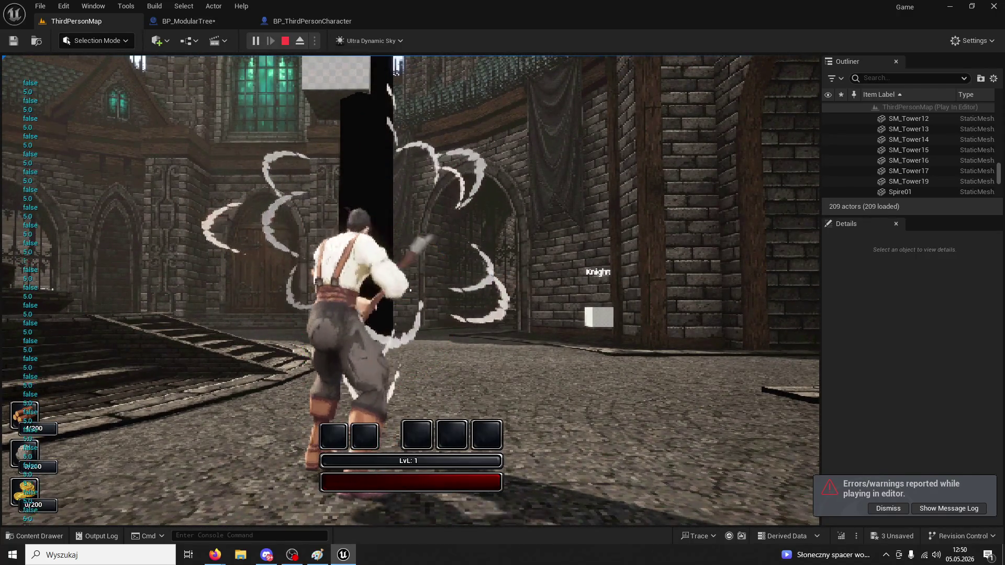
{"action": "key", "text": "Escape"}
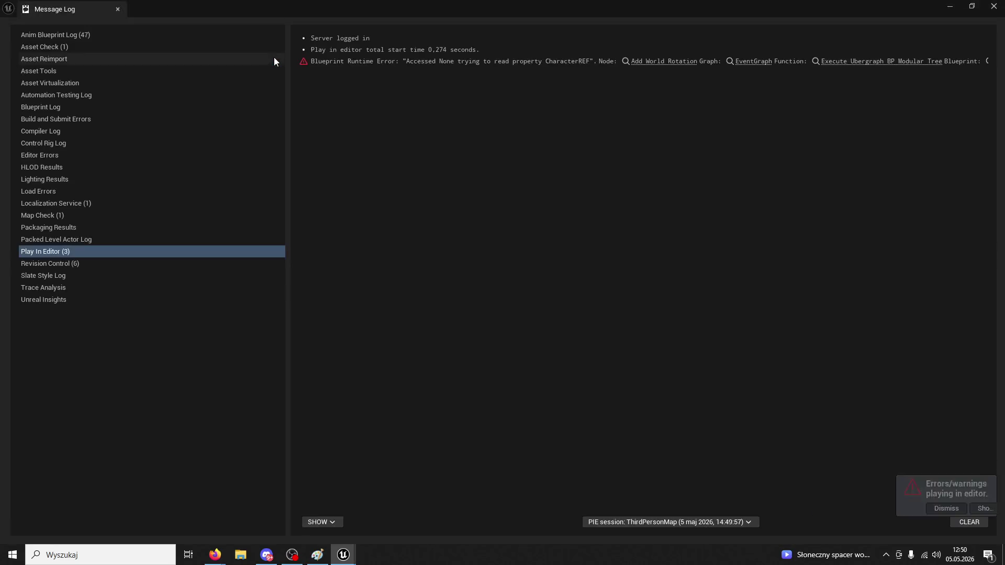
{"action": "left_click", "coordinate": [117, 9]}
{"action": "left_click", "coordinate": [209, 21]}
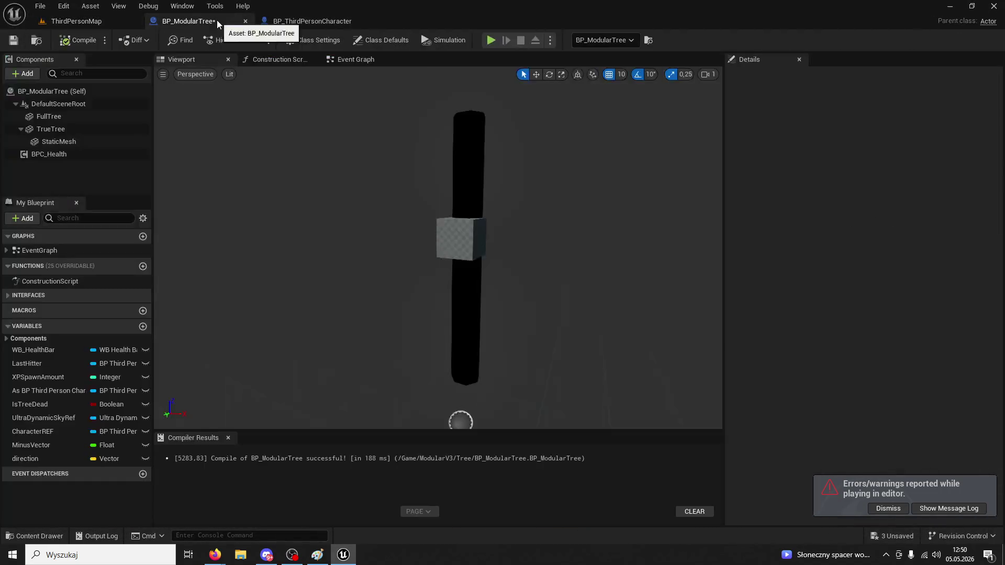
Replace True Tree's Get Forward Vector with a Get Right Vector node feeding Find Look at Rotation's Start
{"action": "left_click", "coordinate": [301, 22]}
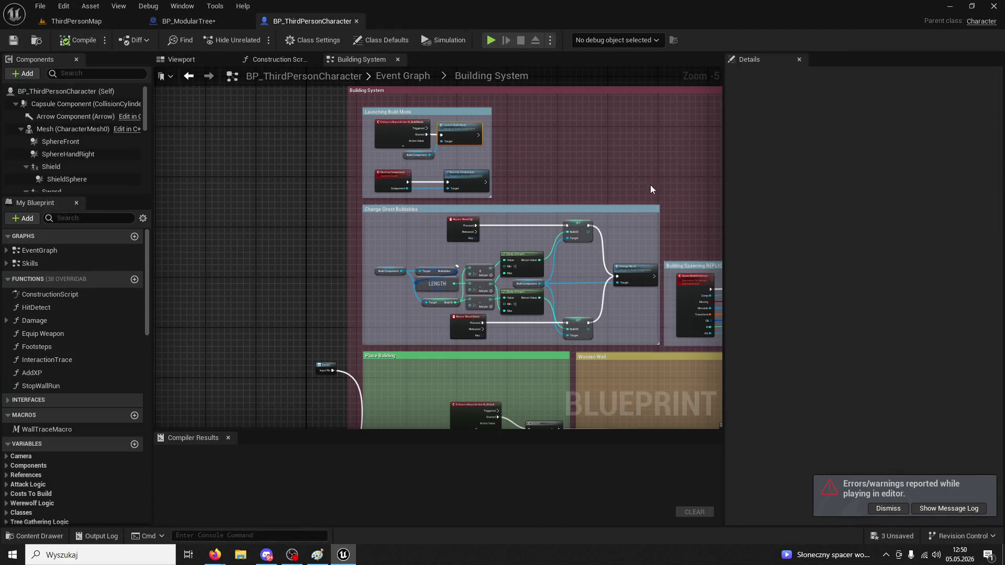
{"action": "left_click", "coordinate": [189, 21]}
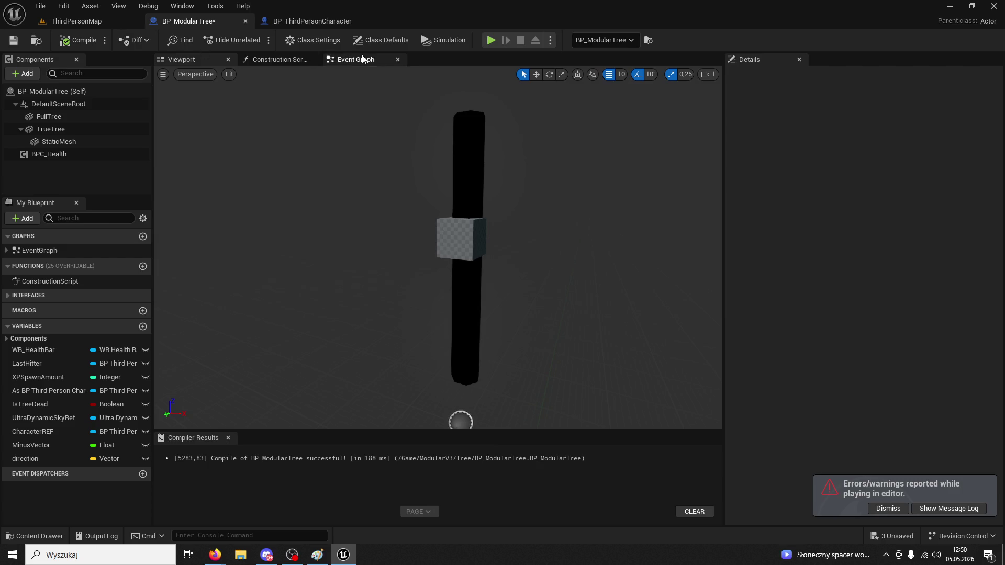
{"action": "left_click", "coordinate": [362, 59]}
{"action": "left_click_drag", "start_coordinate": [394, 85], "coordinate": [538, 197]}
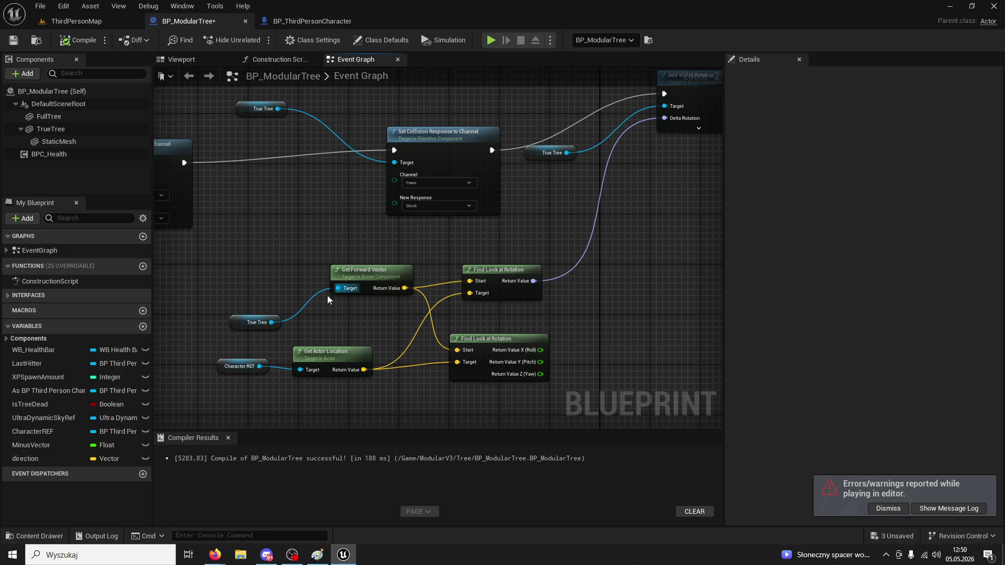
{"action": "left_click_drag", "start_coordinate": [272, 323], "coordinate": [312, 247]}
{"action": "type", "text": "get"}
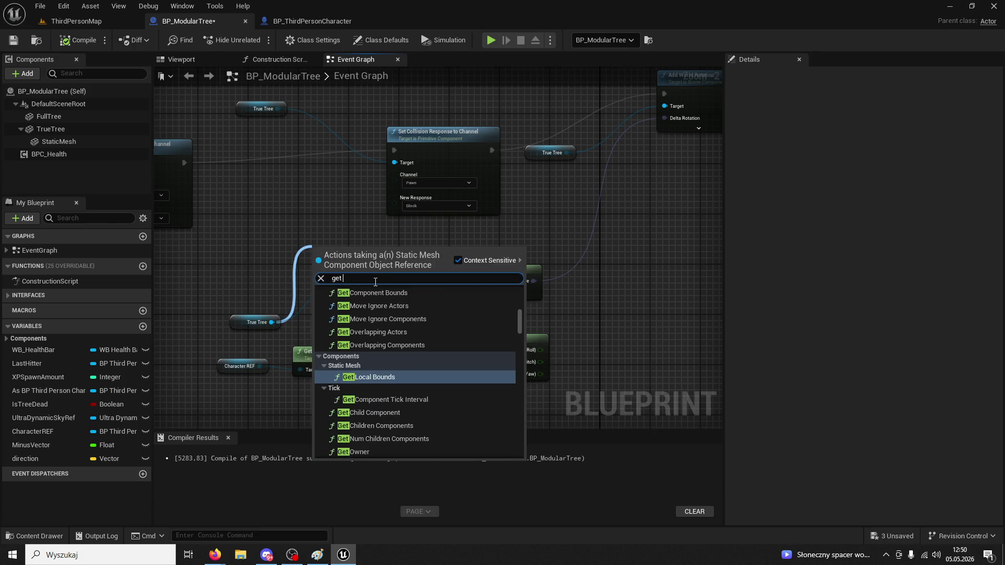
{"action": "type", "text": " vector"}
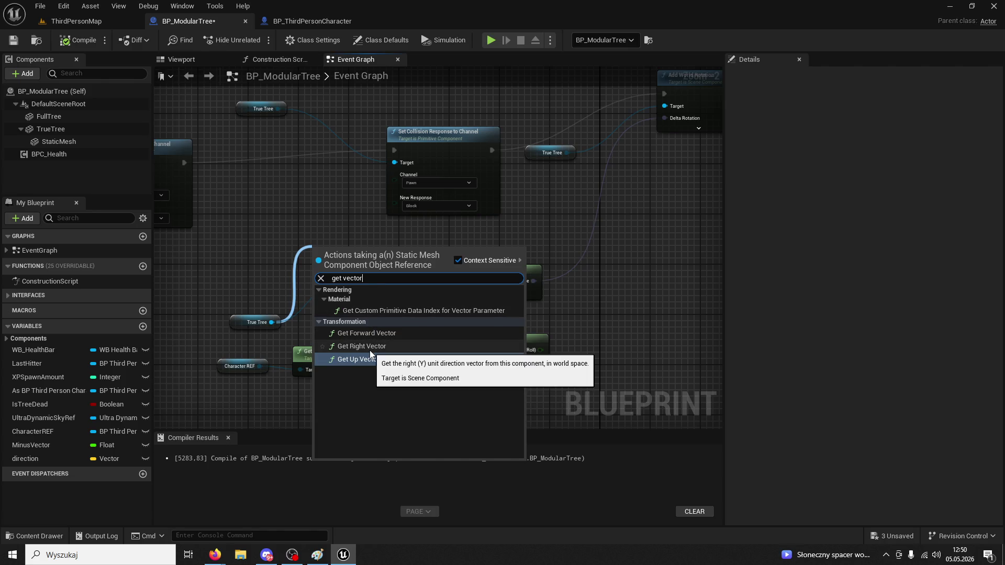
{"action": "left_click", "coordinate": [370, 349]}
{"action": "mouse_move", "coordinate": [343, 254]}
{"action": "left_mouse_down"}
{"action": "mouse_move", "coordinate": [331, 235]}
{"action": "mouse_move", "coordinate": [463, 287]}
{"action": "mouse_move", "coordinate": [473, 280]}
{"action": "left_mouse_up"}
{"action": "left_click", "coordinate": [362, 270]}
{"action": "key", "text": "Delete"}
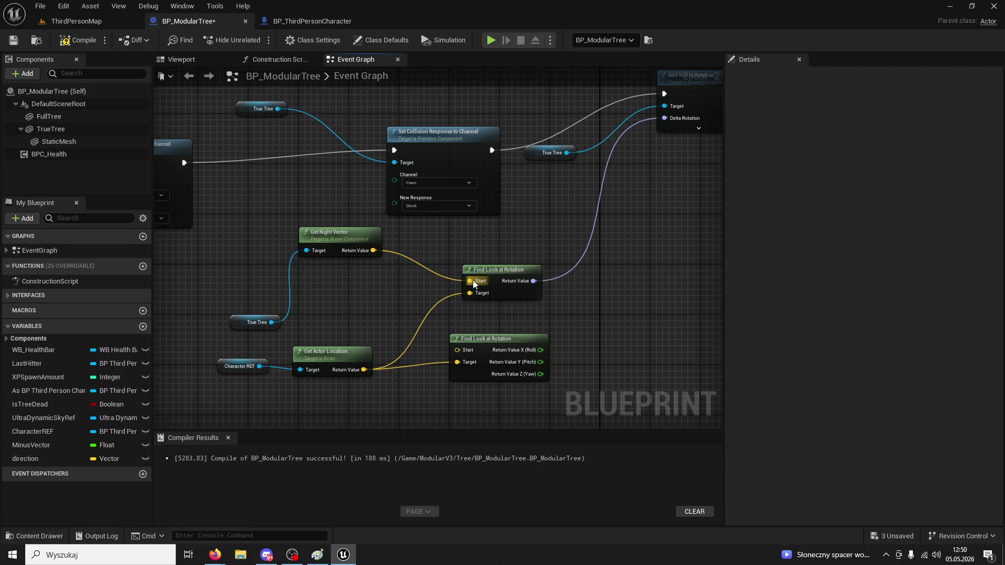
{"action": "left_click", "coordinate": [87, 21]}
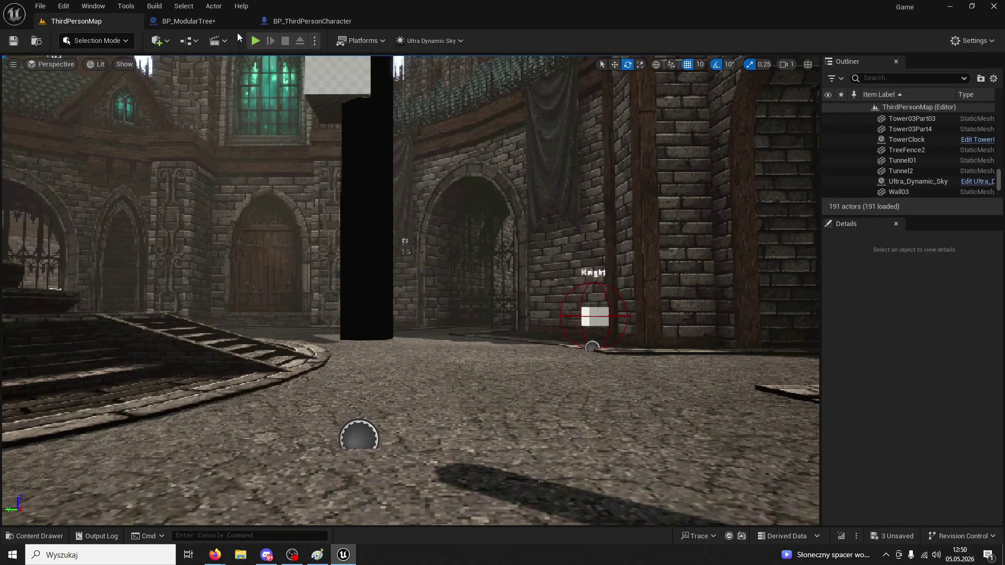
Start play with Alt+P, run toward the tree, stop, and close the error log
{"action": "key", "text": "alt+p"}
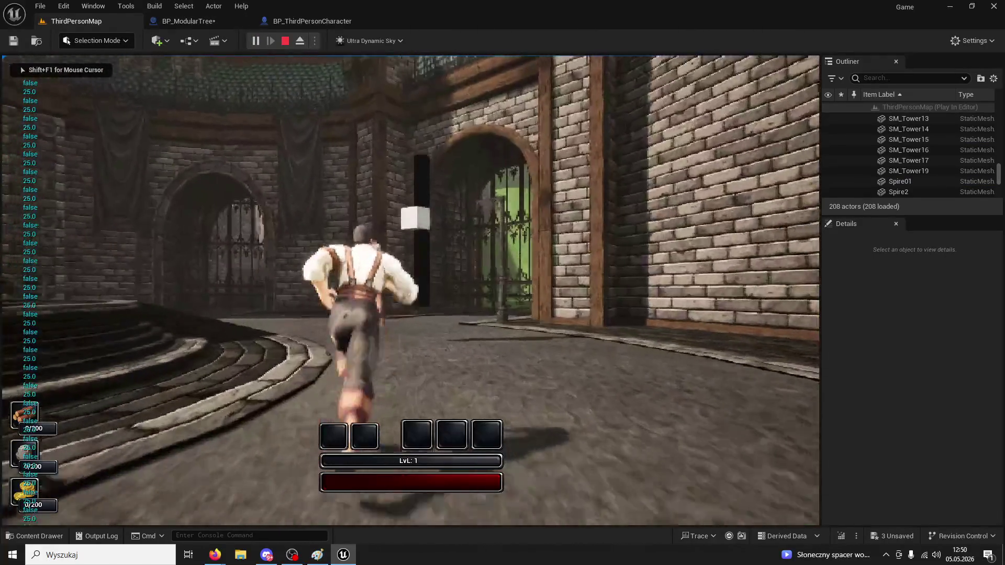
{"action": "key", "text": "w"}
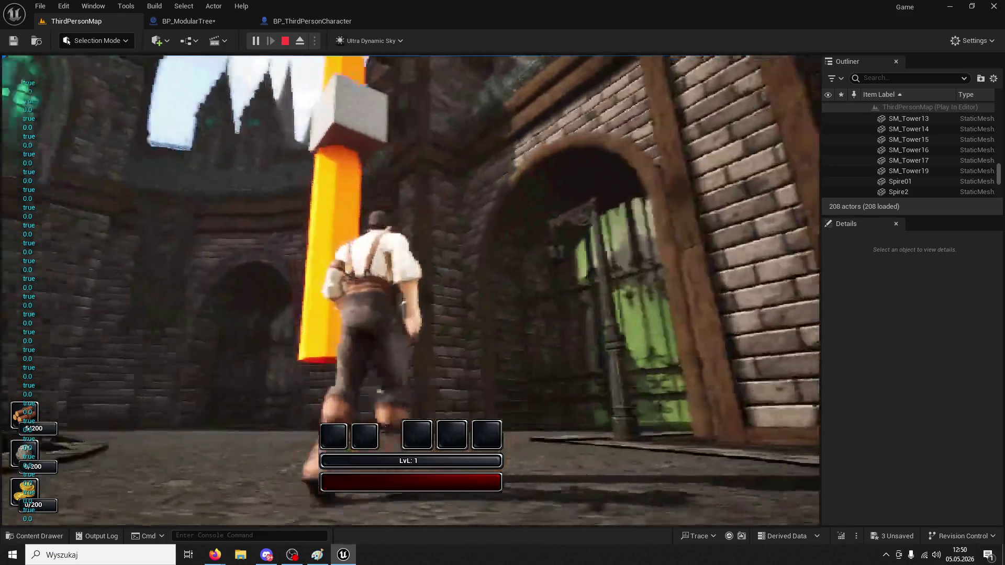
{"action": "key", "text": "Escape"}
{"action": "left_click", "coordinate": [126, 6]}
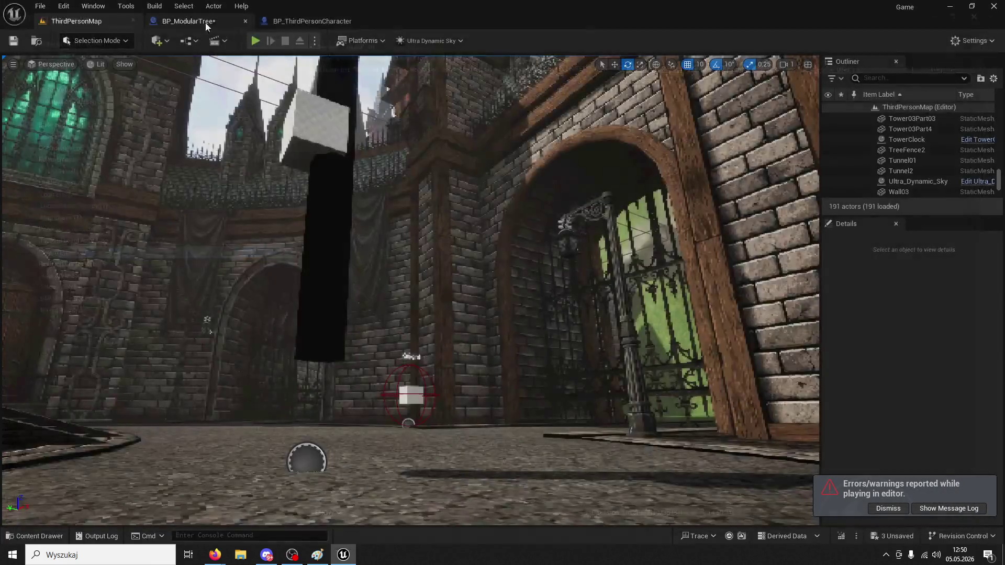
Replay and chop the tree five times until it falls, then dismiss the log and reopen the Event Graph
{"action": "left_click", "coordinate": [256, 41]}
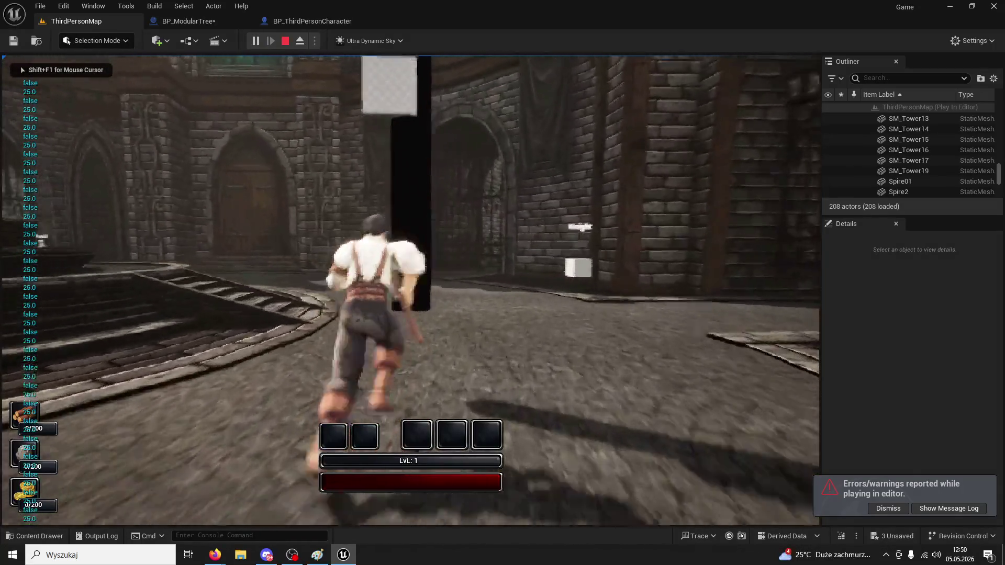
{"action": "left_click", "coordinate": [410, 289]}
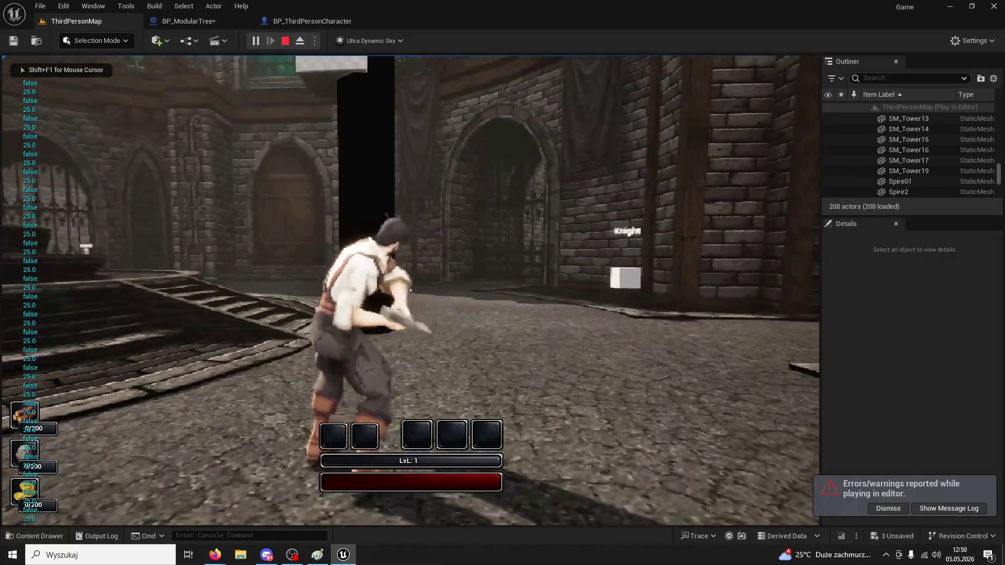
{"action": "left_click", "coordinate": [410, 290]}
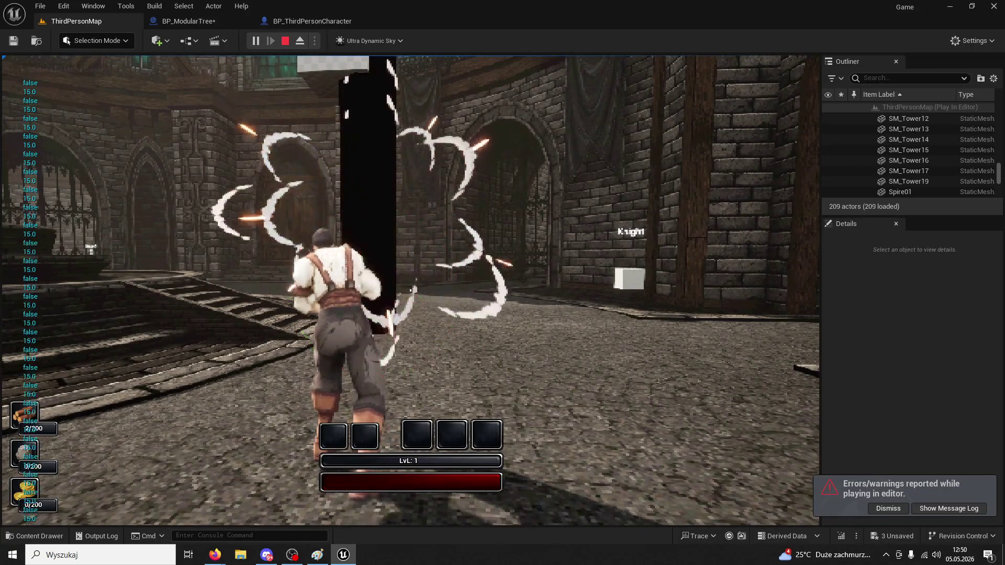
{"action": "left_click", "coordinate": [410, 290]}
{"action": "left_click", "coordinate": [410, 290]}
{"action": "left_click", "coordinate": [410, 289]}
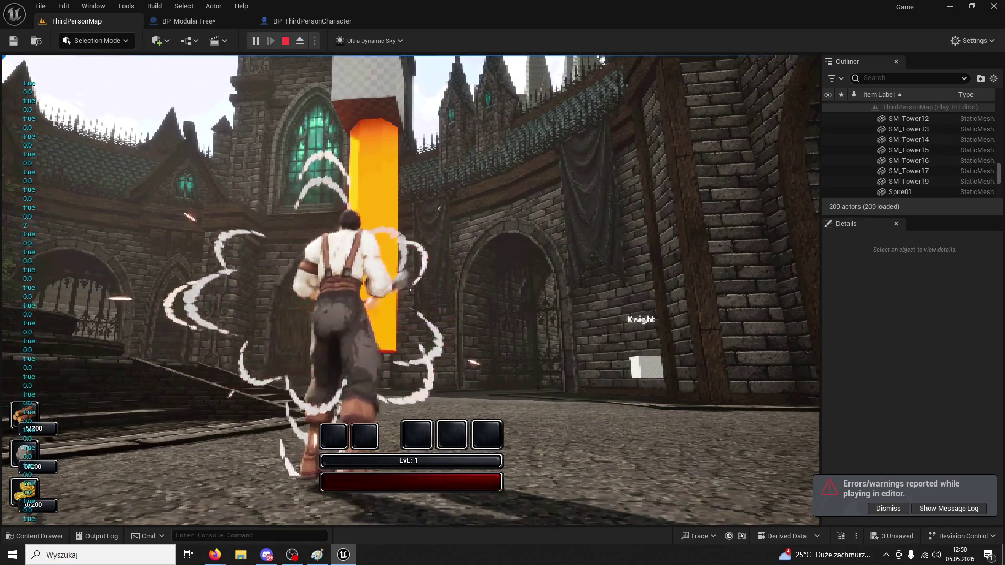
{"action": "key", "text": "Escape"}
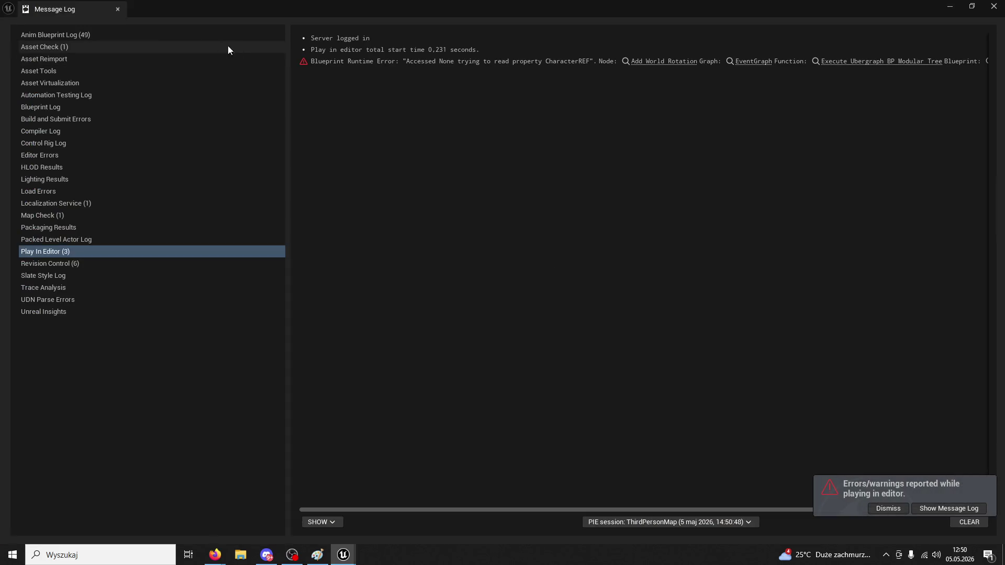
{"action": "left_click", "coordinate": [118, 9]}
{"action": "left_click", "coordinate": [290, 21]}
{"action": "left_click", "coordinate": [193, 21]}
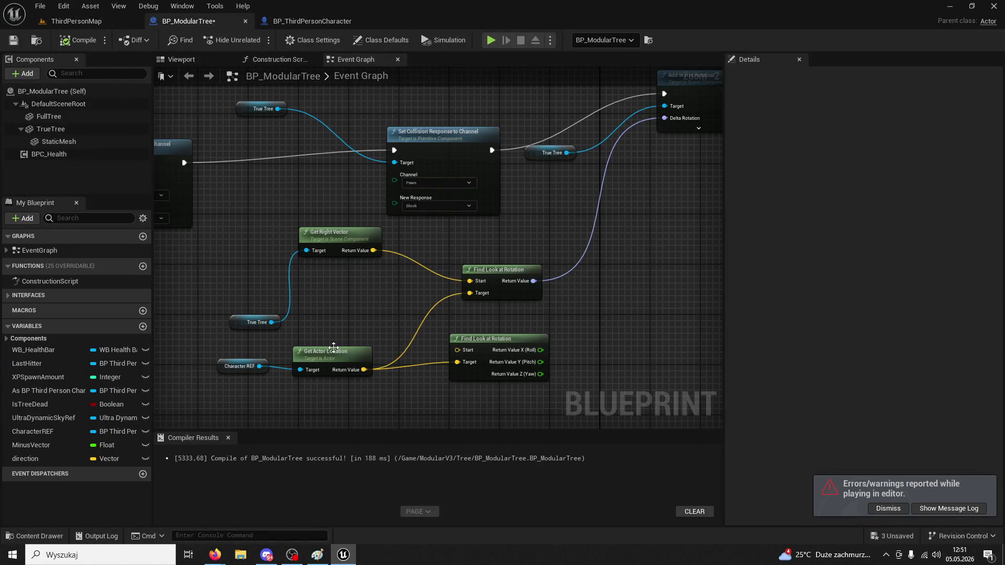
Add Get Actor Forward Vector from Character REF and wire it to Find Look at Rotation's Target
{"action": "left_click_drag", "start_coordinate": [333, 348], "coordinate": [334, 361]}
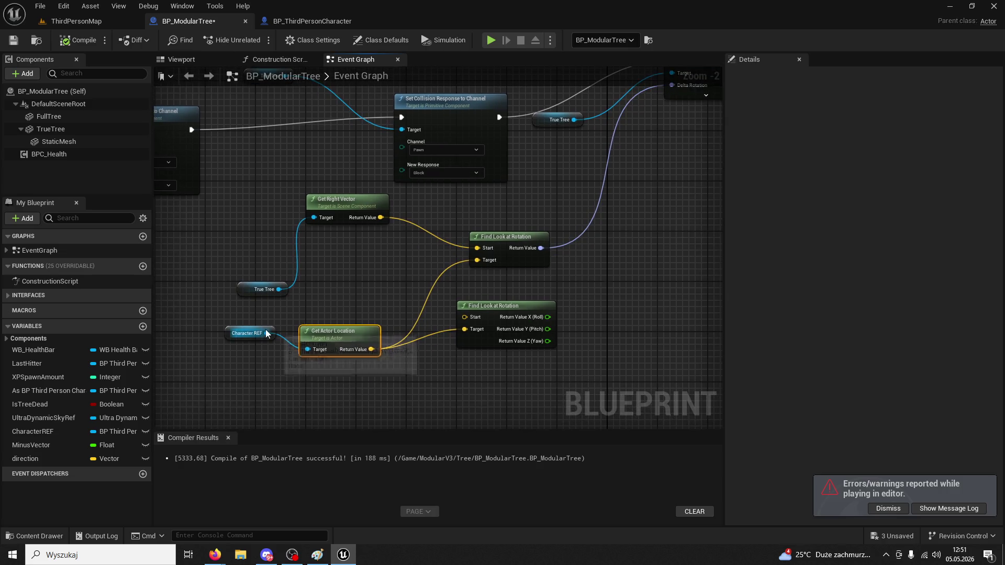
{"action": "left_click_drag", "start_coordinate": [267, 333], "coordinate": [304, 302]}
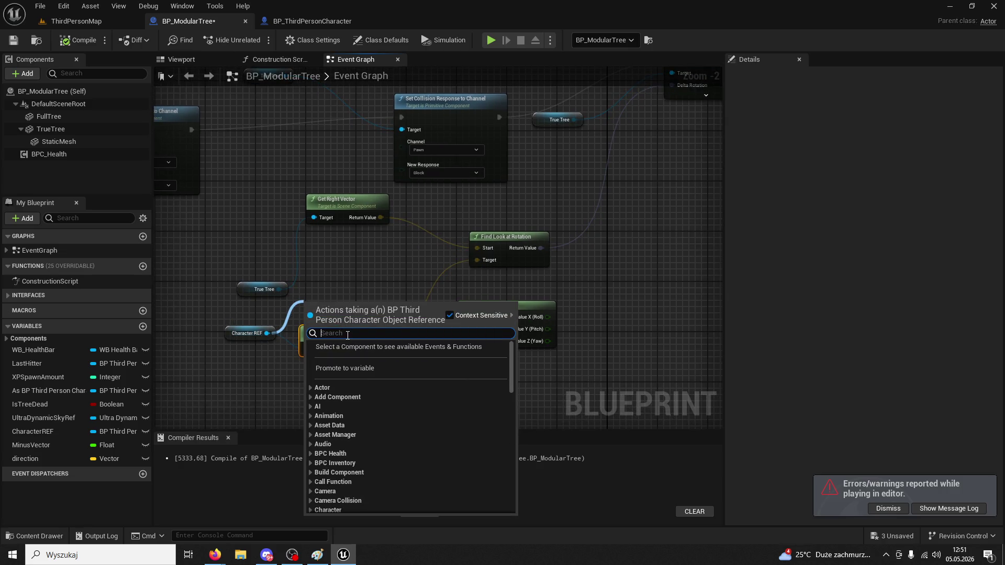
{"action": "type", "text": "get charact"}
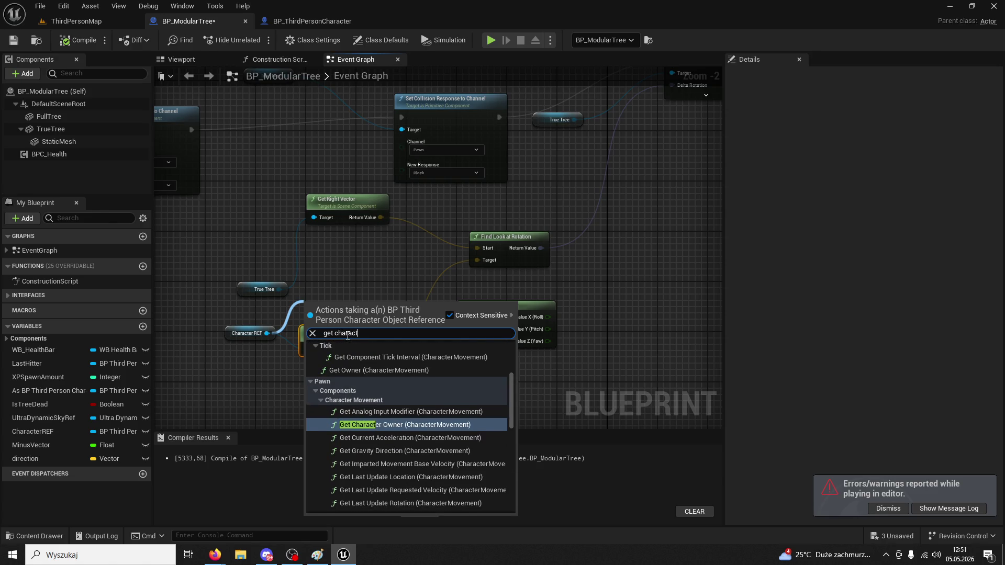
{"action": "type", "text": "er forwa"}
{"action": "key", "text": "ctrl+a"}
{"action": "type", "text": "forwardve"}
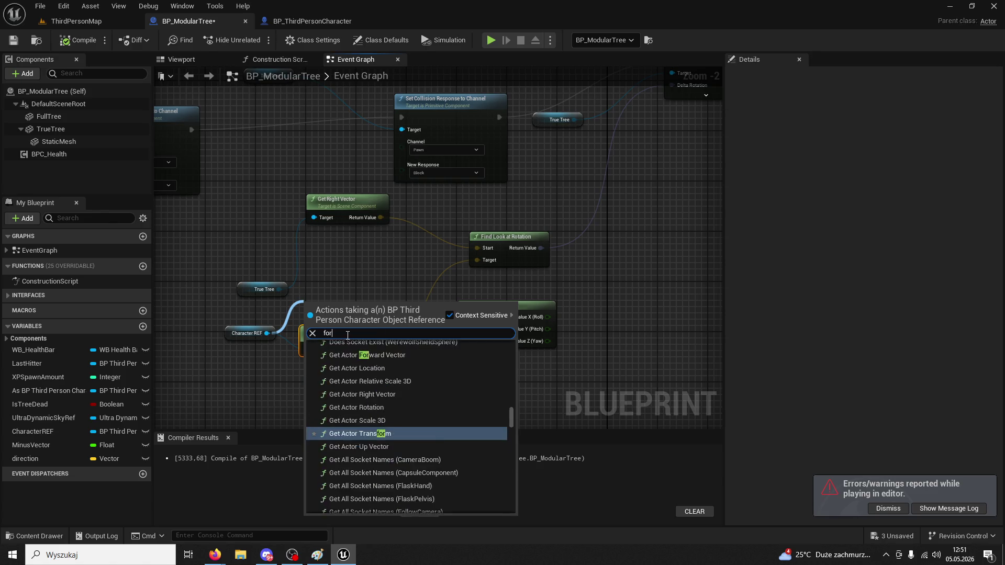
{"action": "key", "text": "BackSpace"}
{"action": "key", "text": "BackSpace"}
{"action": "type", "text": "vector"}
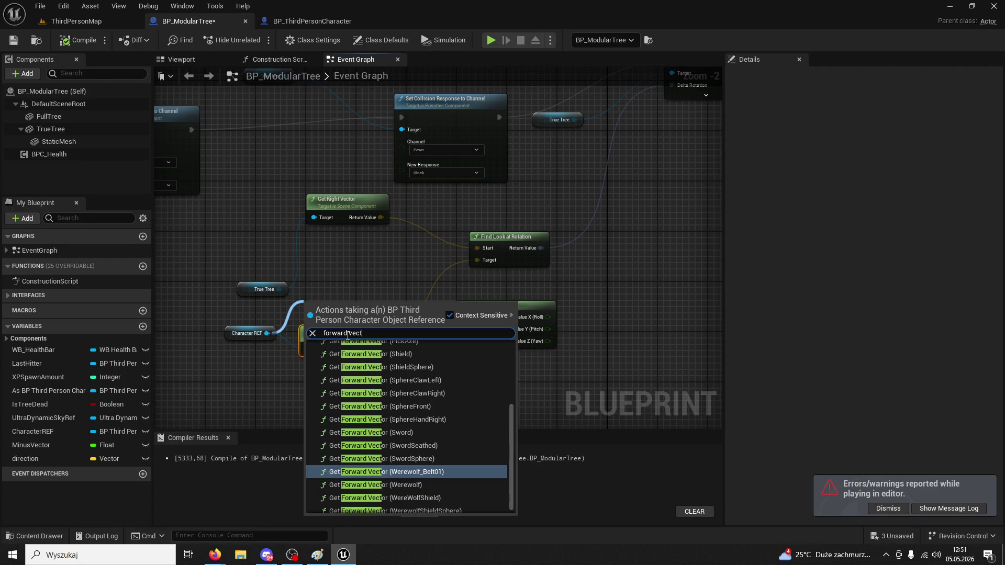
{"action": "scroll", "coordinate": [358, 349], "scroll_direction": "up", "scroll_amount": 5}
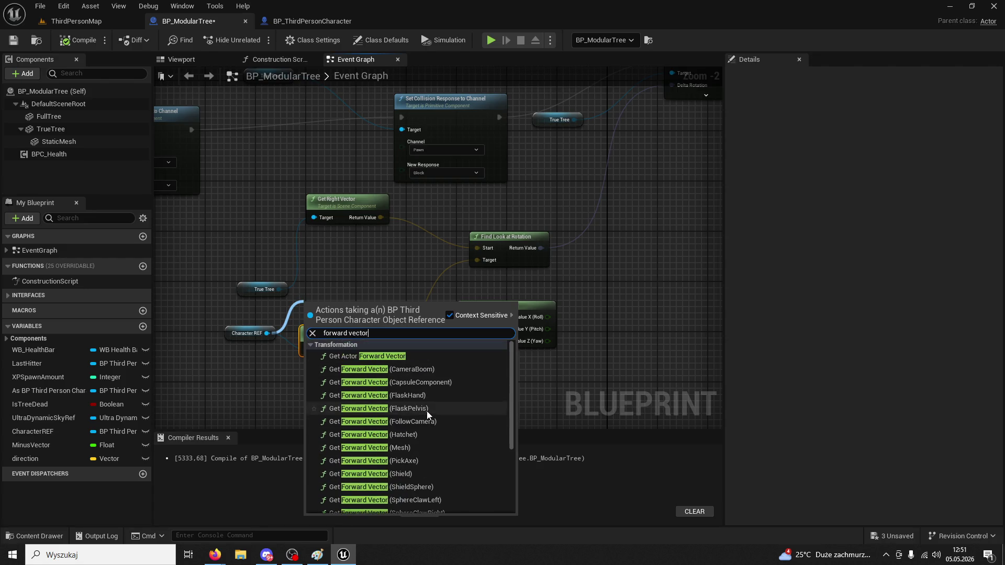
{"action": "left_click", "coordinate": [384, 356]}
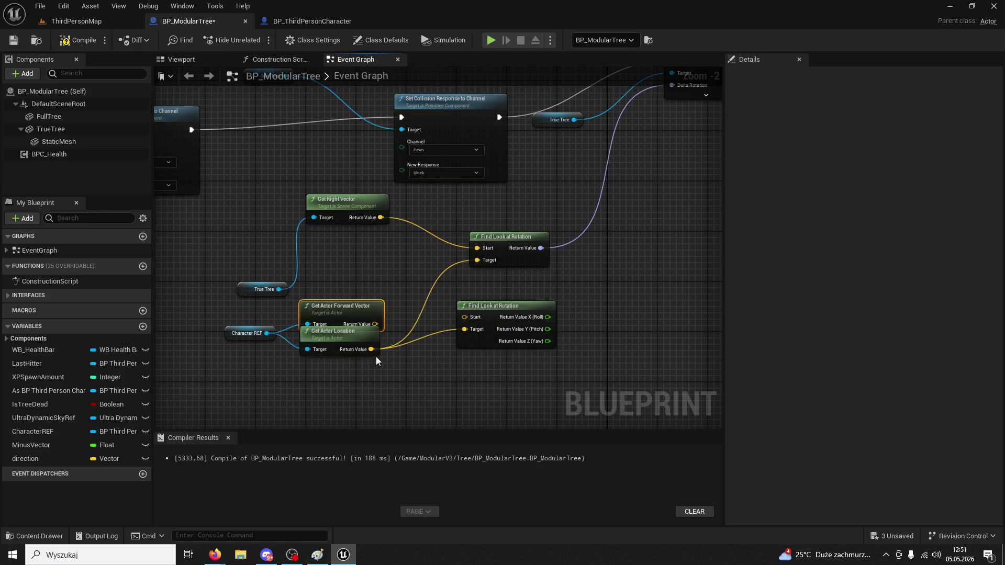
{"action": "left_click_drag", "start_coordinate": [375, 324], "coordinate": [477, 260]}
{"action": "left_click_drag", "start_coordinate": [340, 307], "coordinate": [347, 318]}
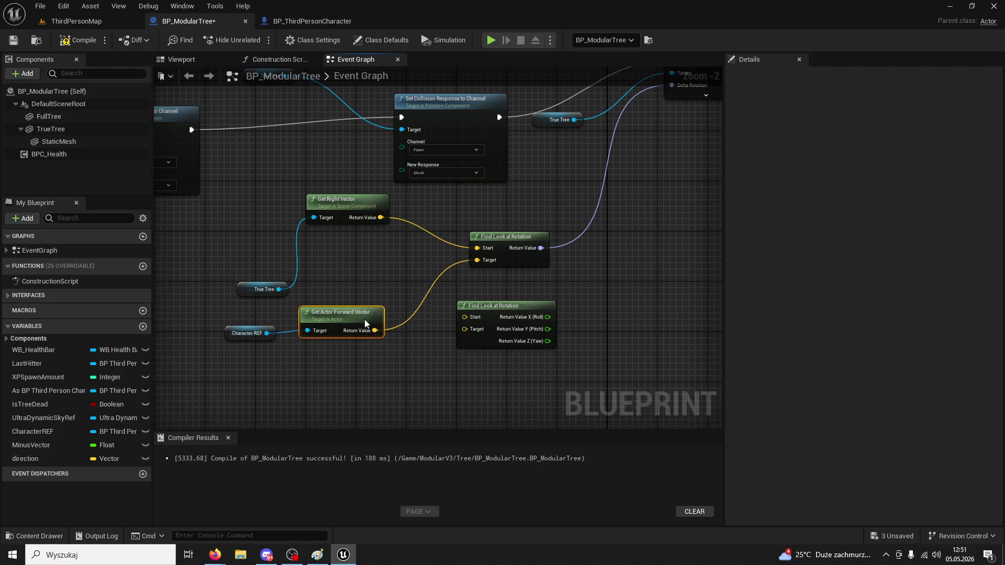
Swap the Get Right Vector for True Tree's Get Forward Vector on Find Look at Rotation's Start
{"action": "left_click", "coordinate": [348, 201]}
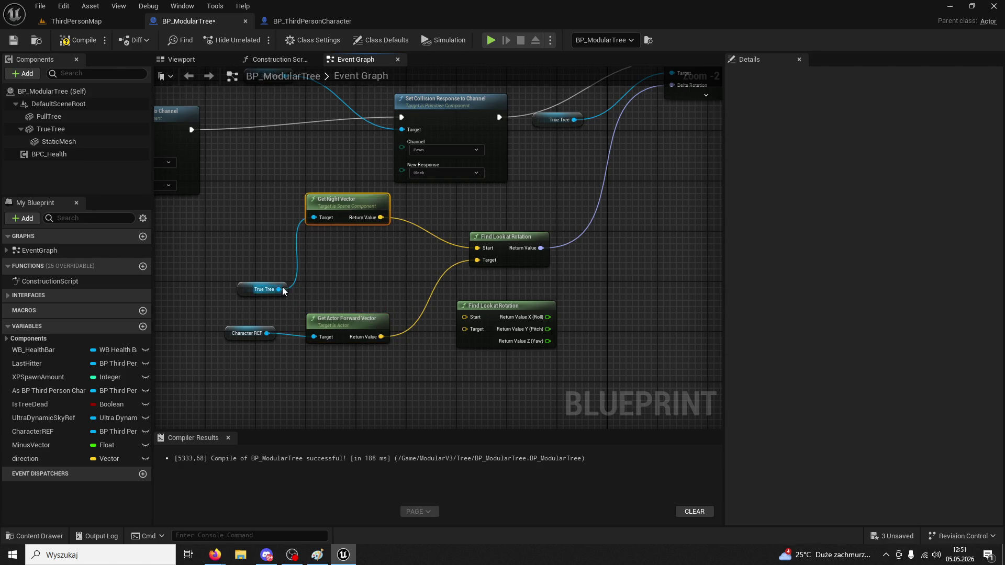
{"action": "left_click_drag", "start_coordinate": [278, 288], "coordinate": [318, 273]}
{"action": "type", "text": "get vector"}
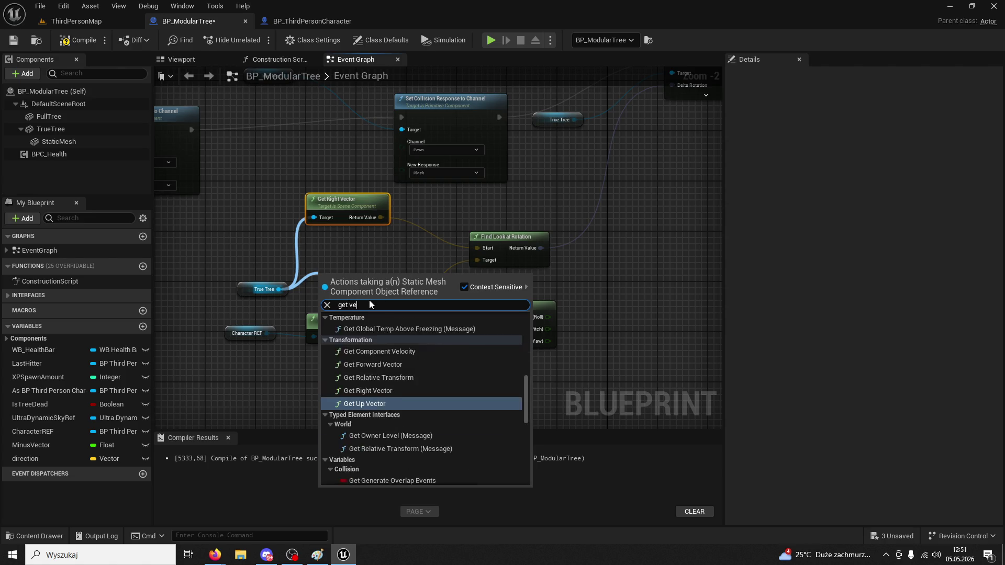
{"action": "left_click", "coordinate": [396, 361]}
{"action": "left_click", "coordinate": [354, 199]}
{"action": "key", "text": "Delete"}
{"action": "mouse_move", "coordinate": [393, 291]}
{"action": "left_mouse_down"}
{"action": "mouse_move", "coordinate": [451, 244]}
{"action": "mouse_move", "coordinate": [477, 248]}
{"action": "left_mouse_up"}
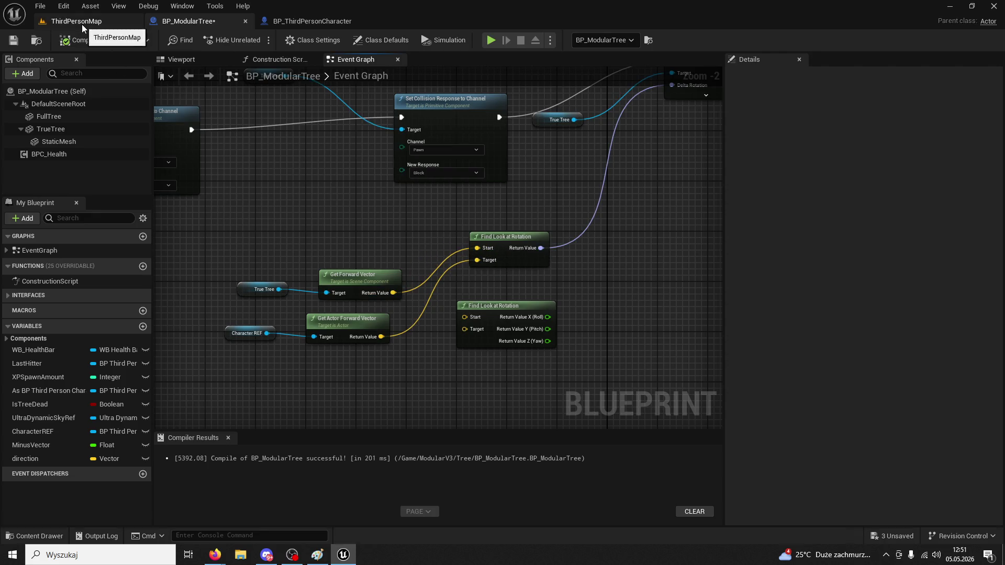
{"action": "left_click", "coordinate": [81, 23]}
Play the level and chop the tree six times, then stop the session
{"action": "left_click", "coordinate": [255, 41]}
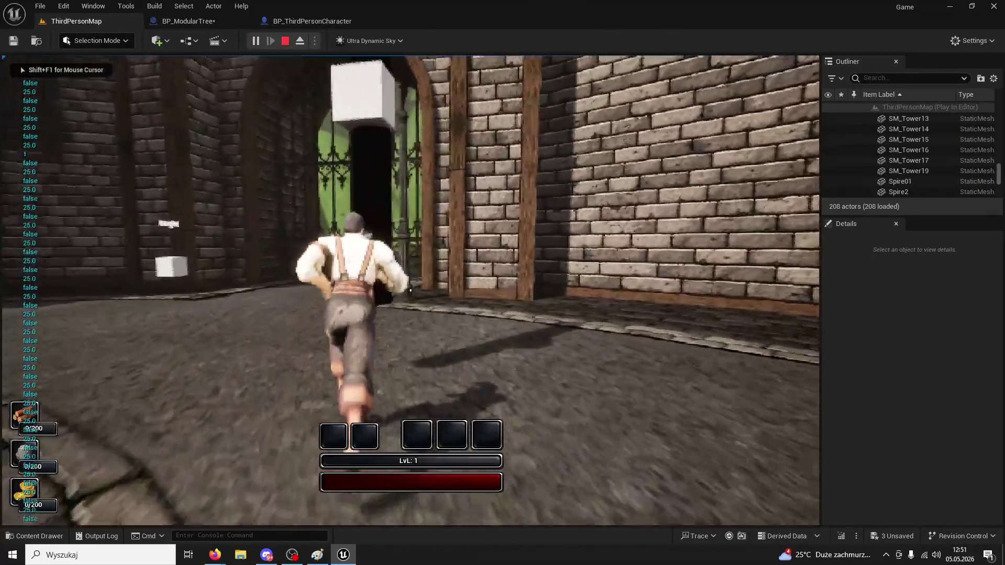
{"action": "left_click", "coordinate": [411, 290]}
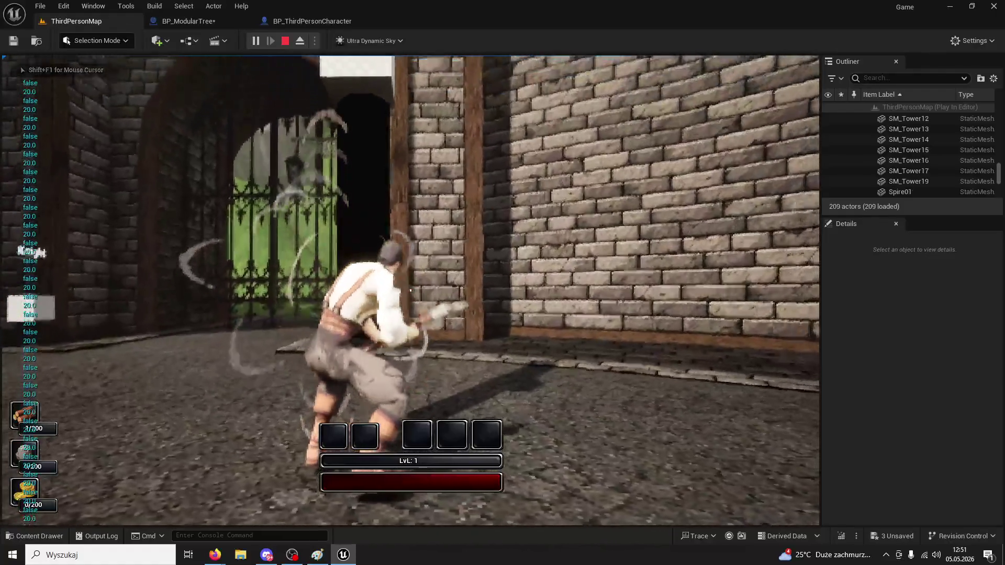
{"action": "left_click", "coordinate": [410, 290]}
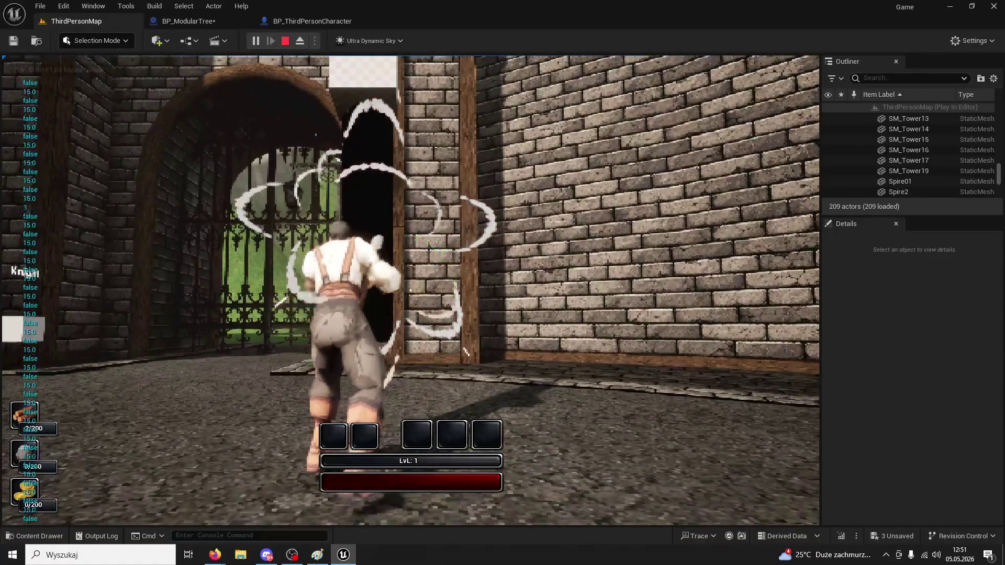
{"action": "left_click", "coordinate": [410, 290]}
{"action": "left_click", "coordinate": [410, 290]}
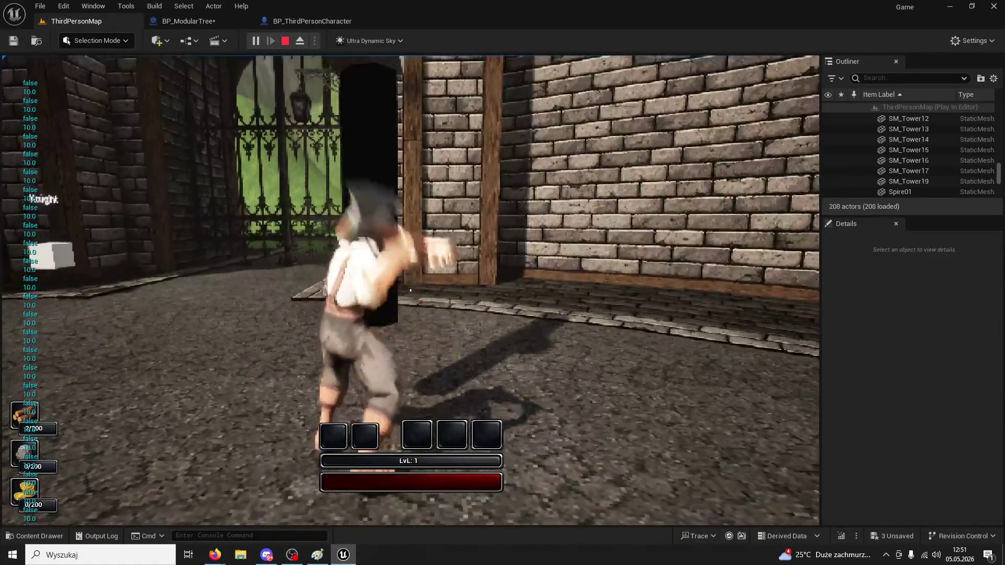
{"action": "left_click", "coordinate": [410, 290]}
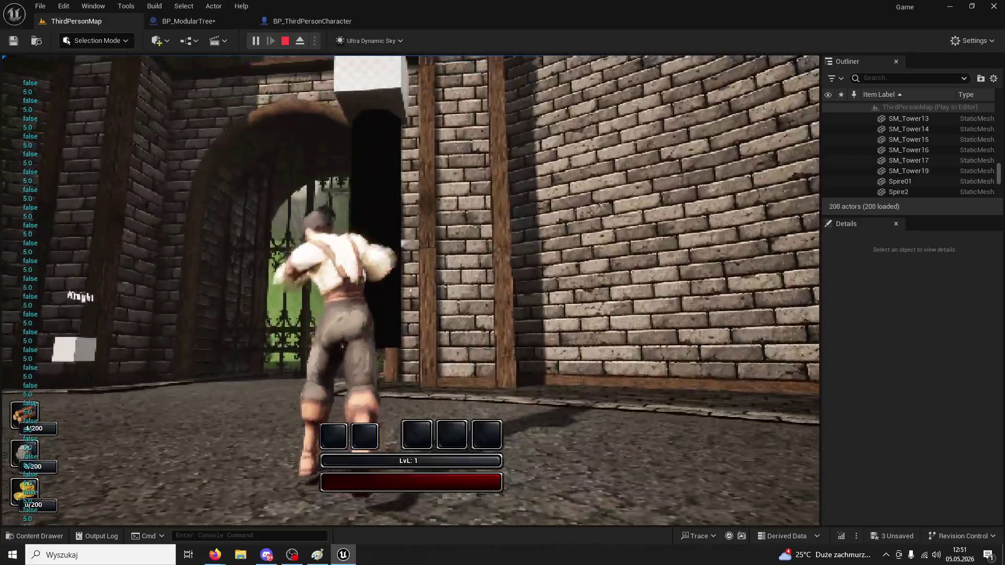
{"action": "left_click", "coordinate": [410, 290]}
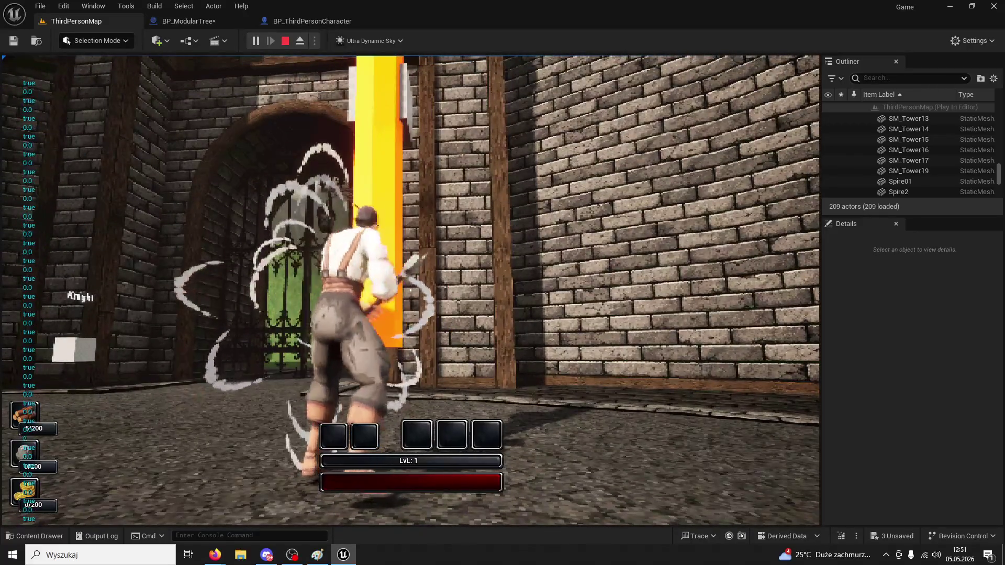
{"action": "key", "text": "Escape"}
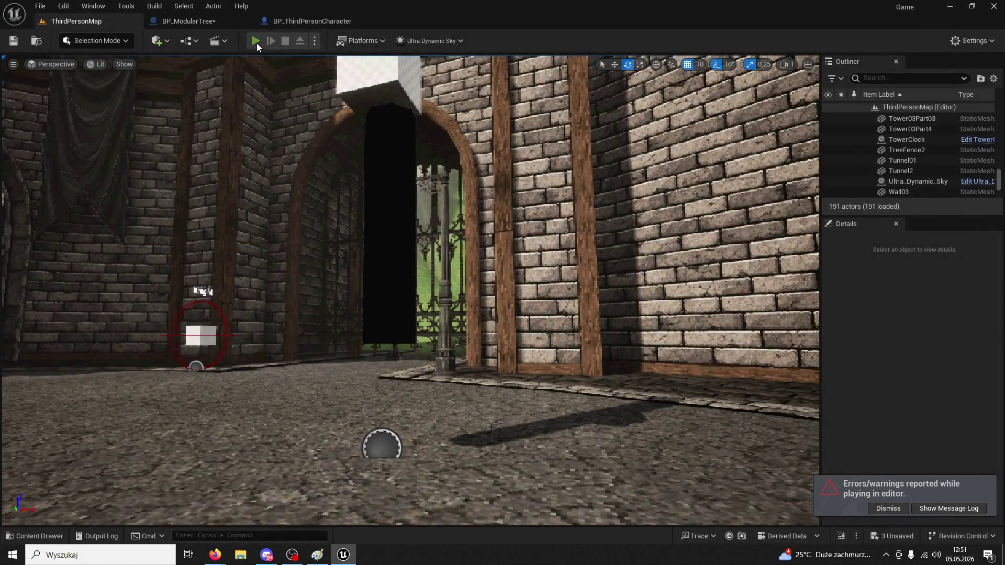
Replay, chop the tree three more times, stop, close the message log, and return to BP_ModularTree
{"action": "left_click", "coordinate": [256, 41]}
{"action": "key", "text": "w"}
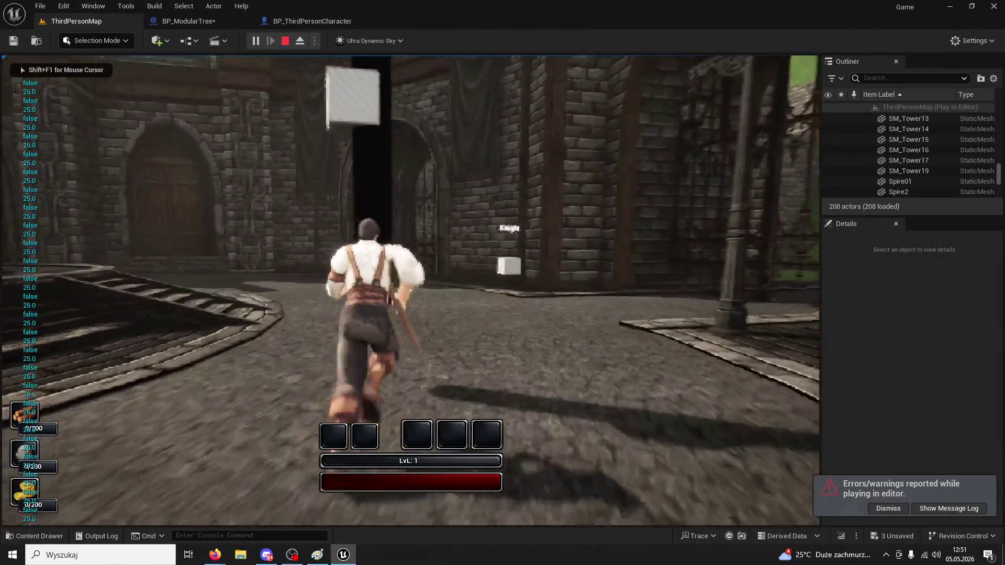
{"action": "left_click", "coordinate": [410, 290]}
{"action": "left_click", "coordinate": [411, 289]}
{"action": "left_click", "coordinate": [410, 290]}
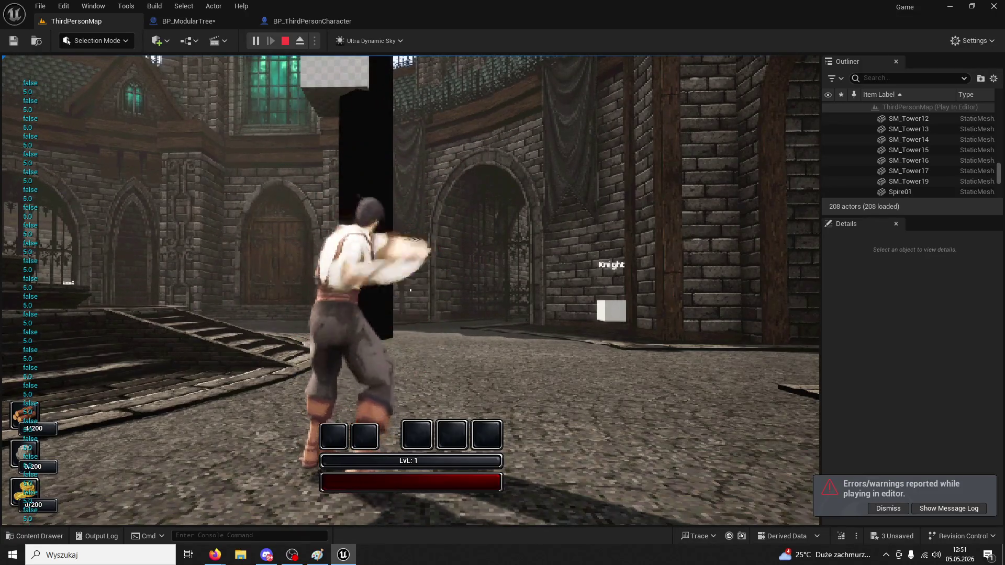
{"action": "key", "text": "Escape"}
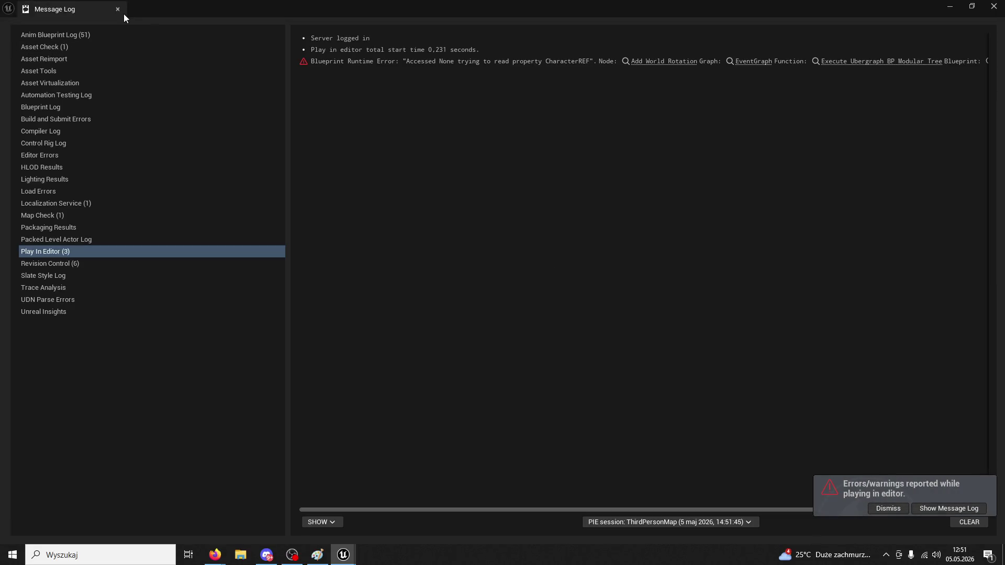
{"action": "left_click", "coordinate": [120, 9]}
{"action": "left_click", "coordinate": [215, 16]}
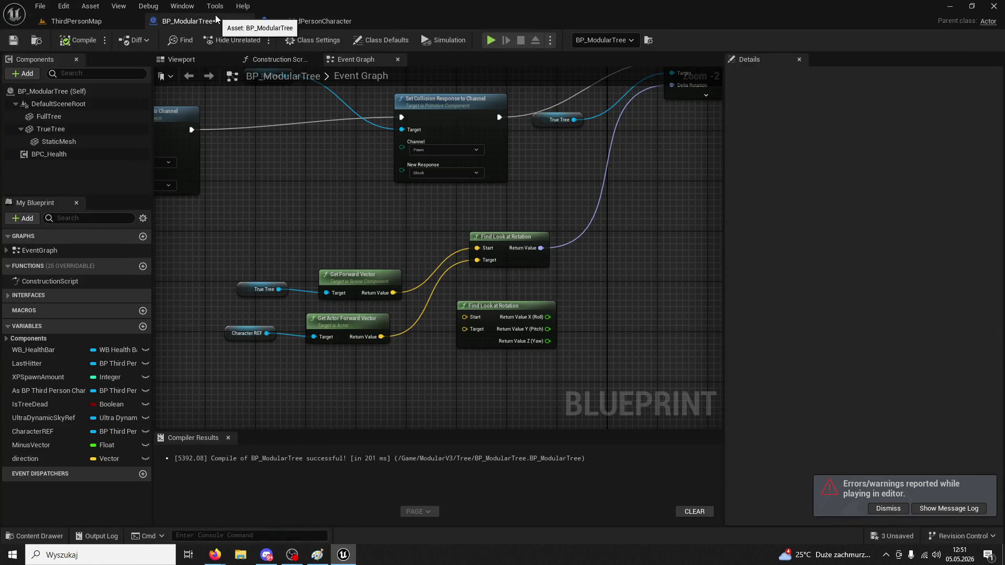
Replace Get Forward Vector with True Tree's Get Up Vector on Find Look at Rotation's Start
{"action": "left_click", "coordinate": [372, 276]}
{"action": "key", "text": "Delete"}
{"action": "left_click_drag", "start_coordinate": [278, 289], "coordinate": [338, 226]}
{"action": "type", "text": "get up vector"}
{"action": "key", "text": "Return"}
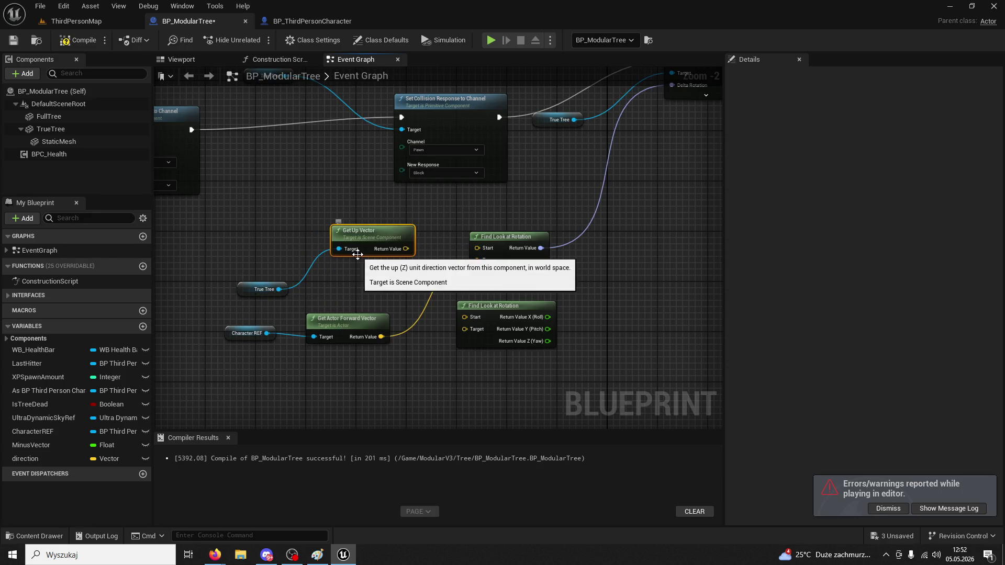
{"action": "left_click_drag", "start_coordinate": [411, 252], "coordinate": [477, 250]}
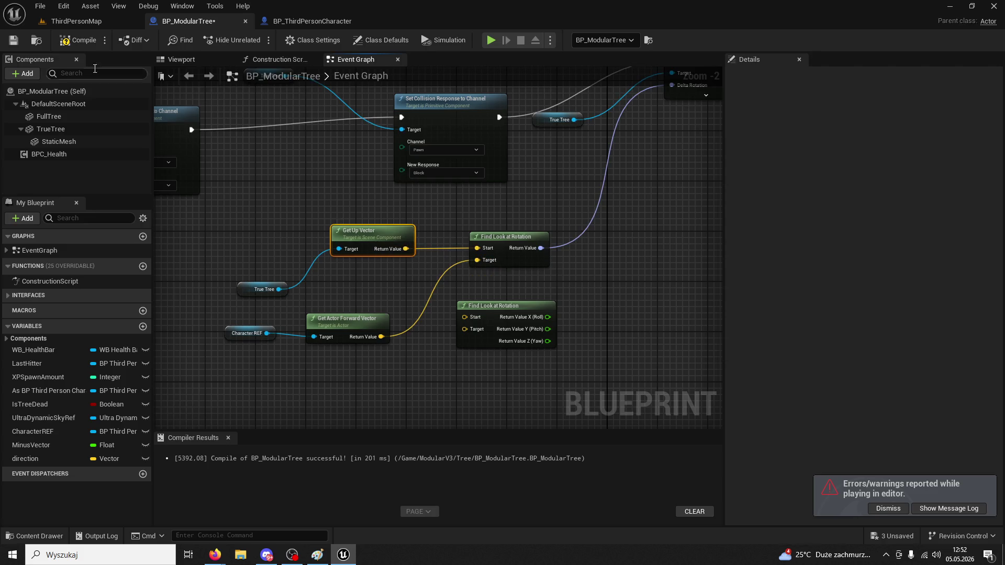
Test the felled tree in the running game, then stop and close the message log
{"action": "left_click", "coordinate": [88, 21]}
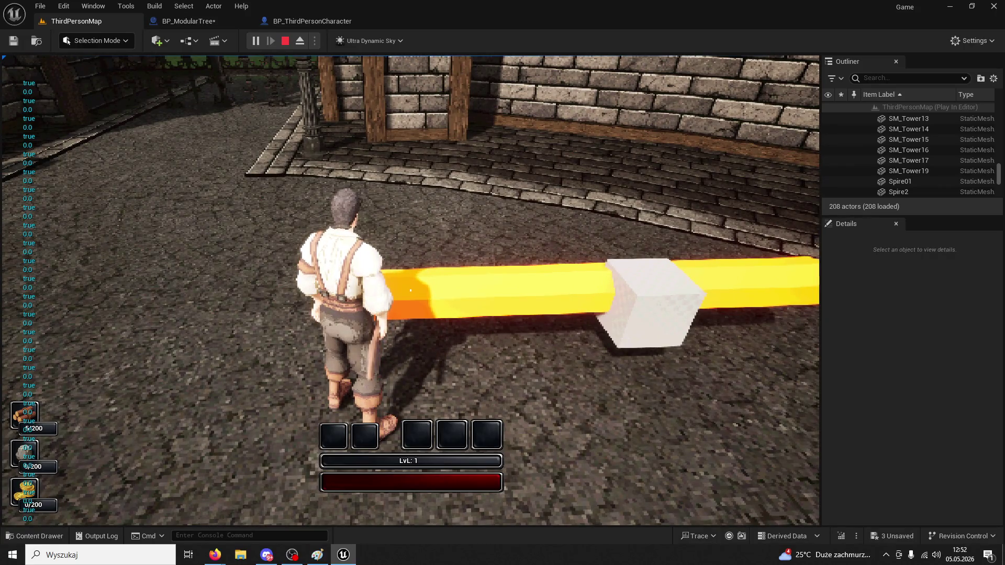
{"action": "key", "text": "Escape"}
{"action": "left_click", "coordinate": [122, 11]}
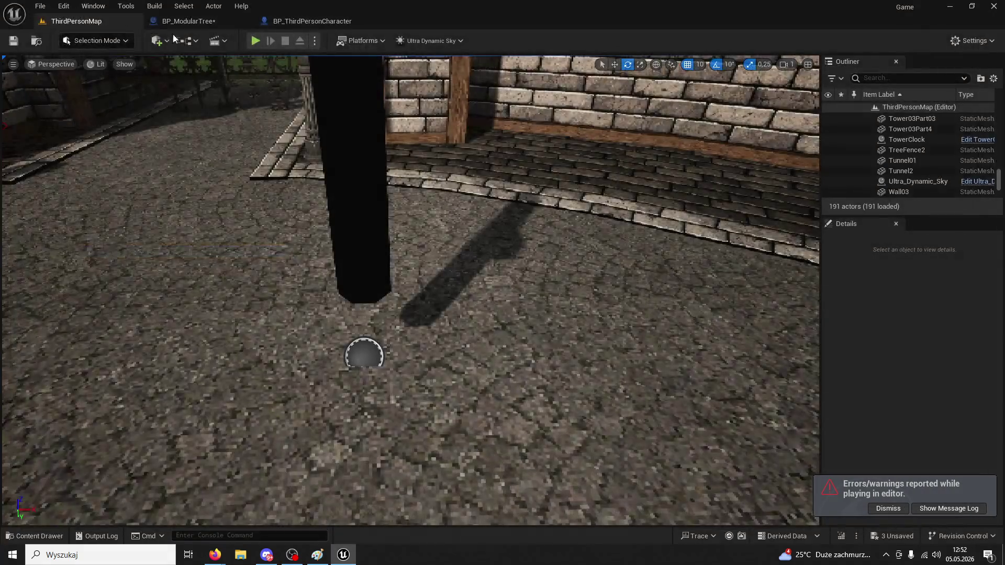
Insert a rotator Multiply node set to -90 between Find Look at Rotation and Delta Rotation
{"action": "left_click", "coordinate": [198, 23]}
{"action": "mouse_move", "coordinate": [509, 197]}
{"action": "left_mouse_down"}
{"action": "mouse_move", "coordinate": [409, 196]}
{"action": "mouse_move", "coordinate": [363, 242]}
{"action": "left_mouse_up"}
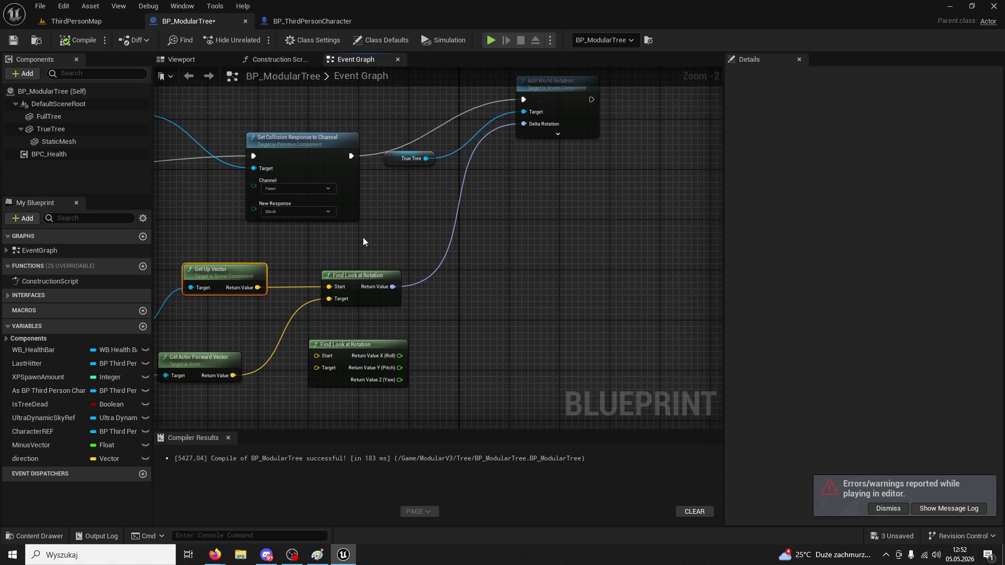
{"action": "left_click_drag", "start_coordinate": [393, 281], "coordinate": [436, 245]}
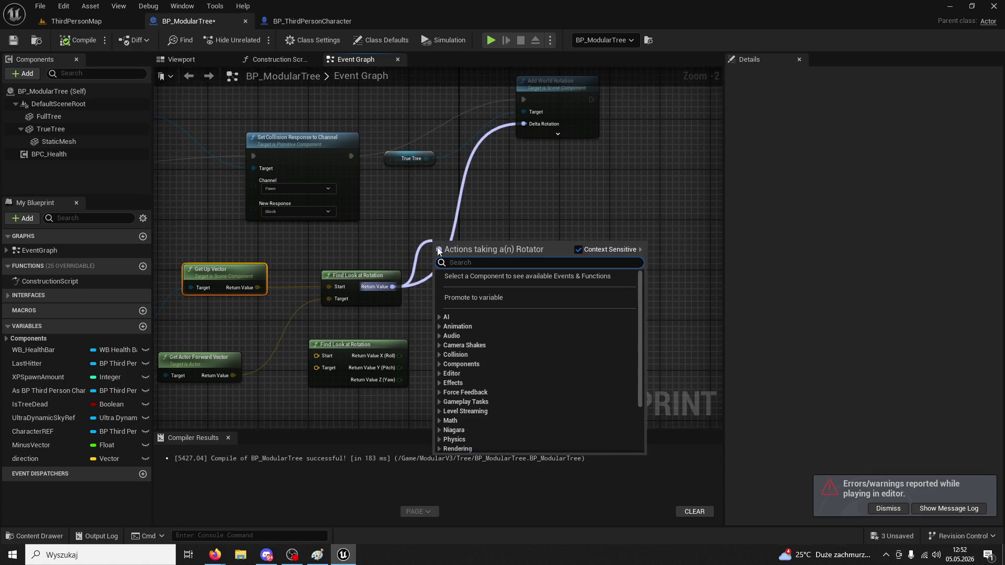
{"action": "type", "text": "scale"}
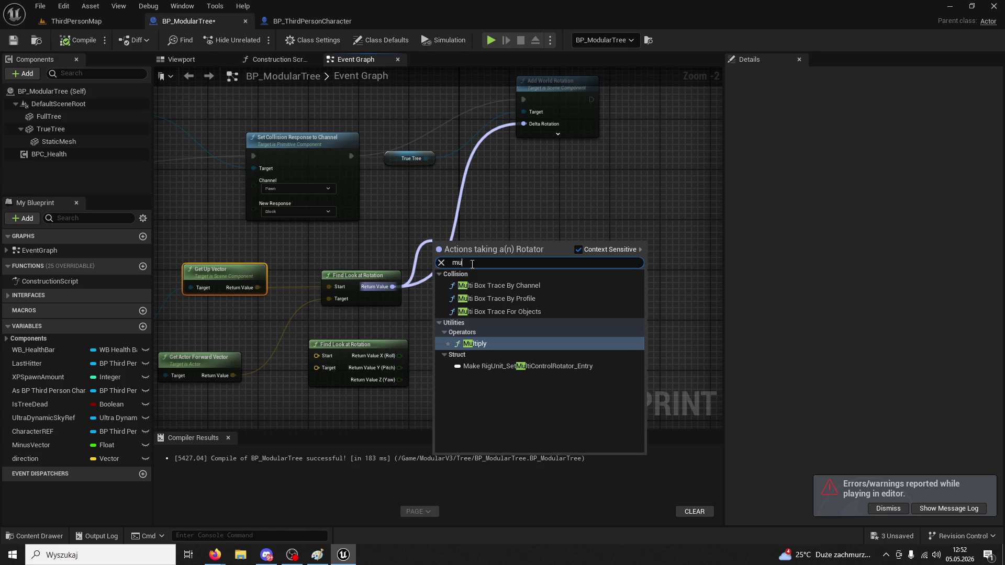
{"action": "key", "text": "Return"}
{"action": "left_click_drag", "start_coordinate": [481, 247], "coordinate": [523, 123]}
{"action": "type", "text": "-90"}
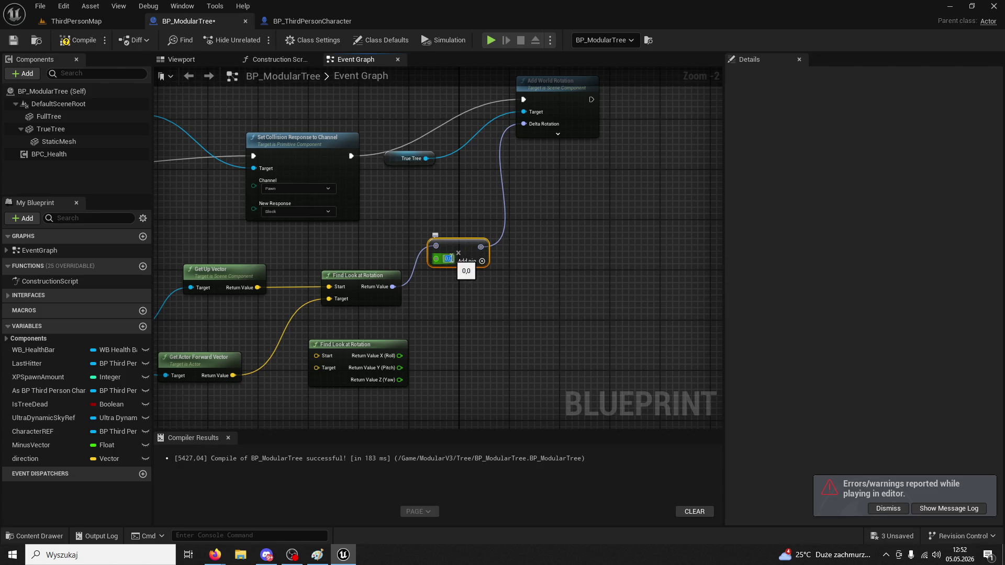
{"action": "key", "text": "Return"}
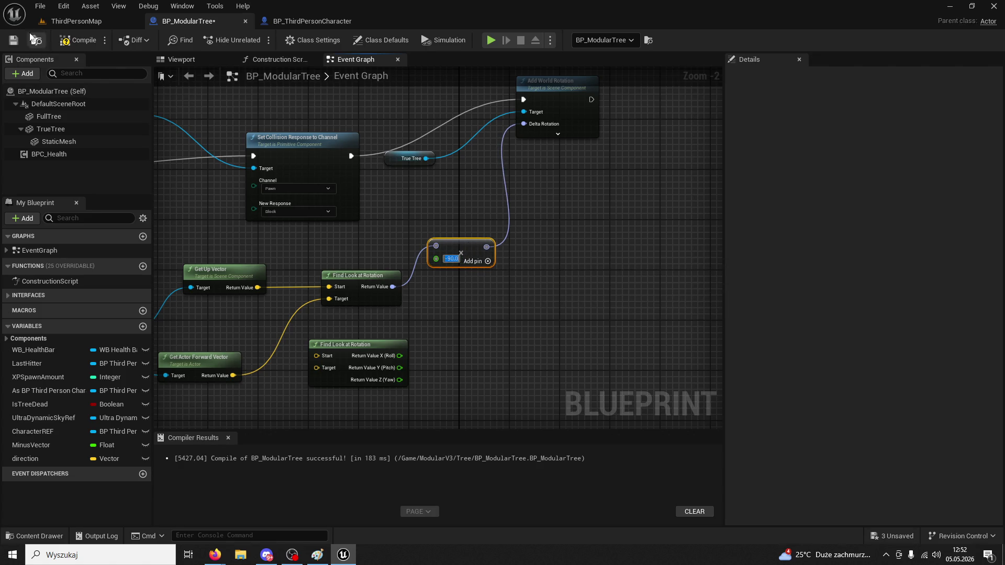
{"action": "left_click", "coordinate": [83, 20]}
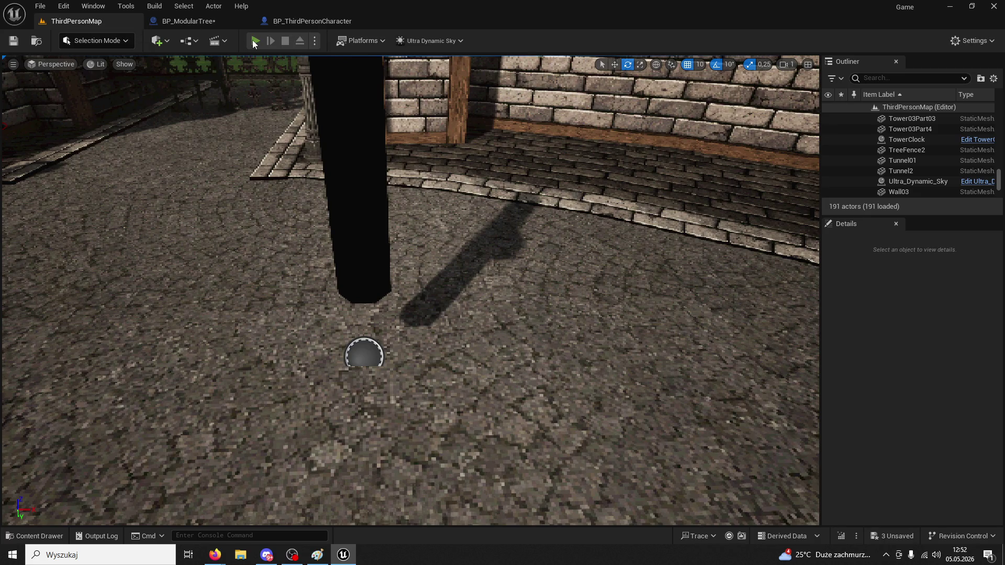
Play-test by running to the tree and attacking it twice, then stop and close the Message Log
{"action": "left_click", "coordinate": [254, 41]}
{"action": "key", "text": "w"}
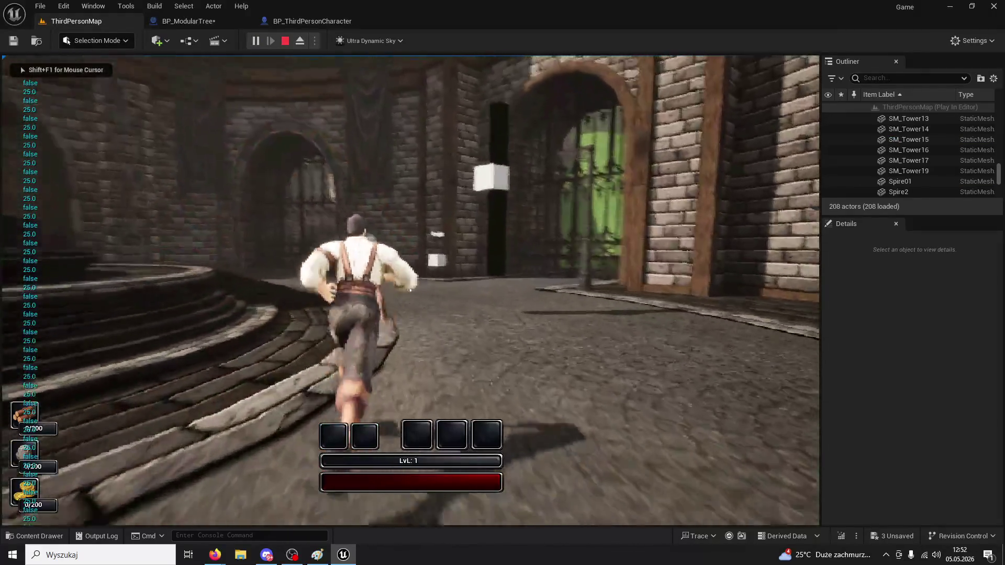
{"action": "key", "text": "1"}
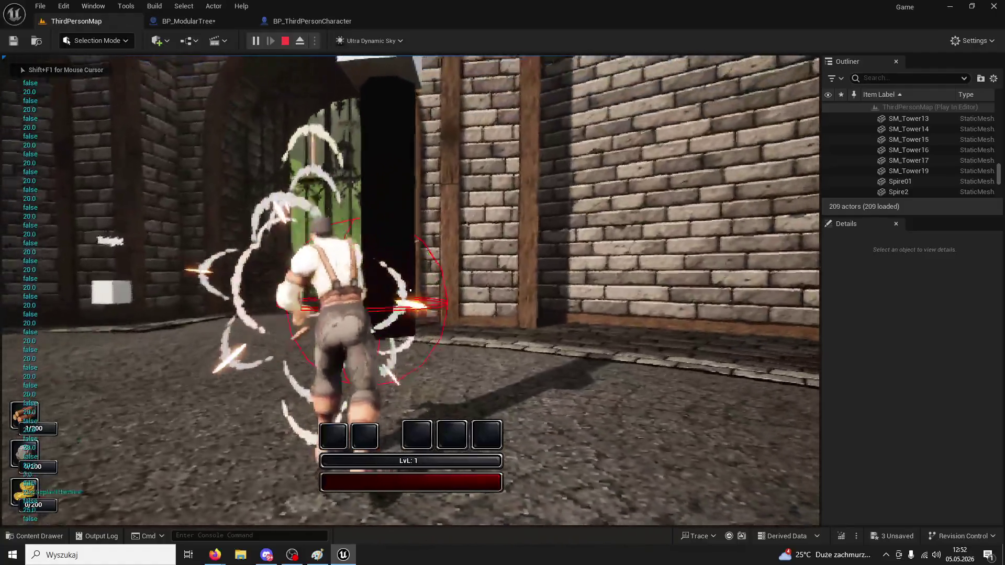
{"action": "key", "text": "1"}
{"action": "key", "text": "1"}
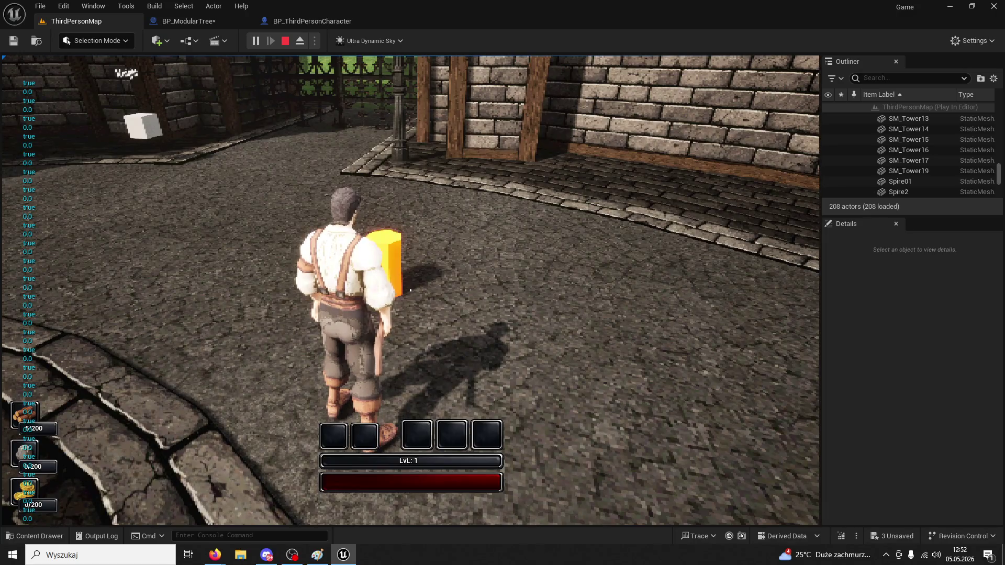
{"action": "key", "text": "Escape"}
{"action": "left_click", "coordinate": [117, 13]}
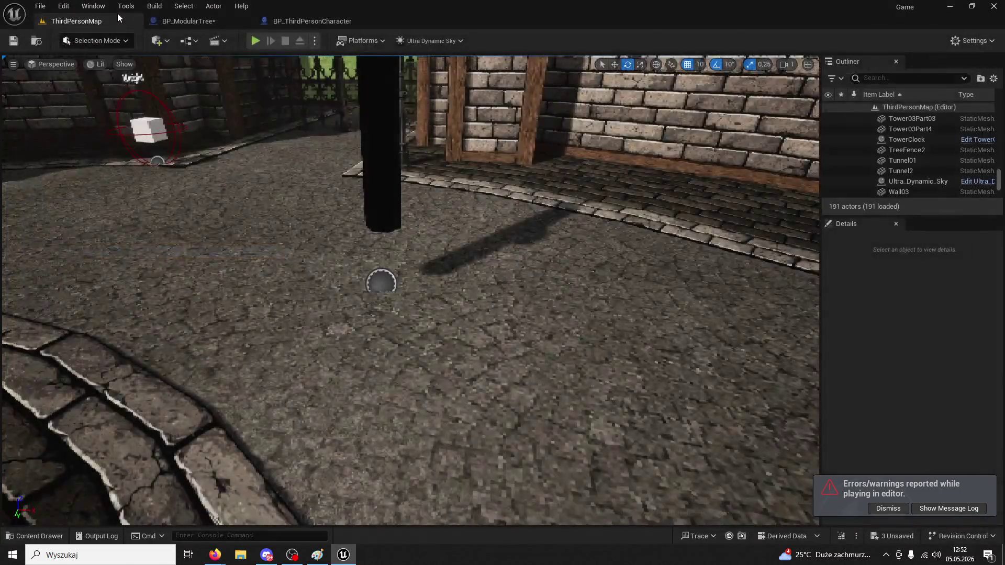
Back in the BP_ModularTree Event Graph, wire the look-at rotation straight into Delta Rotation
{"action": "left_click", "coordinate": [275, 24]}
{"action": "left_click", "coordinate": [214, 21]}
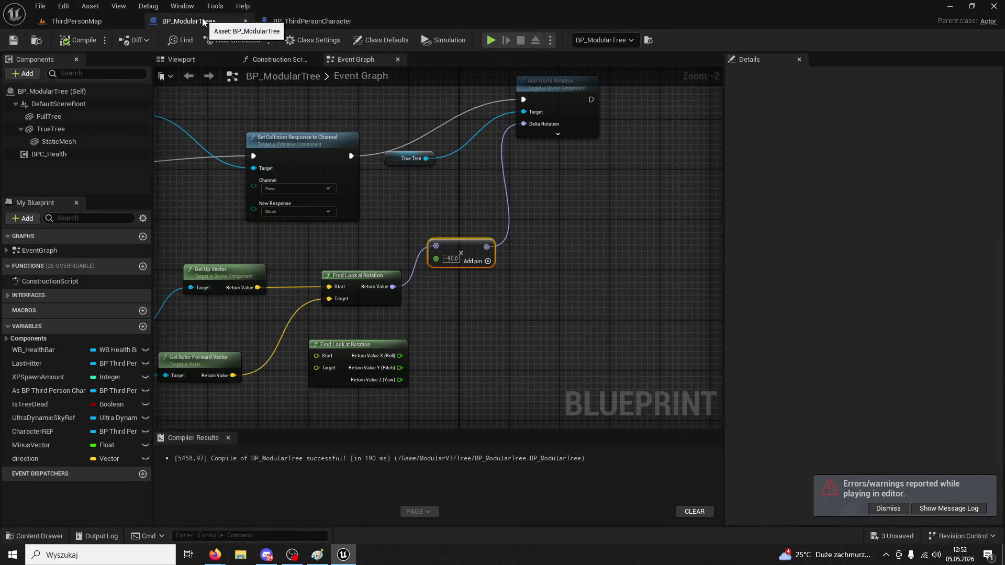
{"action": "left_click_drag", "start_coordinate": [392, 287], "coordinate": [523, 124]}
Play-test again, chopping the tree four times until it falls, then stop and close the error log
{"action": "left_click", "coordinate": [87, 22]}
{"action": "key", "text": "alt+p"}
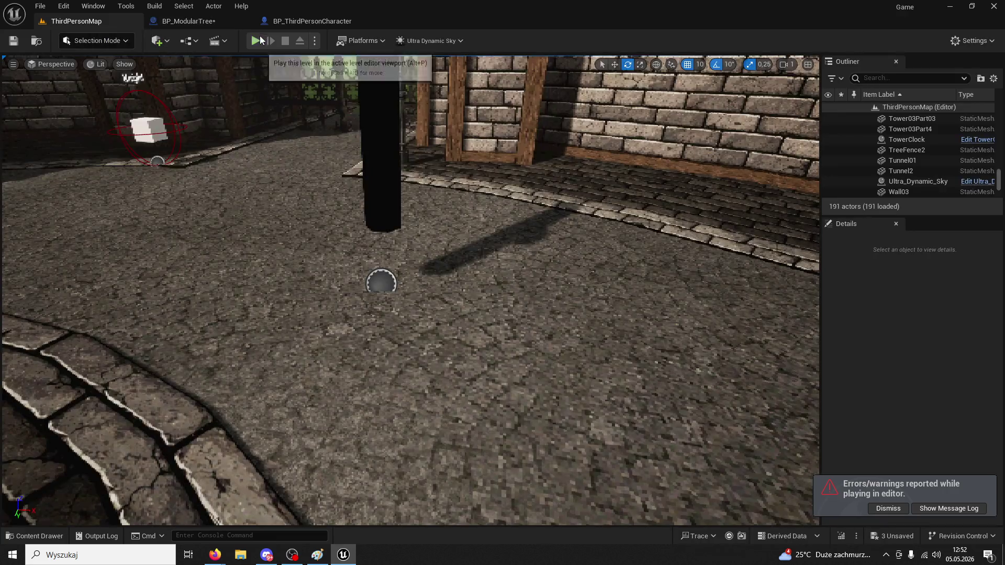
{"action": "key", "text": "w"}
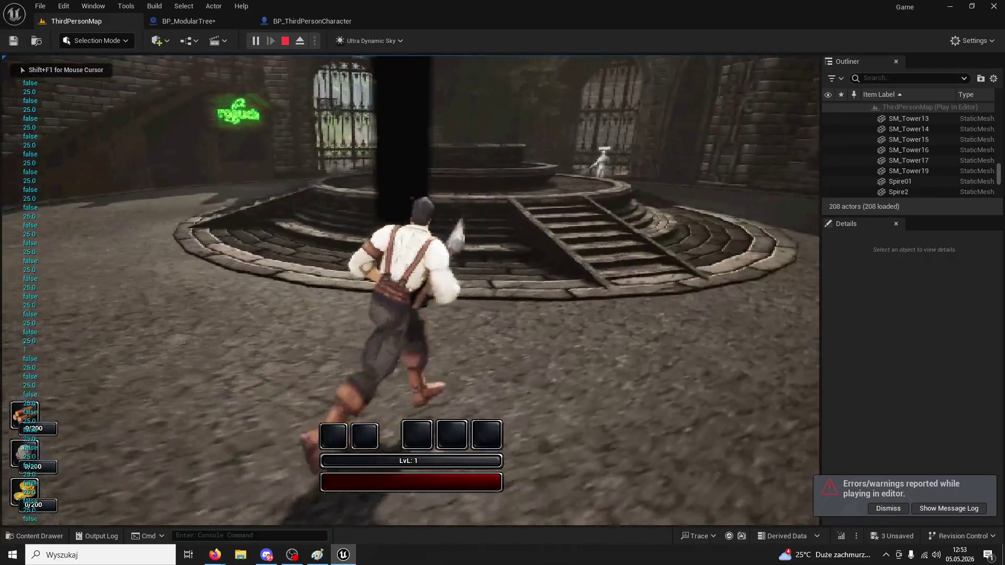
{"action": "left_click", "coordinate": [410, 291]}
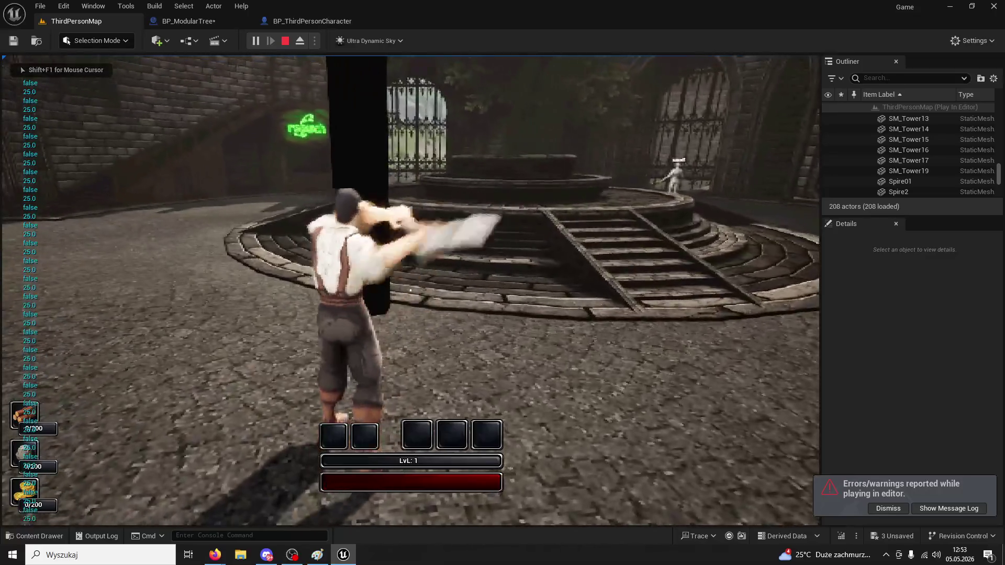
{"action": "left_click", "coordinate": [410, 291]}
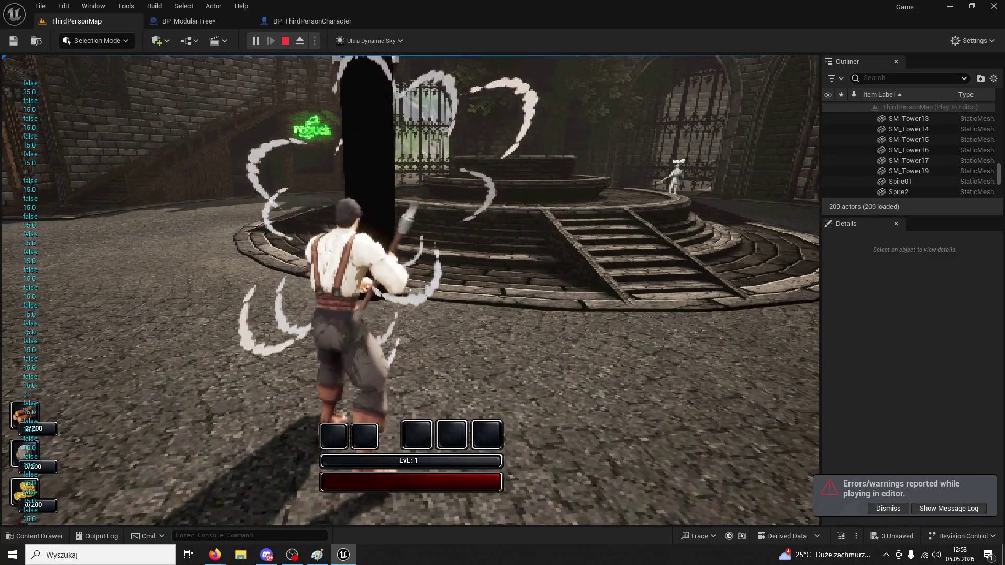
{"action": "left_click", "coordinate": [410, 290]}
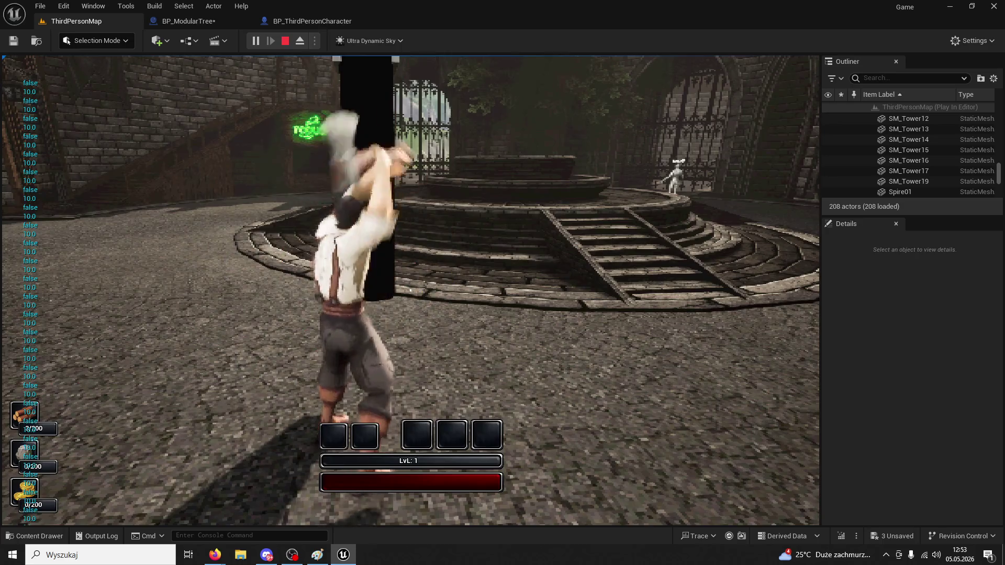
{"action": "left_click", "coordinate": [410, 290]}
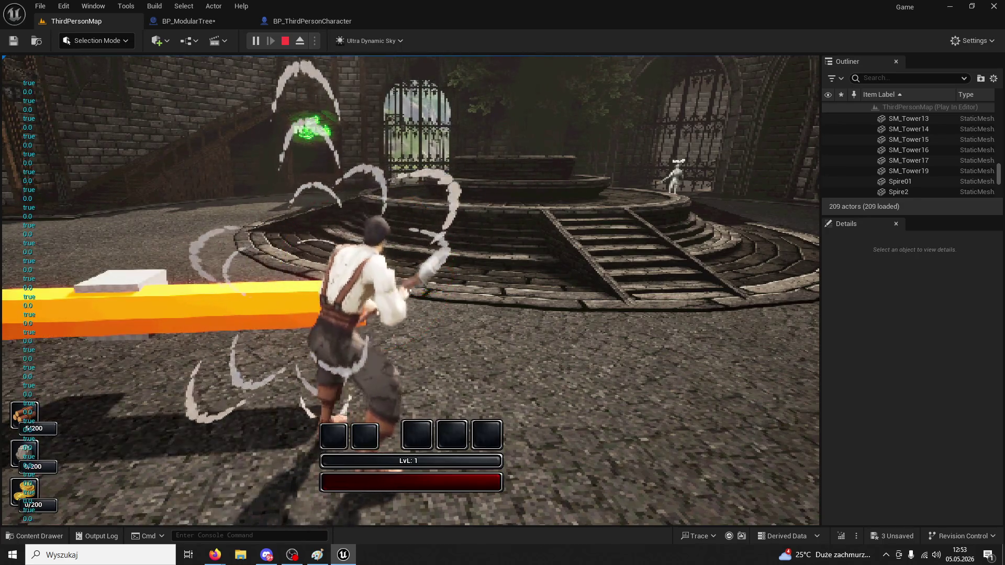
{"action": "key", "text": "Escape"}
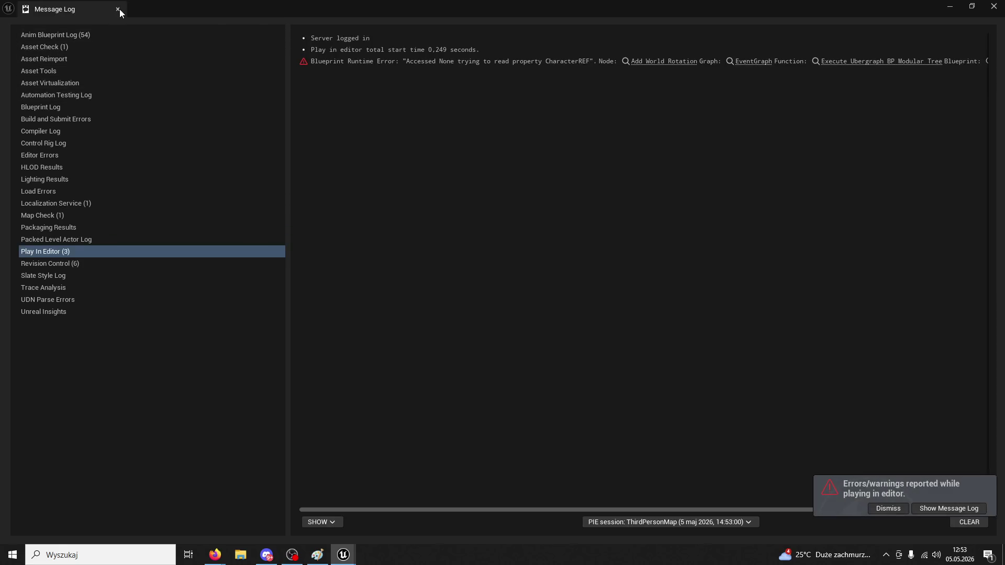
{"action": "left_click", "coordinate": [119, 8]}
Run a brief replay through the courtyard, then return to the BP_ModularTree blueprint
{"action": "left_click", "coordinate": [255, 41]}
{"action": "key", "text": "w"}
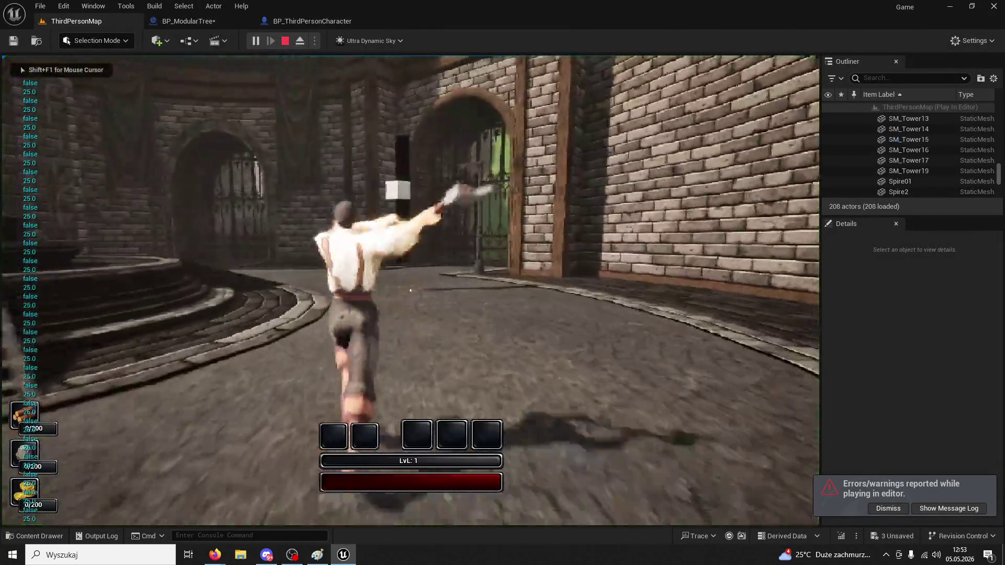
{"action": "key", "text": "Escape"}
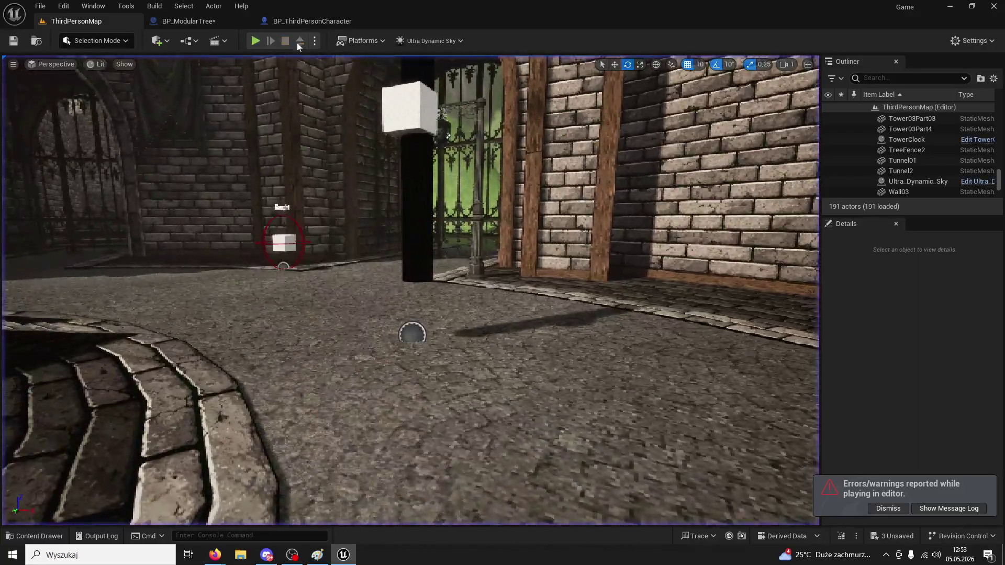
{"action": "left_click", "coordinate": [180, 21]}
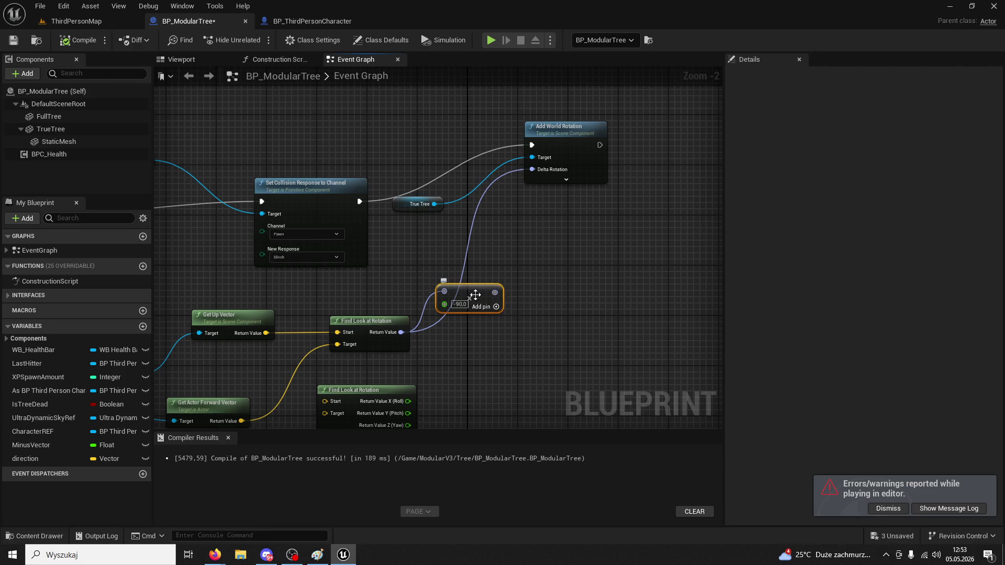
Delete the -90 rotator scaling node from the rotation chain
{"action": "left_click_drag", "start_coordinate": [476, 301], "coordinate": [495, 320]}
{"action": "key", "text": "Delete"}
{"action": "right_click", "coordinate": [401, 332]}
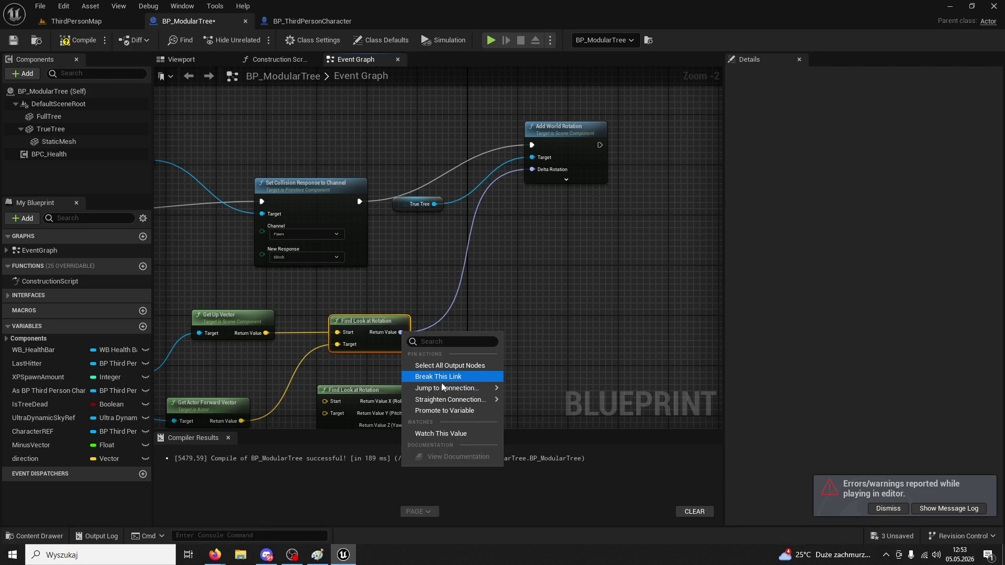
{"action": "mouse_move", "coordinate": [447, 404]}
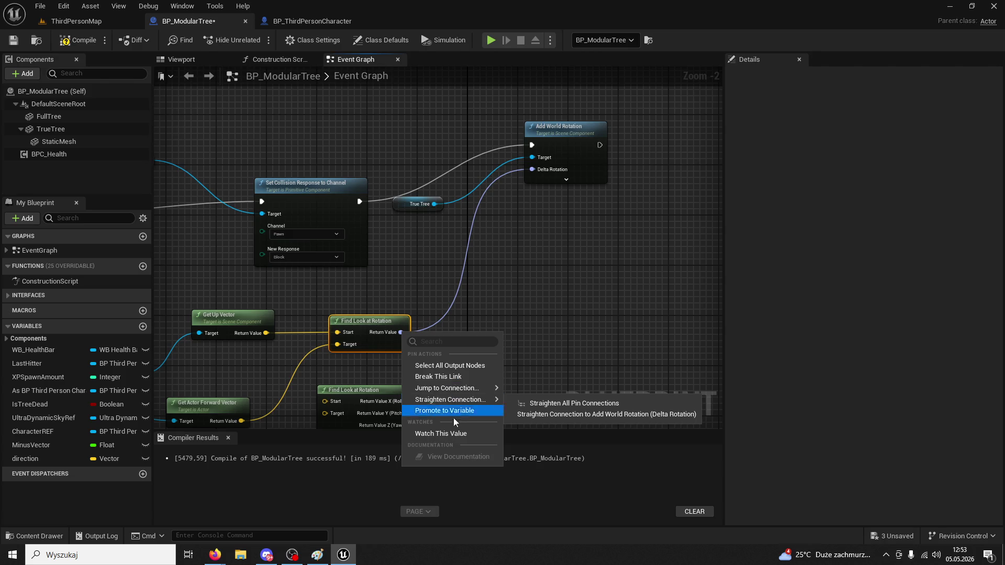
{"action": "left_click", "coordinate": [596, 286]}
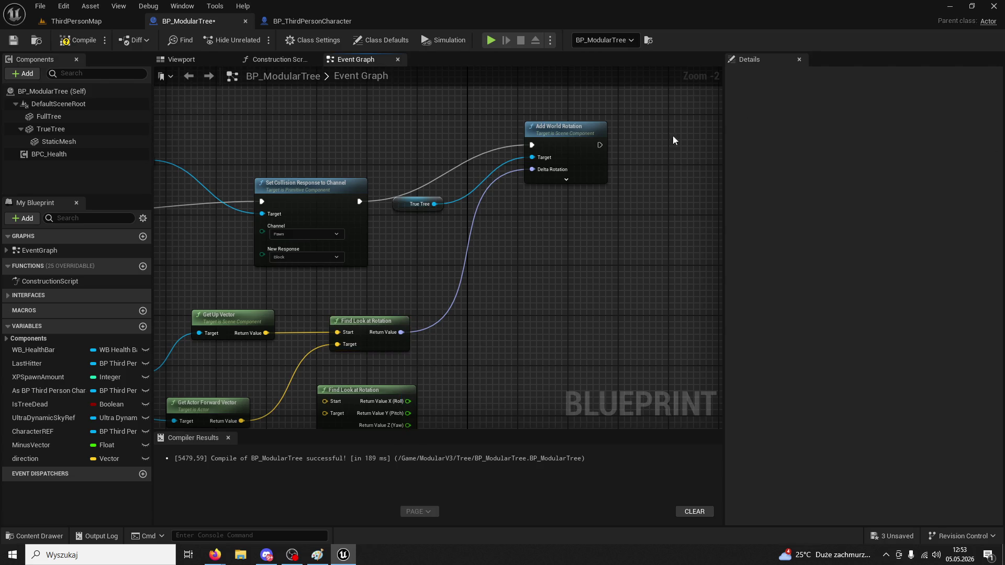
Add a Set World Rotation node after Set Collision and delete Add World Rotation
{"action": "left_click_drag", "start_coordinate": [367, 206], "coordinate": [531, 248]}
{"action": "type", "text": "s"}
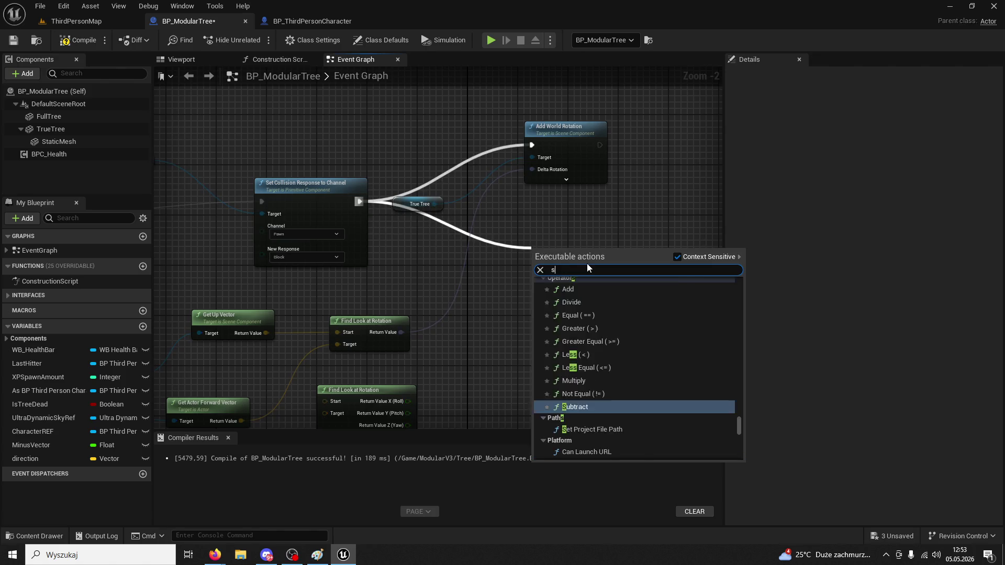
{"action": "type", "text": "et world rotation"}
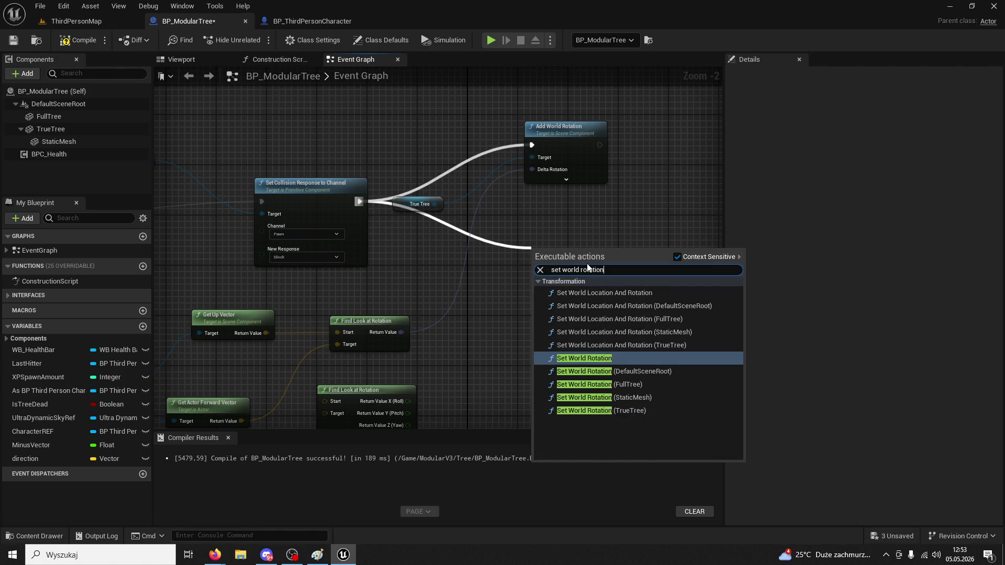
{"action": "left_click", "coordinate": [614, 358]}
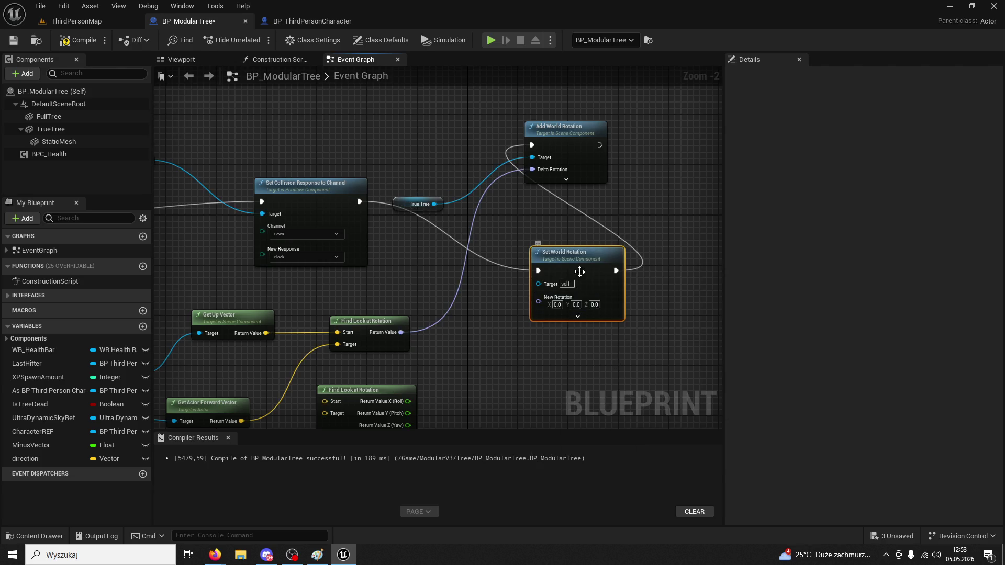
{"action": "left_click_drag", "start_coordinate": [578, 280], "coordinate": [542, 247]}
{"action": "left_click", "coordinate": [547, 176]}
{"action": "key", "text": "Delete"}
Wire True Tree to Target and Find Look at Rotation to New Rotation, compile, then view the Firefox plan
{"action": "left_click_drag", "start_coordinate": [434, 204], "coordinate": [500, 246]}
{"action": "left_click_drag", "start_coordinate": [401, 331], "coordinate": [539, 252]}
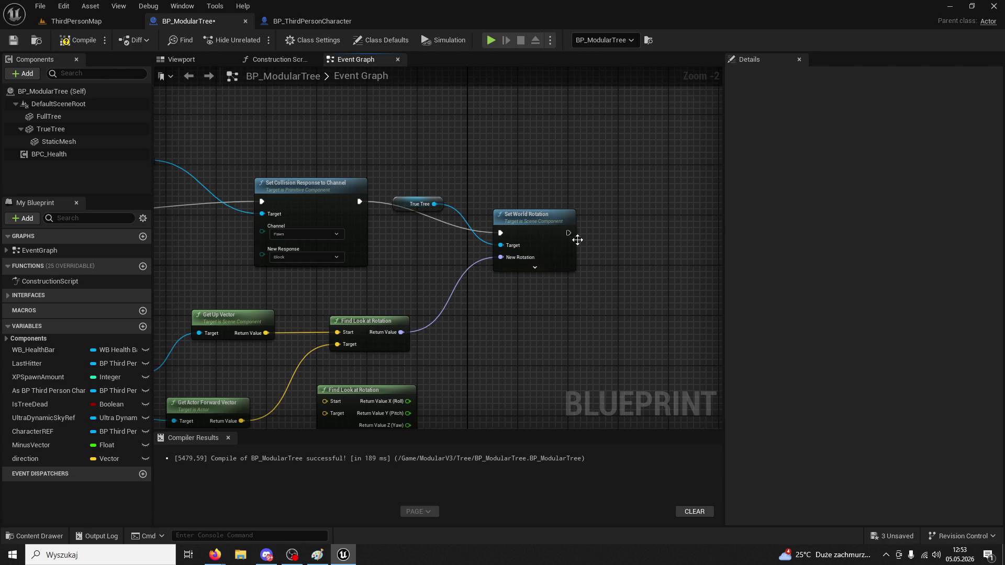
{"action": "left_click", "coordinate": [215, 555]}
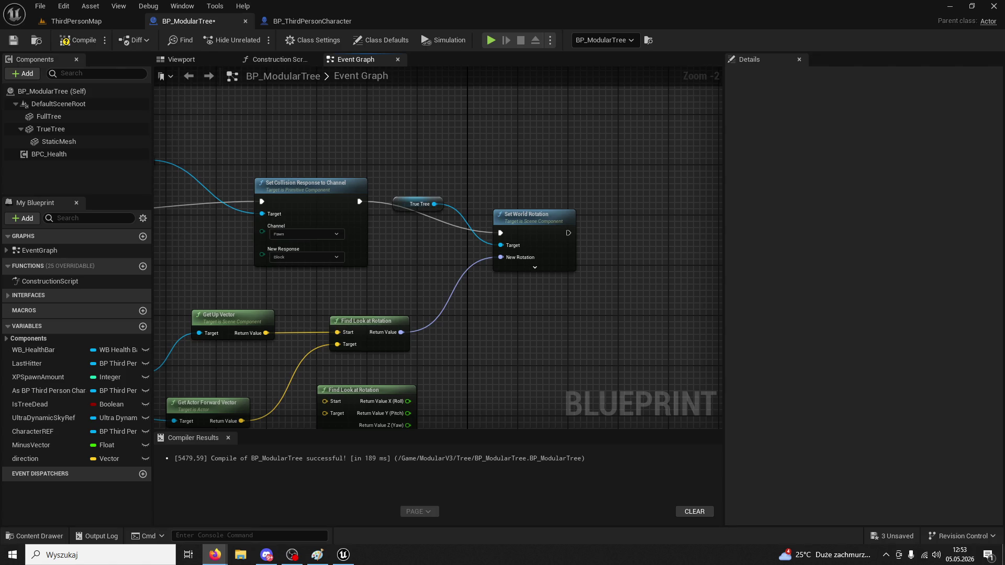
{"action": "left_click_drag", "start_coordinate": [522, 218], "coordinate": [522, 168]}
{"action": "left_click", "coordinate": [92, 43]}
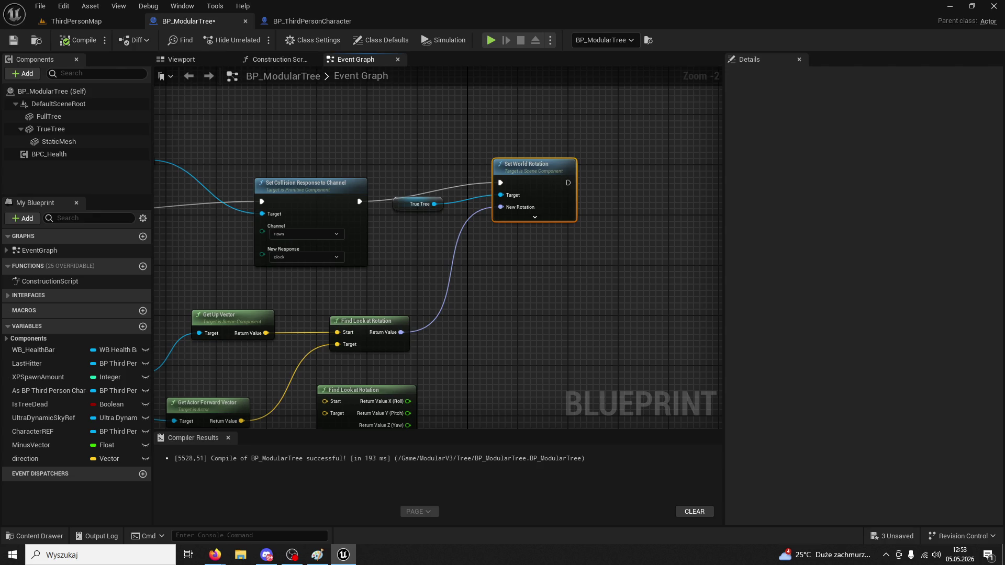
{"action": "key", "text": "alt+Tab"}
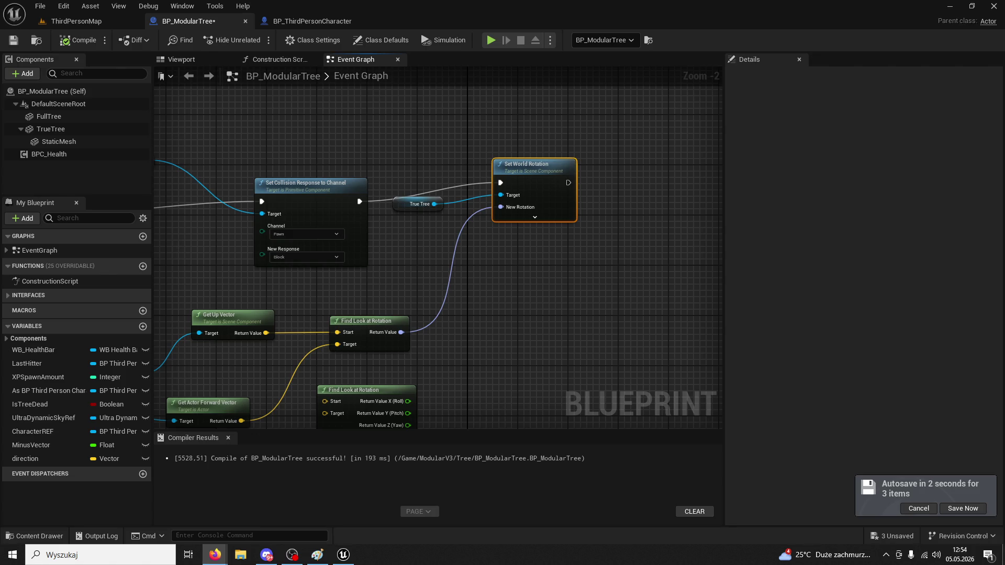
{"action": "key", "text": "alt+Tab"}
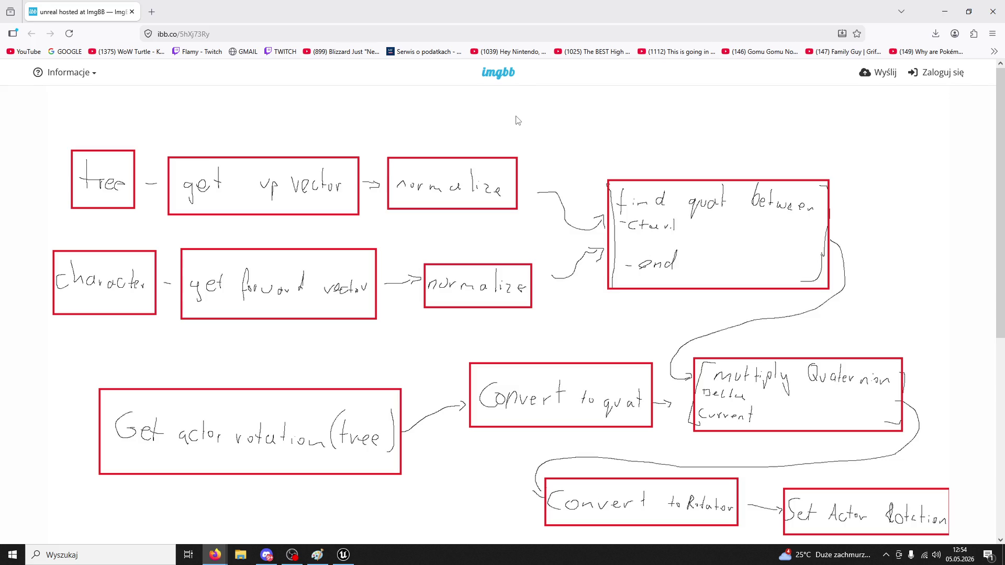
Shrink the Firefox window and close the Paint sketch without saving (Nie zapisuj)
{"action": "mouse_move", "coordinate": [309, 5]}
{"action": "left_mouse_down"}
{"action": "mouse_move", "coordinate": [313, 84]}
{"action": "mouse_move", "coordinate": [681, 137]}
{"action": "left_mouse_up"}
{"action": "left_click", "coordinate": [455, 260]}
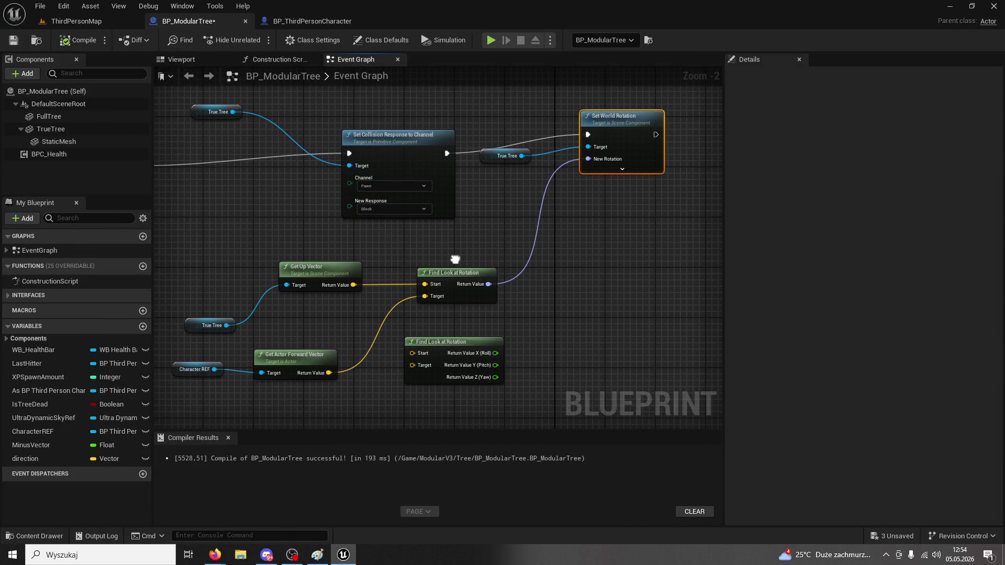
{"action": "left_click", "coordinate": [317, 555]}
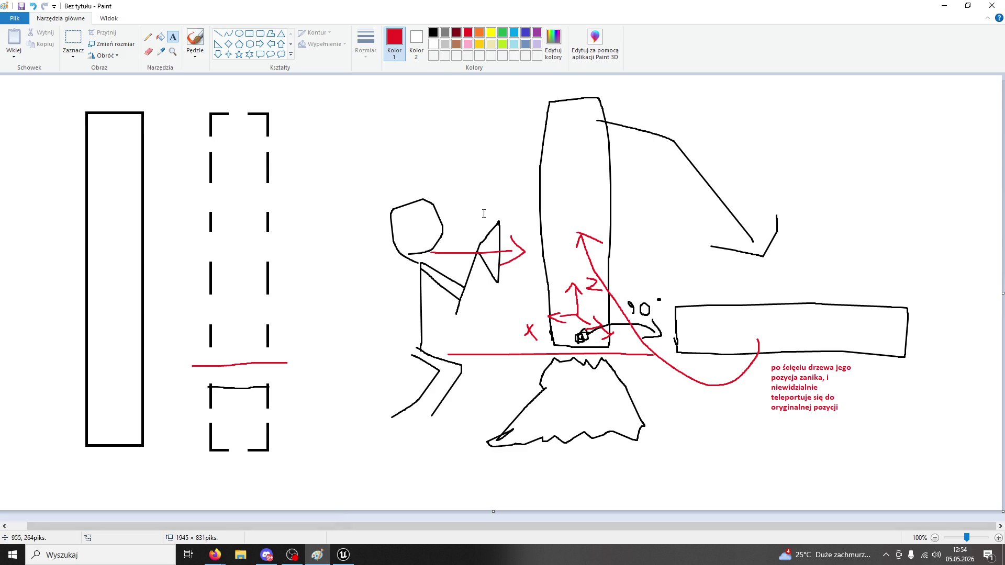
{"action": "left_click", "coordinate": [991, 5]}
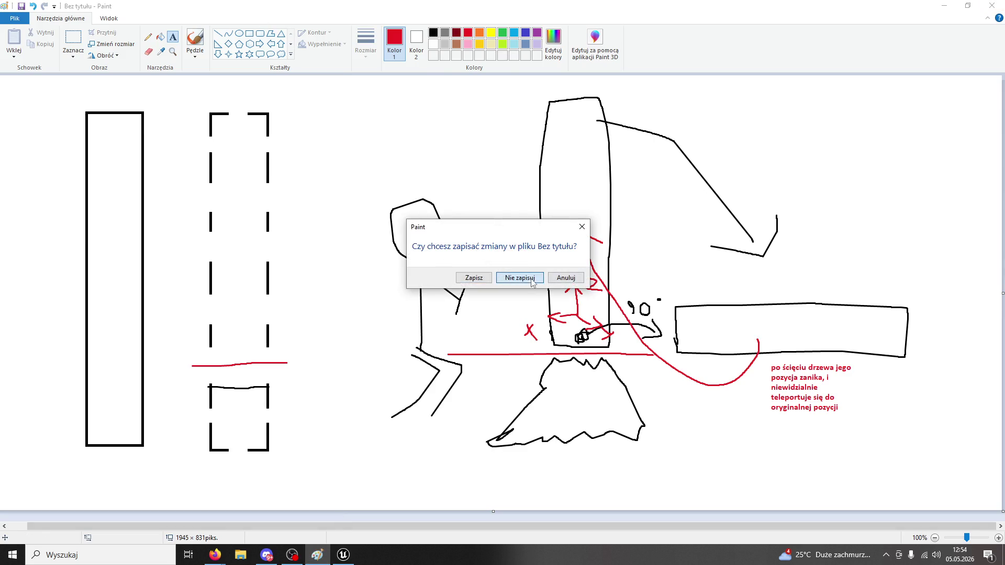
{"action": "left_click", "coordinate": [532, 281]}
Move the Firefox plan diagram mostly off screen beside the blueprint graph
{"action": "left_click", "coordinate": [215, 555]}
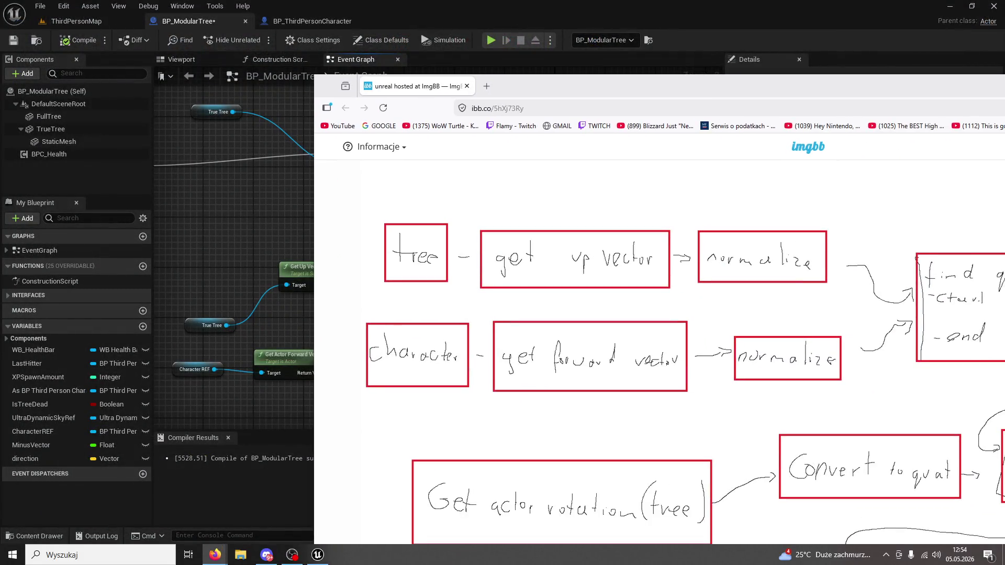
{"action": "left_click_drag", "start_coordinate": [367, 127], "coordinate": [905, 102]}
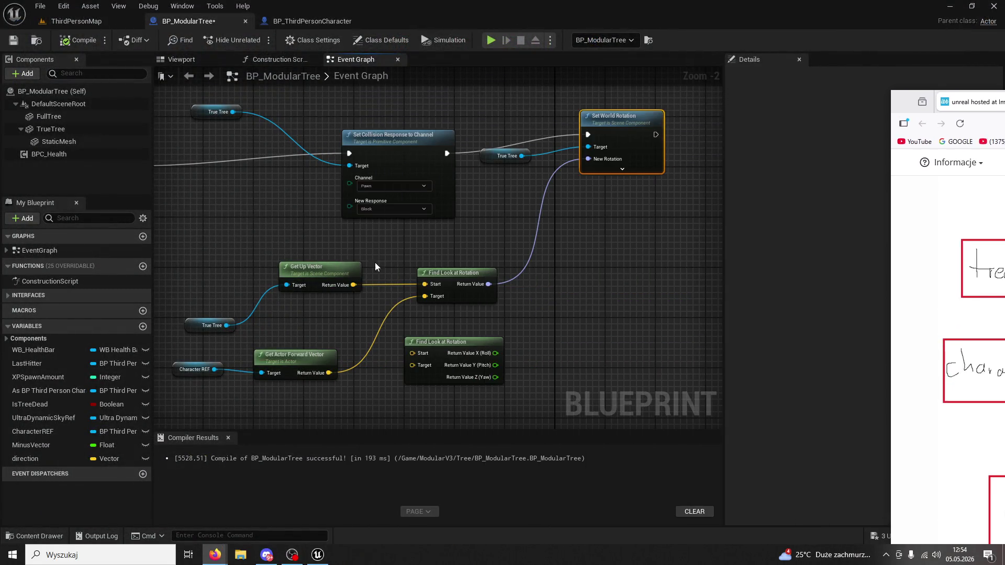
{"action": "left_click", "coordinate": [437, 271]}
Normalize True Tree's up vector and feed it into Find Look at Rotation's Start
{"action": "left_click_drag", "start_coordinate": [353, 285], "coordinate": [412, 245]}
{"action": "type", "text": "normalize"}
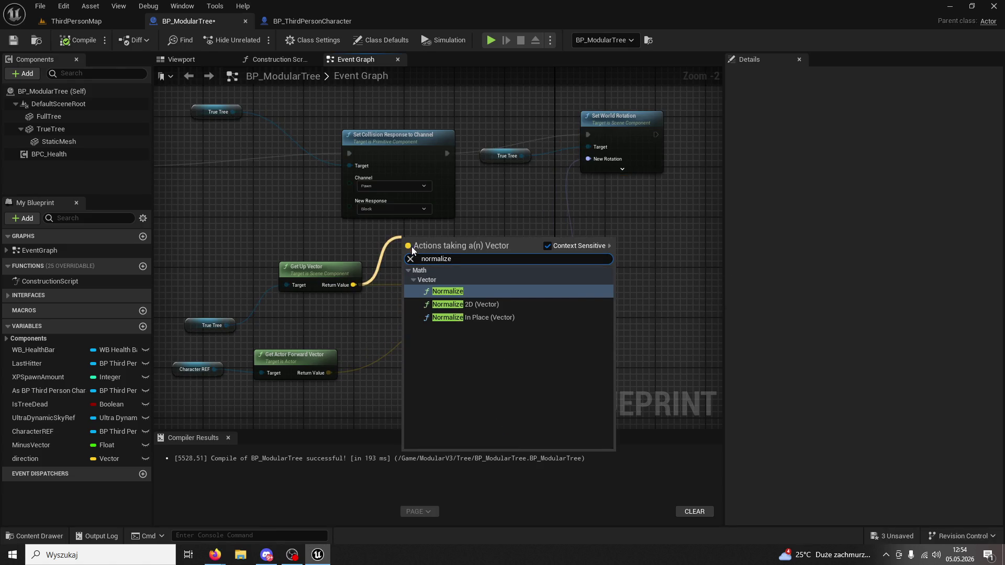
{"action": "key", "text": "Return"}
{"action": "mouse_move", "coordinate": [443, 246]}
{"action": "left_mouse_down"}
{"action": "mouse_move", "coordinate": [391, 253]}
{"action": "mouse_move", "coordinate": [466, 269]}
{"action": "mouse_move", "coordinate": [489, 286]}
{"action": "left_mouse_up"}
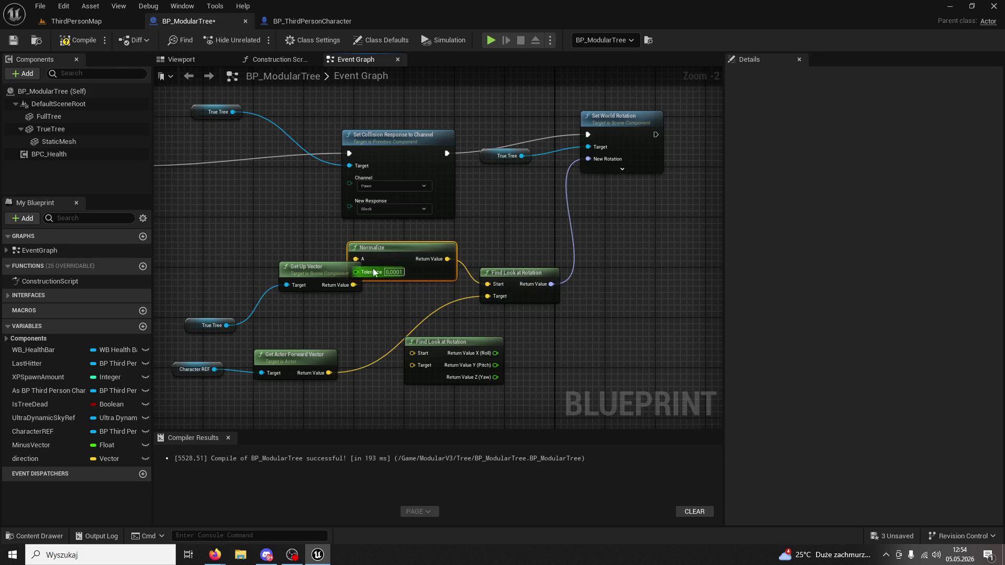
{"action": "left_click_drag", "start_coordinate": [377, 251], "coordinate": [372, 265]}
{"action": "left_click_drag", "start_coordinate": [308, 278], "coordinate": [264, 277]}
{"action": "left_click", "coordinate": [376, 309]}
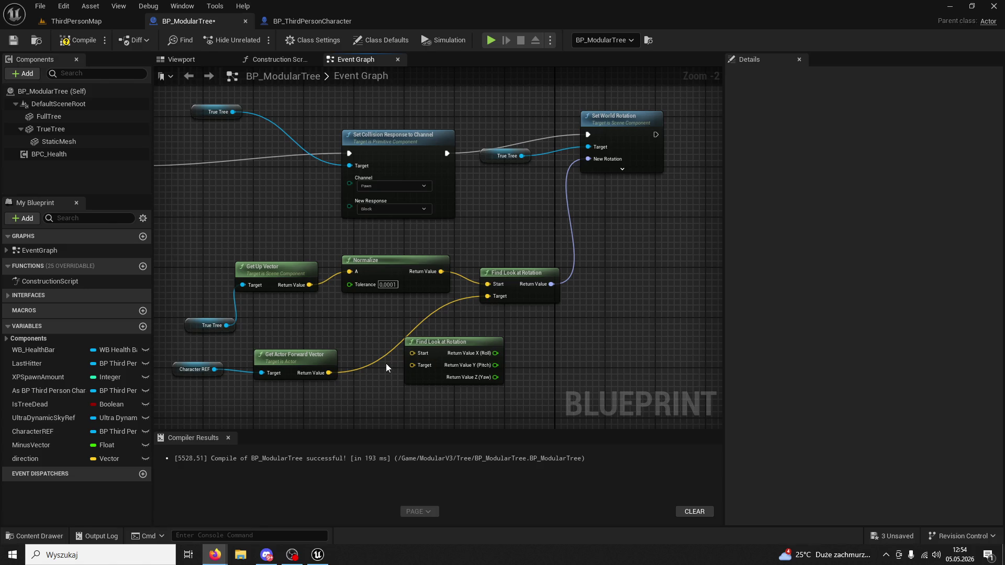
Delete the unused Find Look at Rotation and feed the normalized forward vector into Target
{"action": "left_click", "coordinate": [417, 371]}
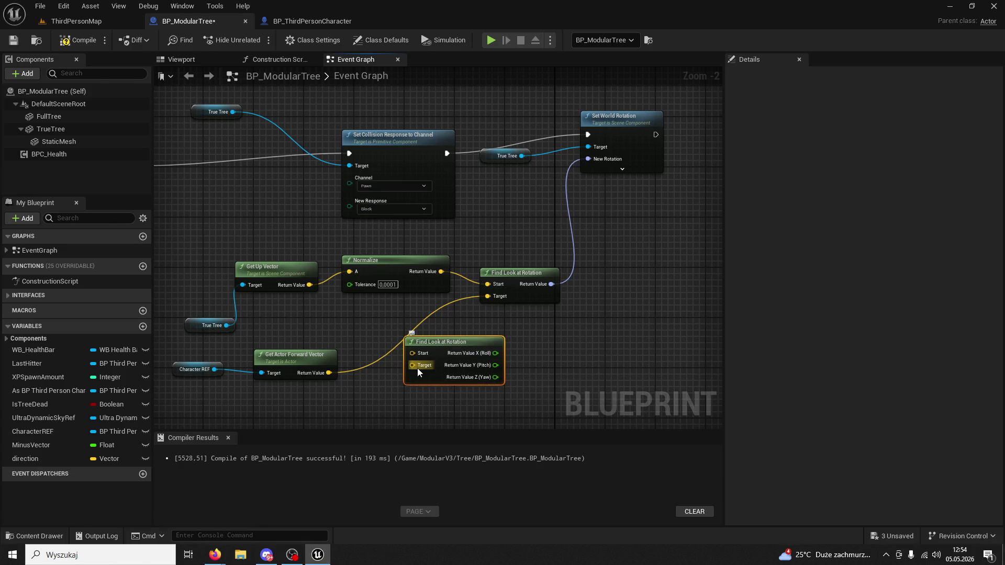
{"action": "key", "text": "Delete"}
{"action": "left_click_drag", "start_coordinate": [329, 373], "coordinate": [405, 362]}
{"action": "type", "text": "no"}
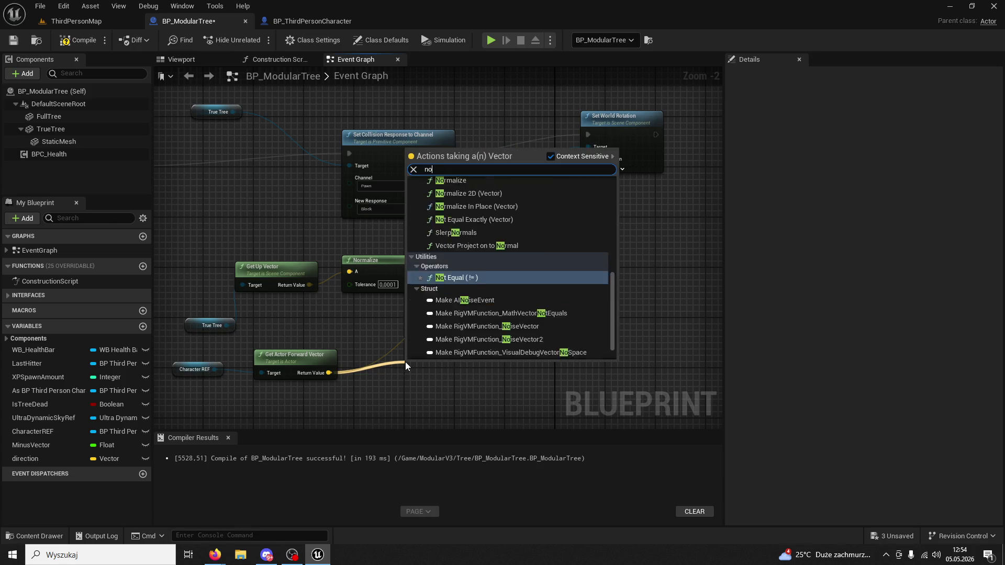
{"action": "type", "text": "rmalize"}
{"action": "key", "text": "Return"}
{"action": "left_click_drag", "start_coordinate": [504, 378], "coordinate": [487, 296]}
{"action": "left_click_drag", "start_coordinate": [446, 359], "coordinate": [402, 326]}
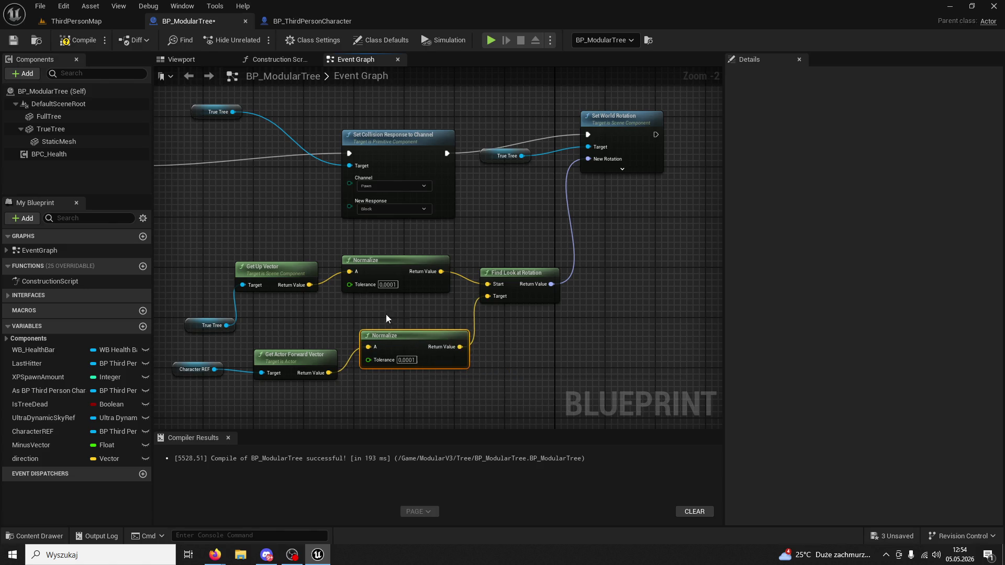
Compile BP_ModularTree successfully with the normalized vectors
{"action": "left_click", "coordinate": [79, 40]}
{"action": "left_click_drag", "start_coordinate": [591, 366], "coordinate": [450, 347]}
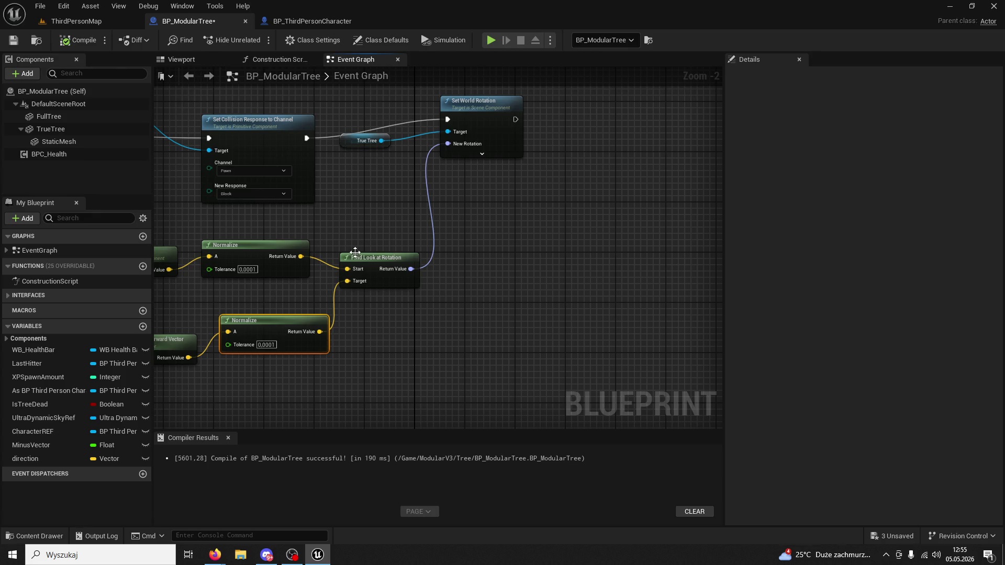
{"action": "left_click_drag", "start_coordinate": [301, 257], "coordinate": [392, 316]}
Add a Find Quat Between Vectors node and break both input links of Find Look at Rotation
{"action": "type", "text": "find "}
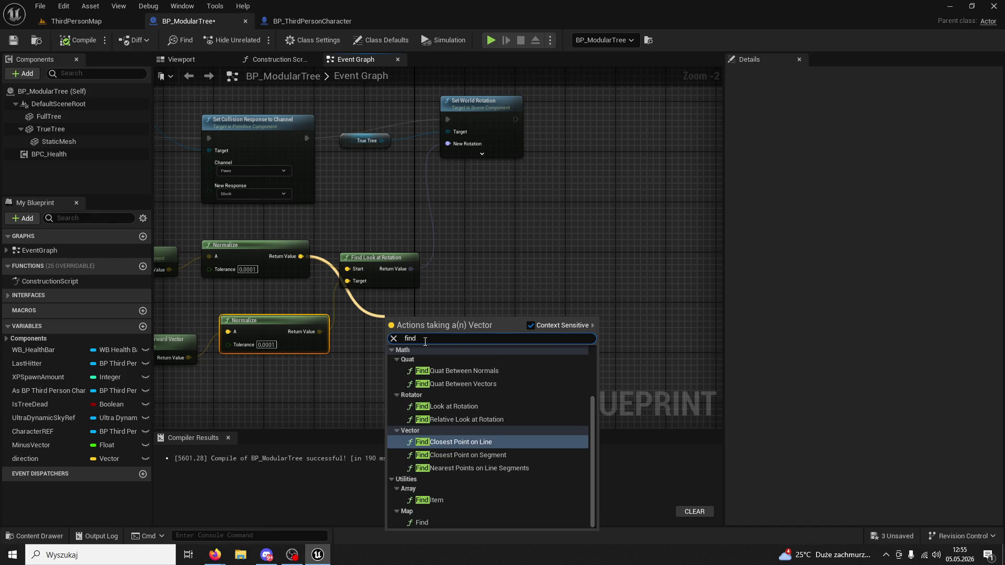
{"action": "type", "text": "quat"}
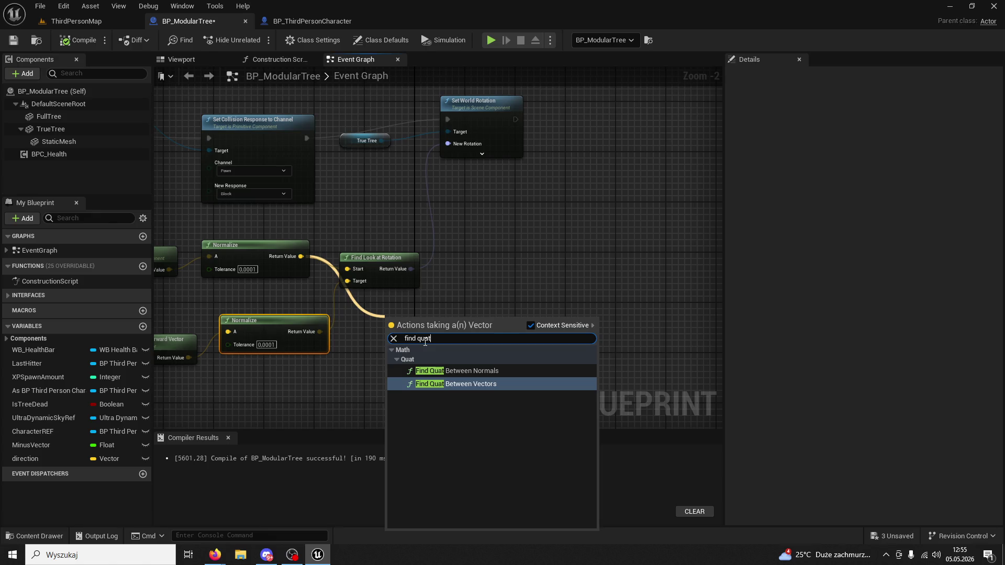
{"action": "left_click", "coordinate": [494, 383]}
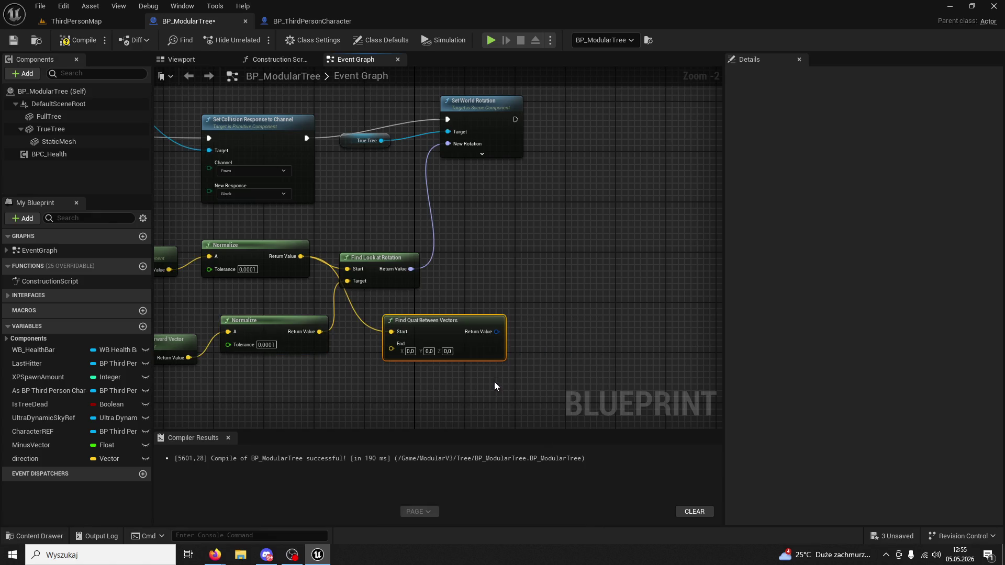
{"action": "left_click_drag", "start_coordinate": [381, 277], "coordinate": [387, 240]}
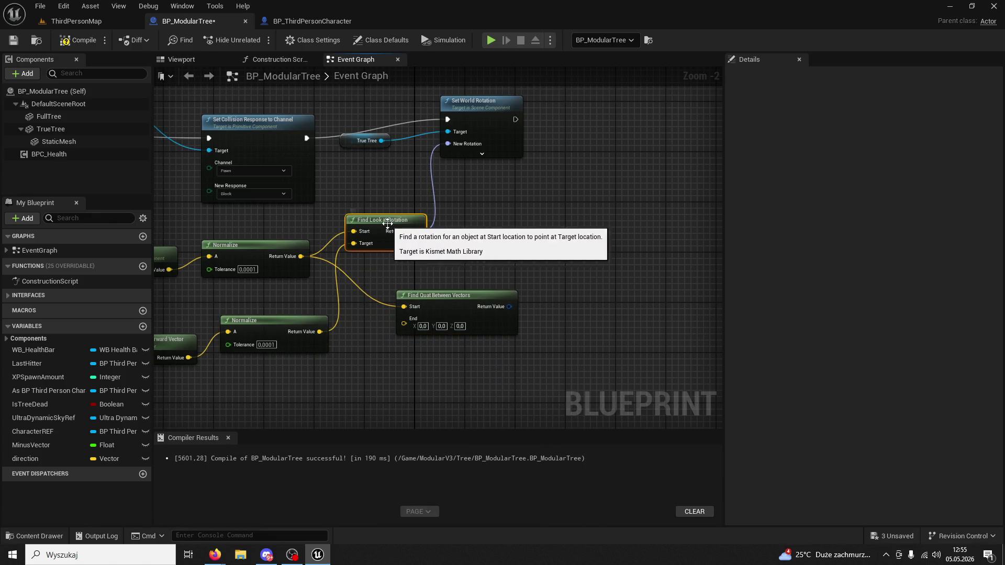
{"action": "right_click", "coordinate": [354, 243]}
{"action": "left_click", "coordinate": [393, 278]}
{"action": "right_click", "coordinate": [353, 231]}
{"action": "left_click", "coordinate": [392, 283]}
{"action": "left_click_drag", "start_coordinate": [387, 232], "coordinate": [571, 232]}
Wire the normalized up and forward vectors into Find Quat Between Vectors' Start and End
{"action": "left_click_drag", "start_coordinate": [405, 301], "coordinate": [366, 256]}
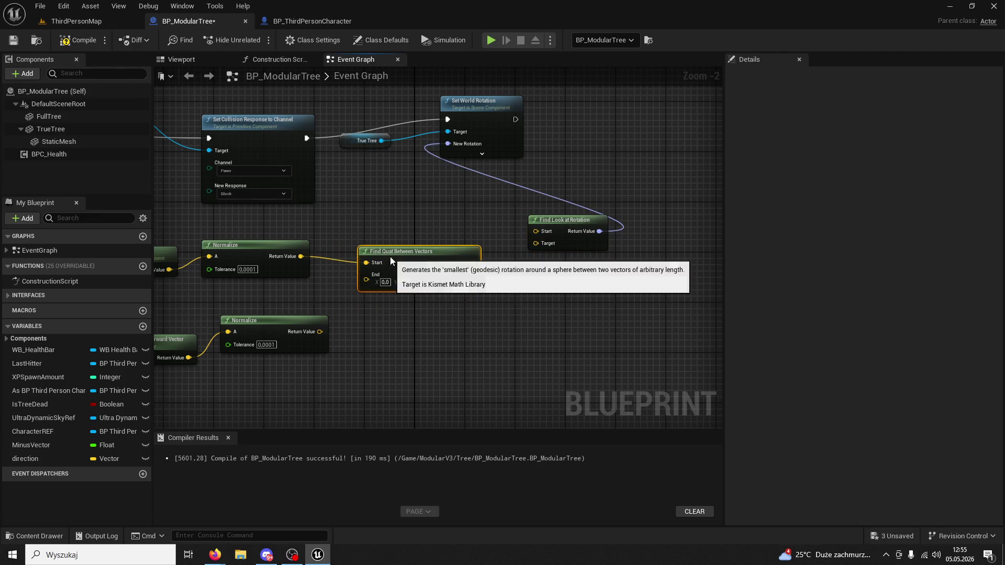
{"action": "mouse_move", "coordinate": [319, 331]}
{"action": "left_mouse_down"}
{"action": "mouse_move", "coordinate": [360, 284]}
{"action": "mouse_move", "coordinate": [390, 268]}
{"action": "left_mouse_up"}
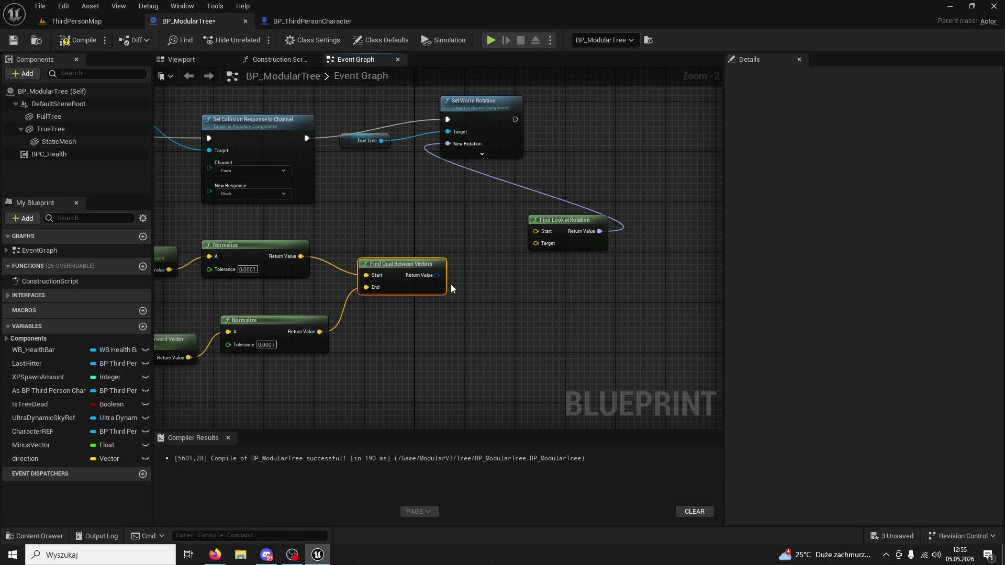
{"action": "left_click_drag", "start_coordinate": [450, 283], "coordinate": [494, 217]}
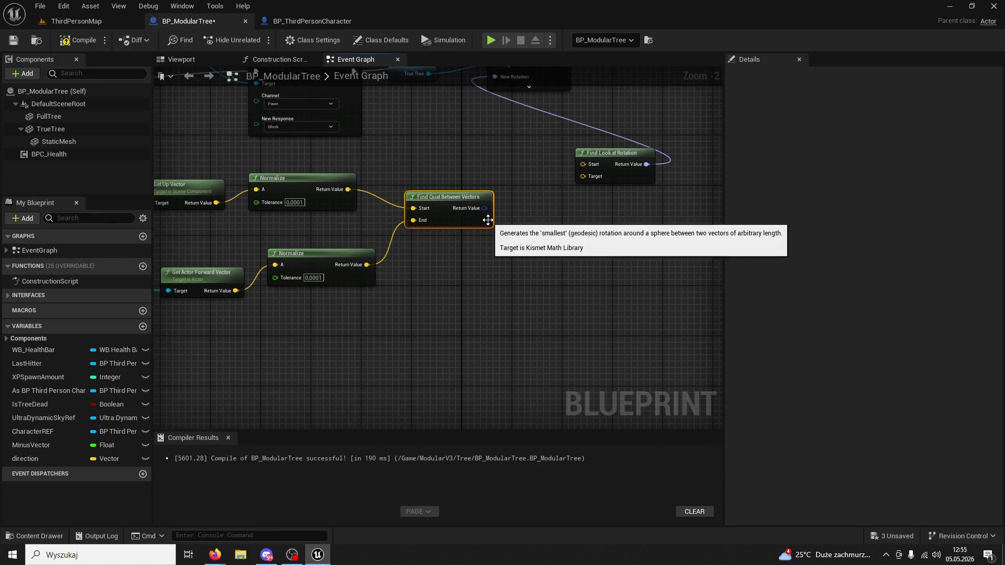
{"action": "left_click_drag", "start_coordinate": [265, 228], "coordinate": [372, 215]}
{"action": "mouse_move", "coordinate": [223, 233]}
{"action": "left_mouse_down"}
{"action": "mouse_move", "coordinate": [165, 182]}
{"action": "mouse_move", "coordinate": [313, 314]}
{"action": "left_mouse_up"}
Add a Get World Rotation node for True Tree
{"action": "type", "text": "get ac"}
{"action": "type", "text": "tr"}
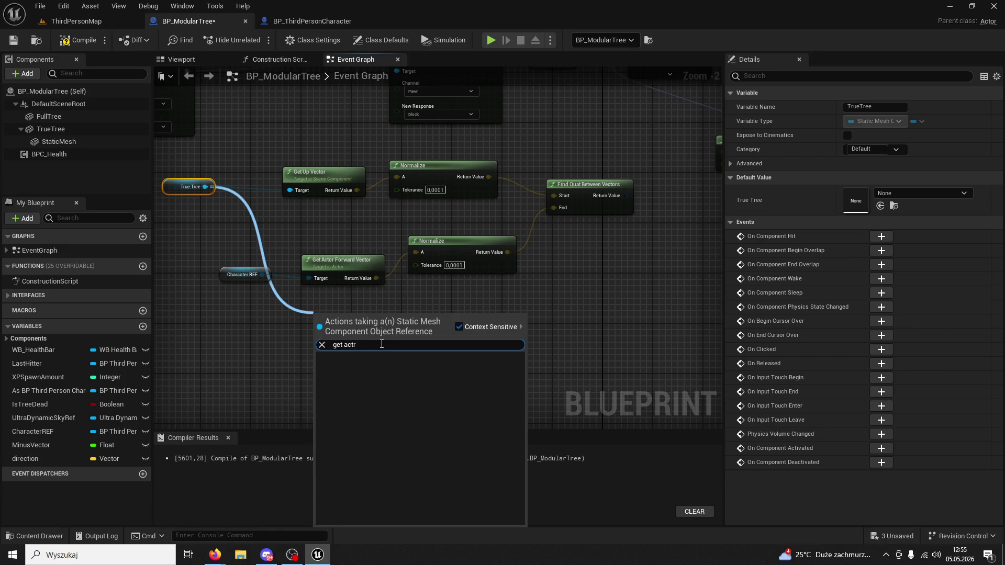
{"action": "key", "text": "BackSpace"}
{"action": "type", "text": "or rotatio"}
{"action": "key", "text": "ctrl+a"}
{"action": "type", "text": "rotation"}
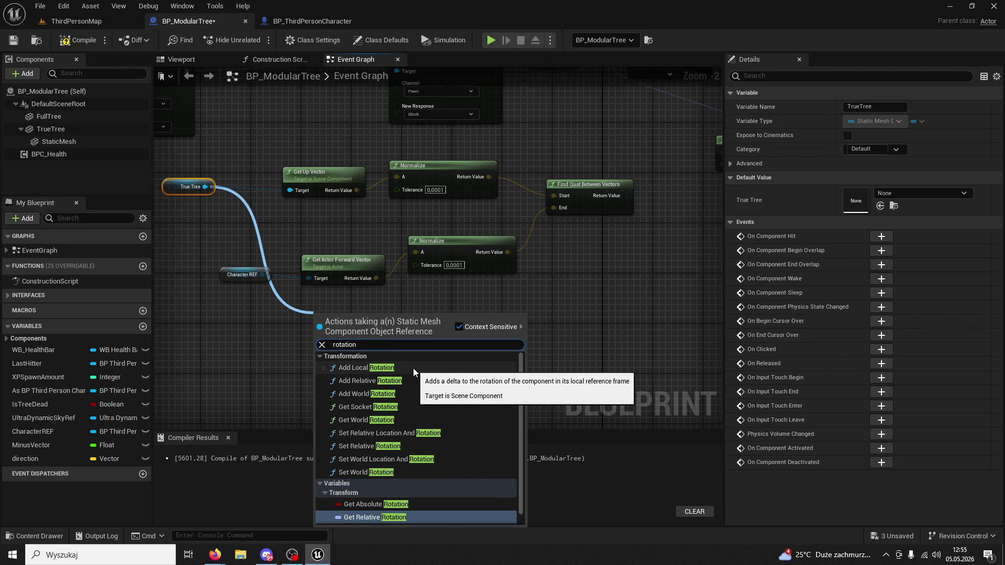
{"action": "scroll", "coordinate": [409, 382], "scroll_direction": "down", "scroll_amount": 1}
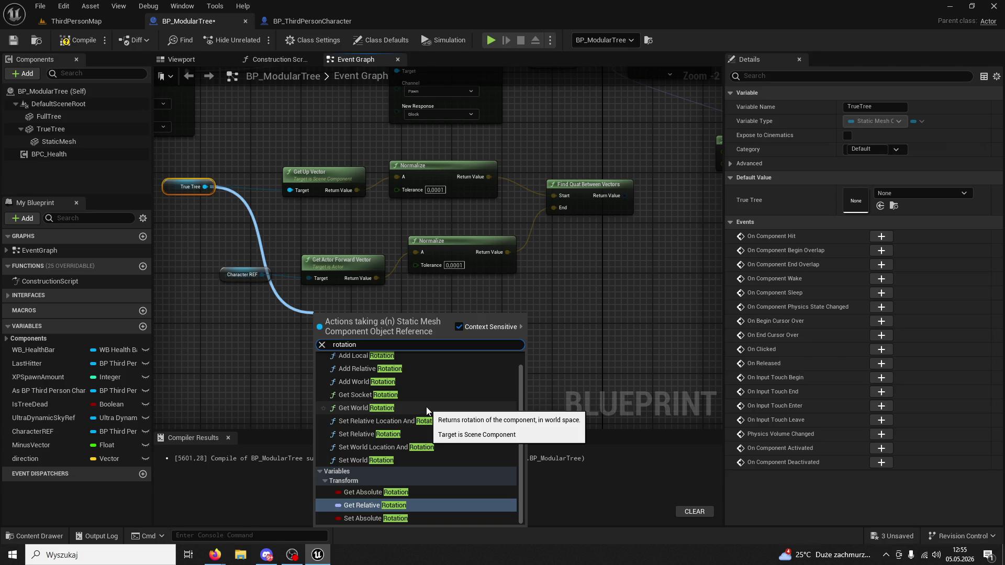
{"action": "scroll", "coordinate": [426, 406], "scroll_direction": "up", "scroll_amount": 1}
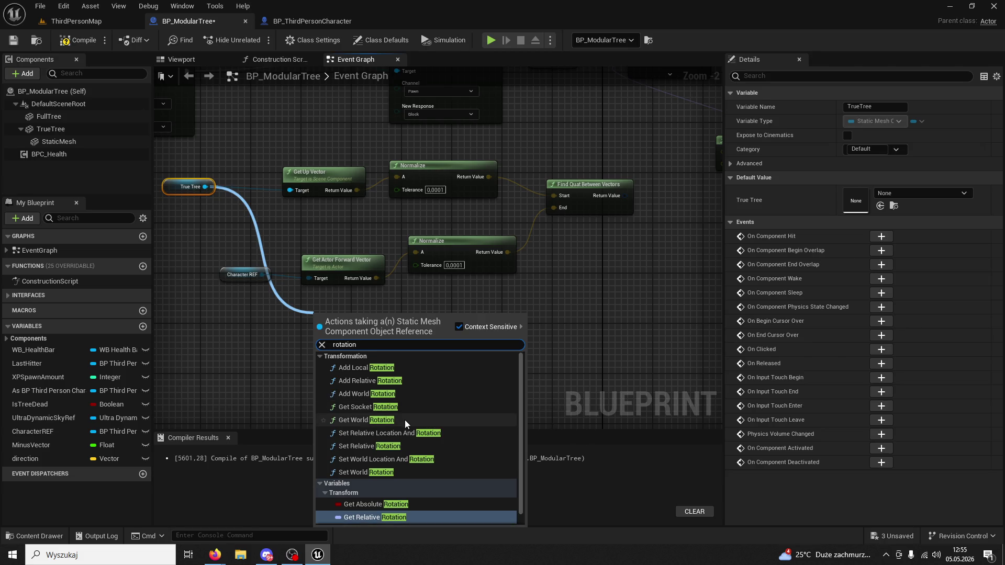
{"action": "left_click", "coordinate": [404, 419]}
{"action": "left_click_drag", "start_coordinate": [370, 327], "coordinate": [371, 345]}
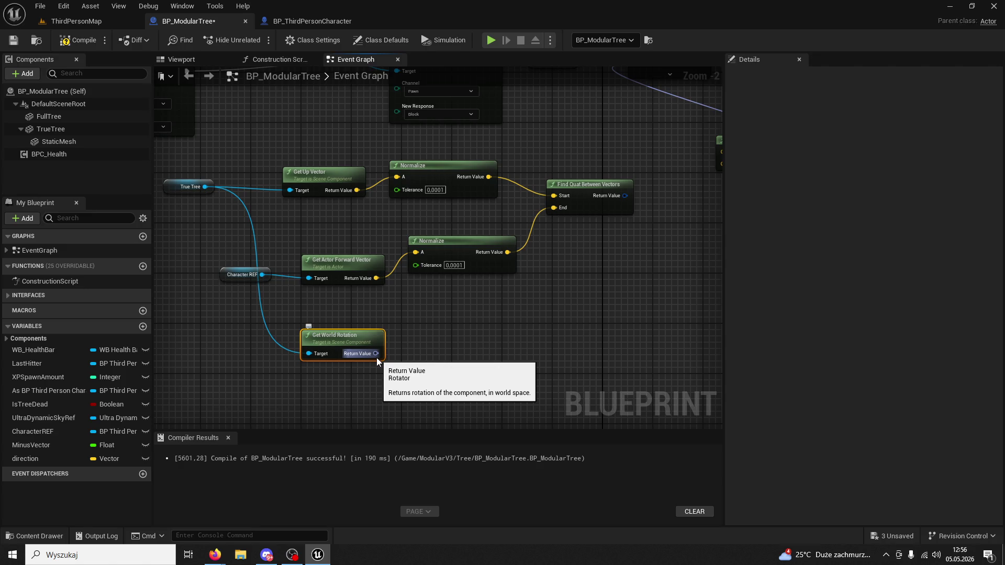
Convert the world rotation into a quaternion with a ToQuaternion node
{"action": "left_click_drag", "start_coordinate": [376, 355], "coordinate": [456, 356]}
{"action": "type", "text": "convert"}
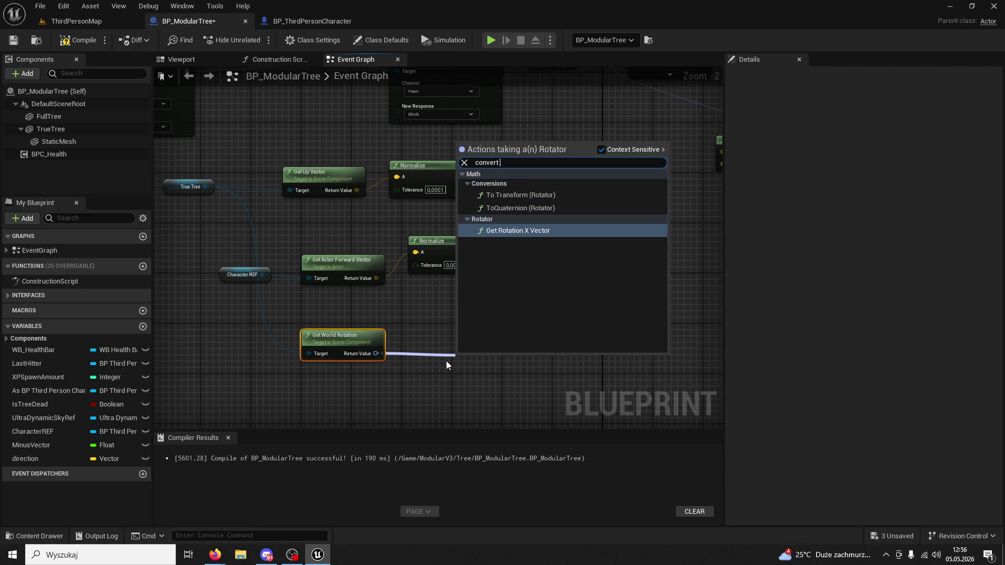
{"action": "type", "text": " to qua"}
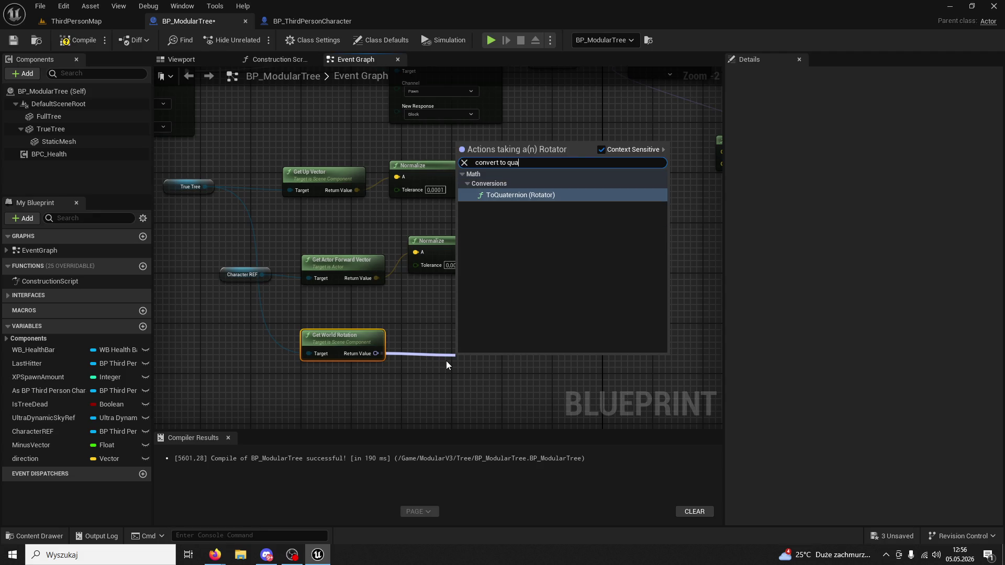
{"action": "key", "text": "Return"}
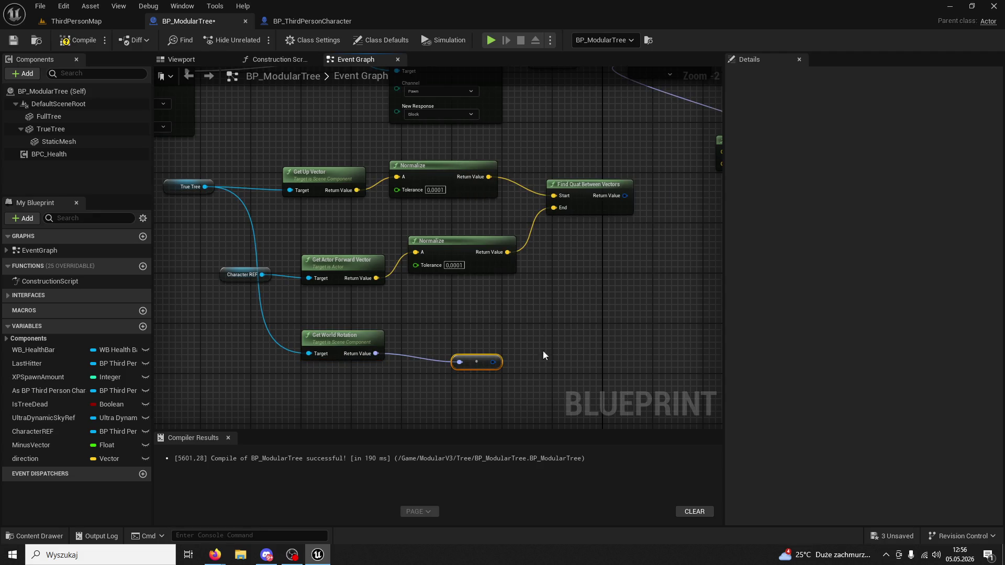
{"action": "left_click_drag", "start_coordinate": [487, 360], "coordinate": [485, 343]}
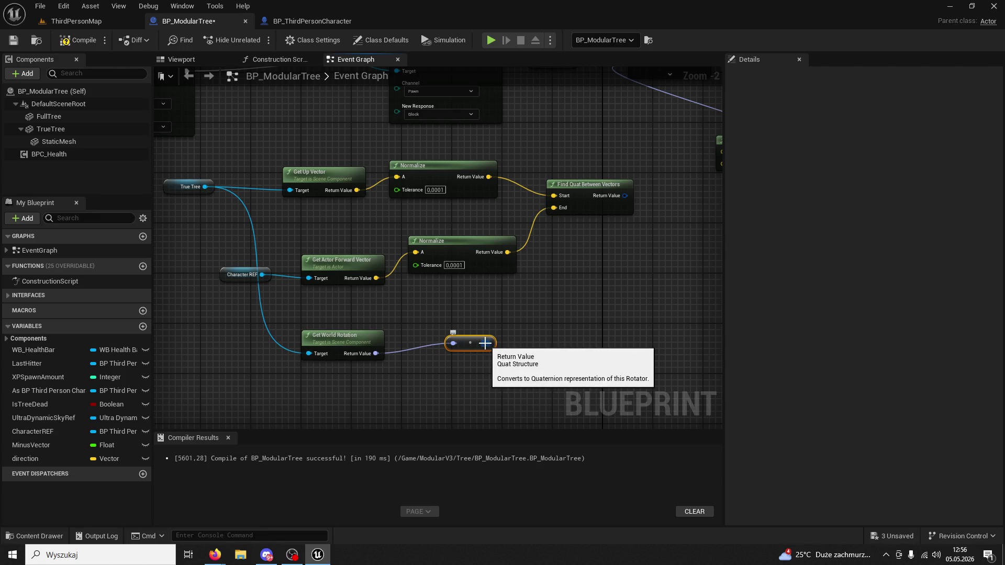
Multiply Find Quat Between Vectors' result by the tree's ToQuaternion output
{"action": "left_click_drag", "start_coordinate": [624, 196], "coordinate": [654, 231]}
{"action": "type", "text": "multiply"}
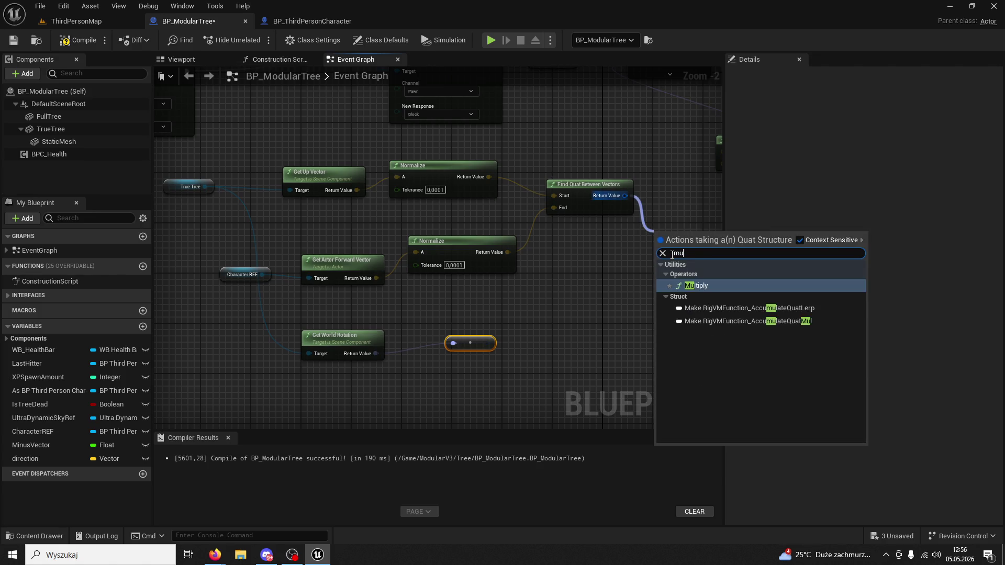
{"action": "key", "text": "Return"}
{"action": "left_click_drag", "start_coordinate": [487, 342], "coordinate": [664, 249]}
{"action": "left_click_drag", "start_coordinate": [663, 249], "coordinate": [497, 329]}
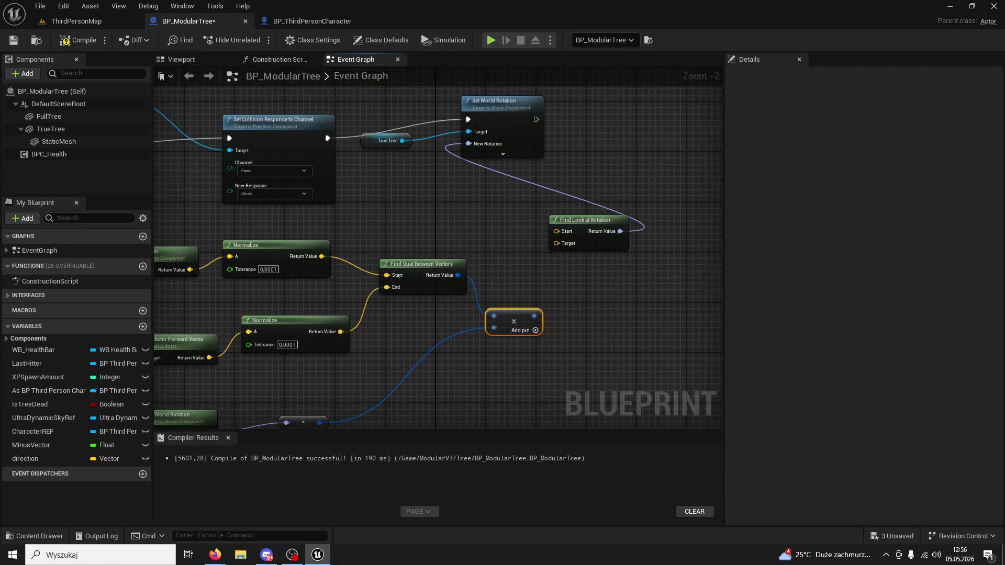
Convert the product to a rotator and plug it into Set World Rotation's New Rotation
{"action": "left_click_drag", "start_coordinate": [534, 316], "coordinate": [572, 315]}
{"action": "type", "text": "rotator"}
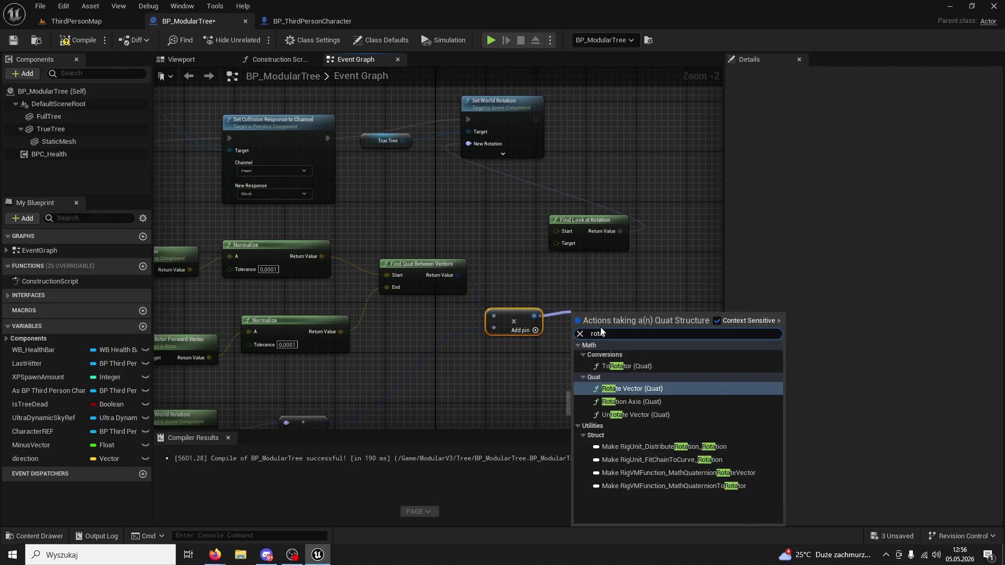
{"action": "key", "text": "Return"}
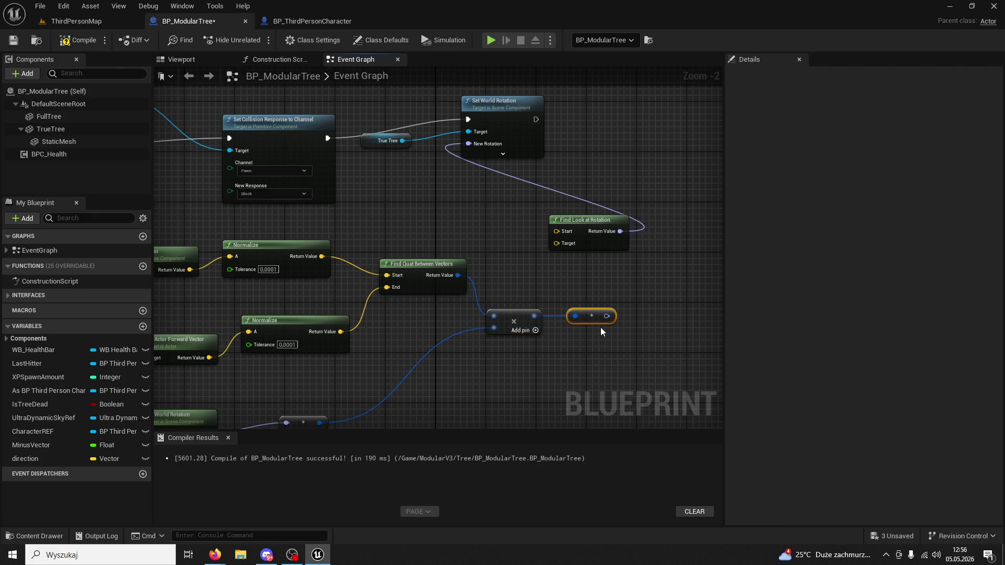
{"action": "mouse_move", "coordinate": [607, 316]}
{"action": "left_mouse_down"}
{"action": "mouse_move", "coordinate": [596, 271]}
{"action": "mouse_move", "coordinate": [472, 140]}
{"action": "left_mouse_up"}
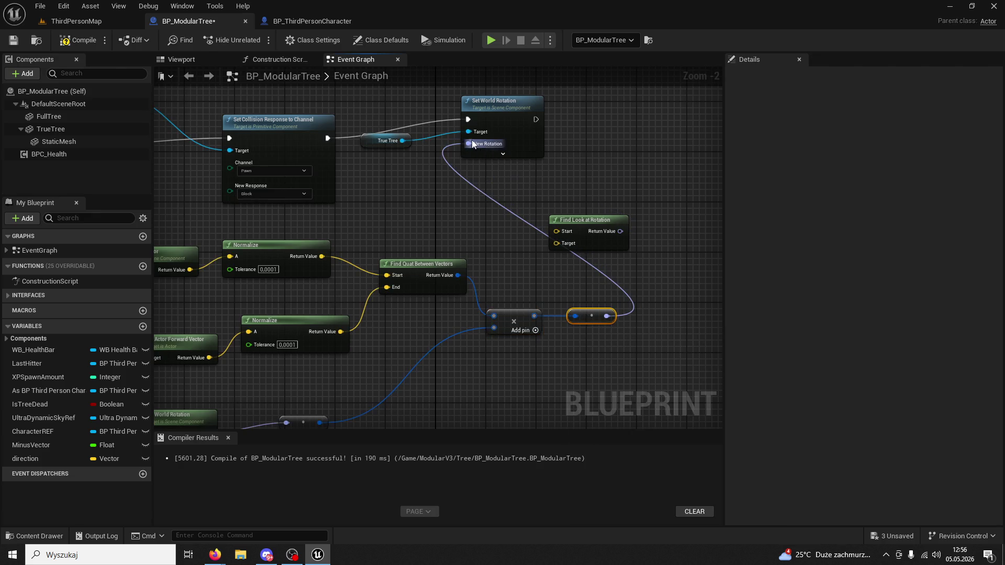
Play ThirdPersonMap, chop the tree with E attacks, then stop and close the Message Log
{"action": "left_click", "coordinate": [83, 22]}
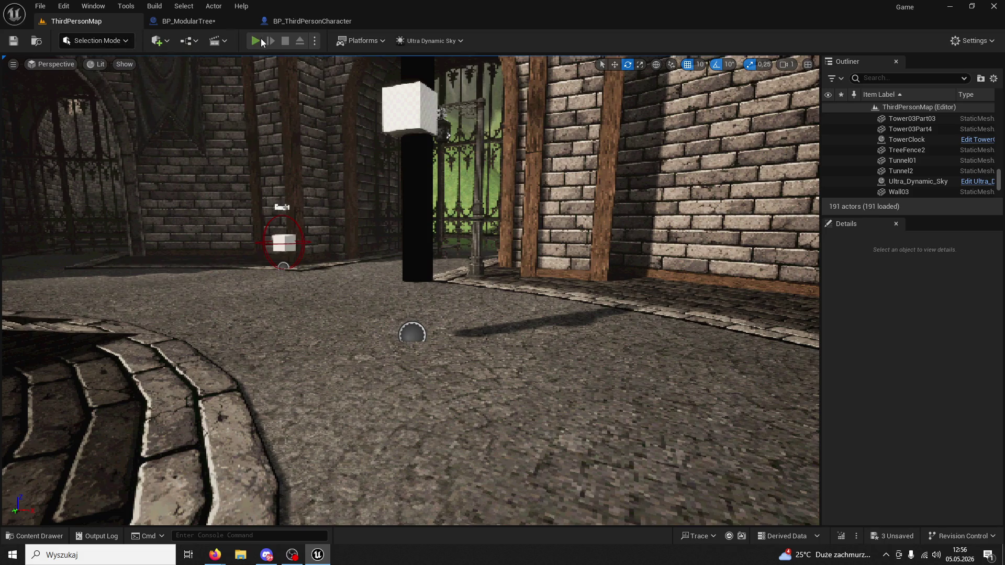
{"action": "left_click", "coordinate": [259, 40]}
{"action": "key", "text": "w"}
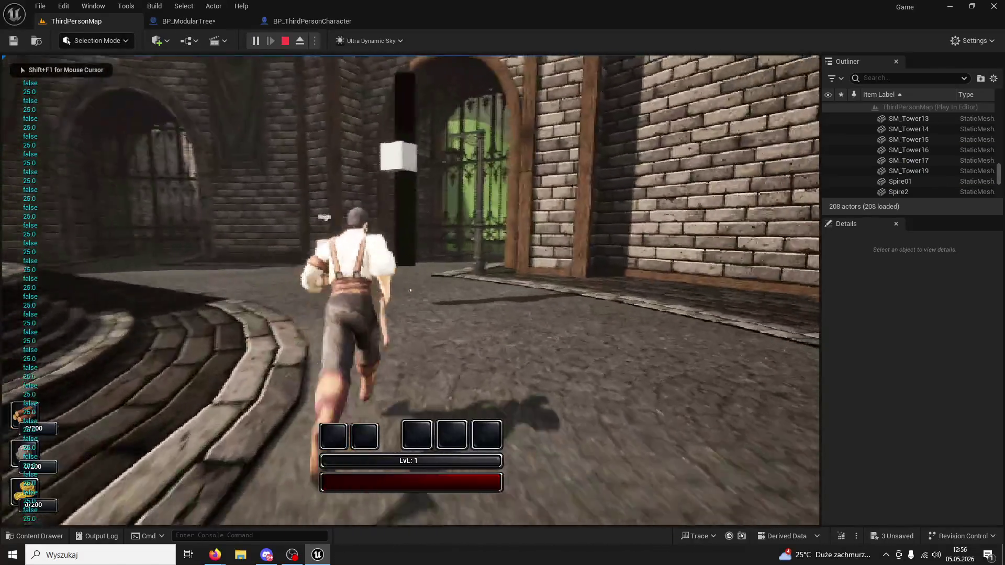
{"action": "key", "text": "e"}
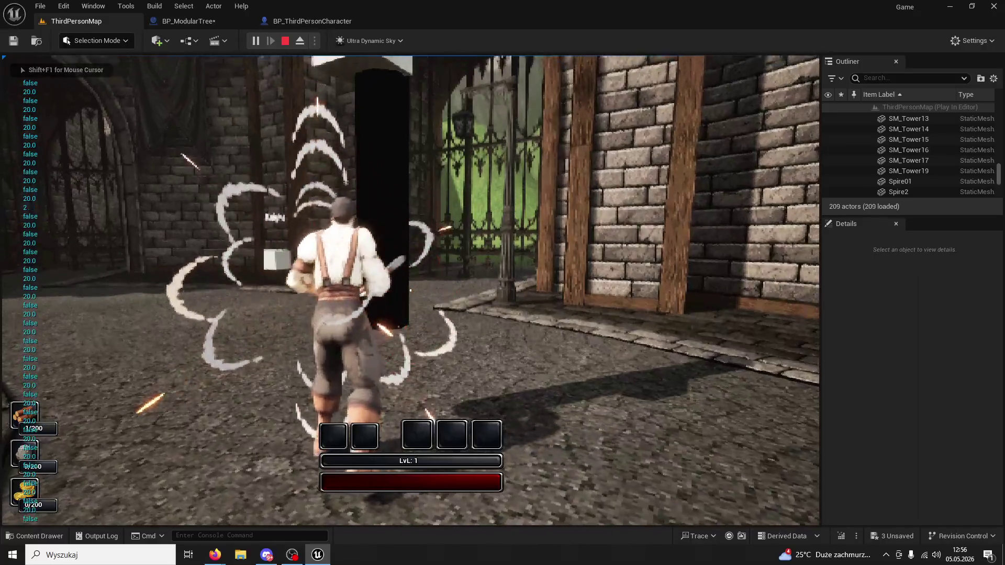
{"action": "key", "text": "e"}
{"action": "key", "text": "w"}
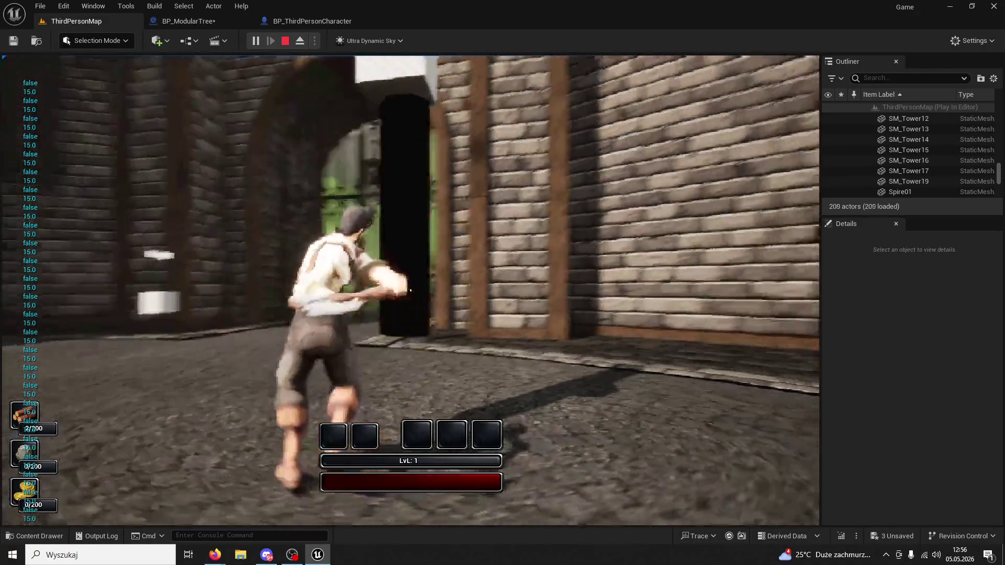
{"action": "key", "text": "e"}
{"action": "key", "text": "e"}
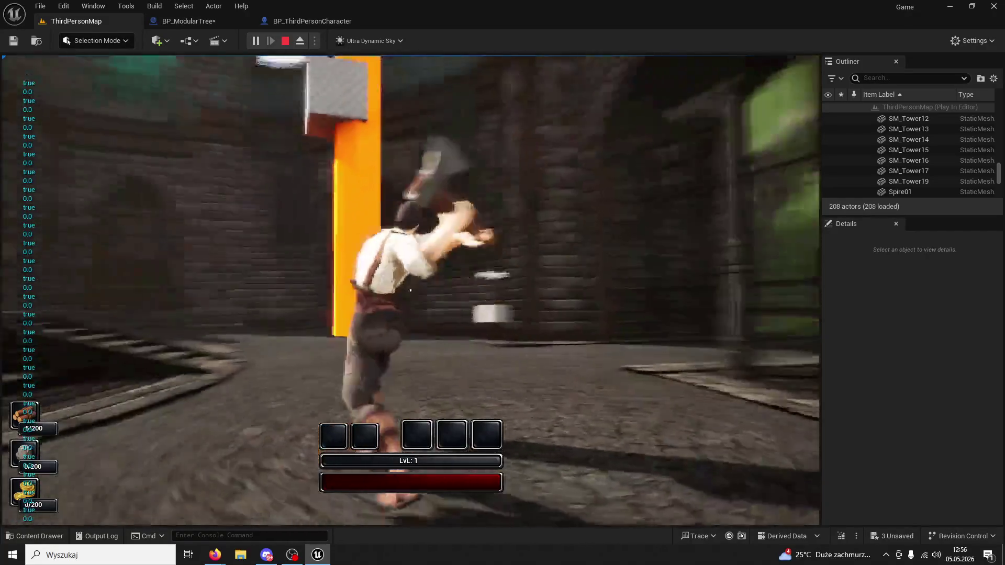
{"action": "key", "text": "Escape"}
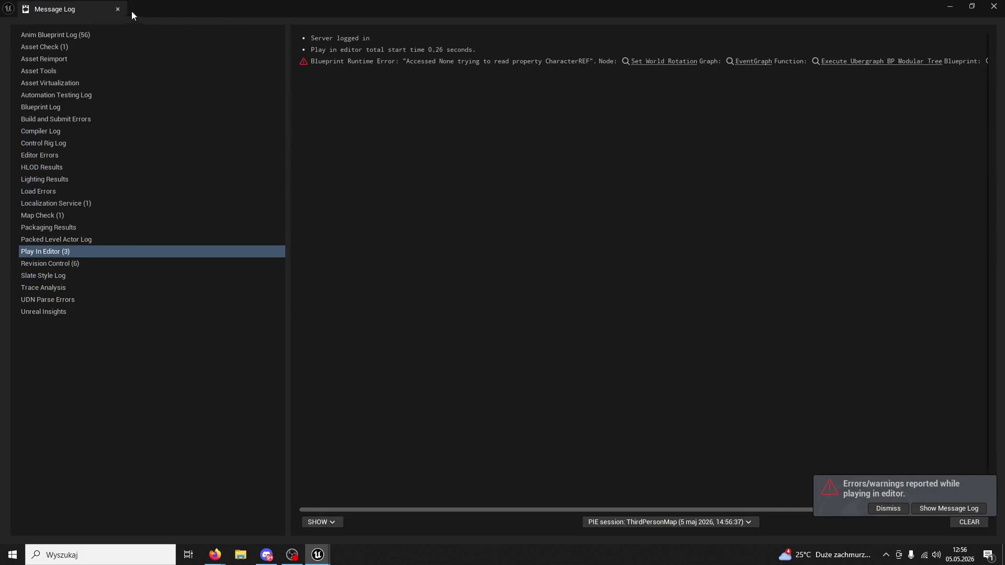
{"action": "left_click", "coordinate": [118, 9]}
Replay, swing the axe at the tree three times, then stop and close the error log
{"action": "left_click", "coordinate": [256, 40]}
{"action": "key", "text": "w"}
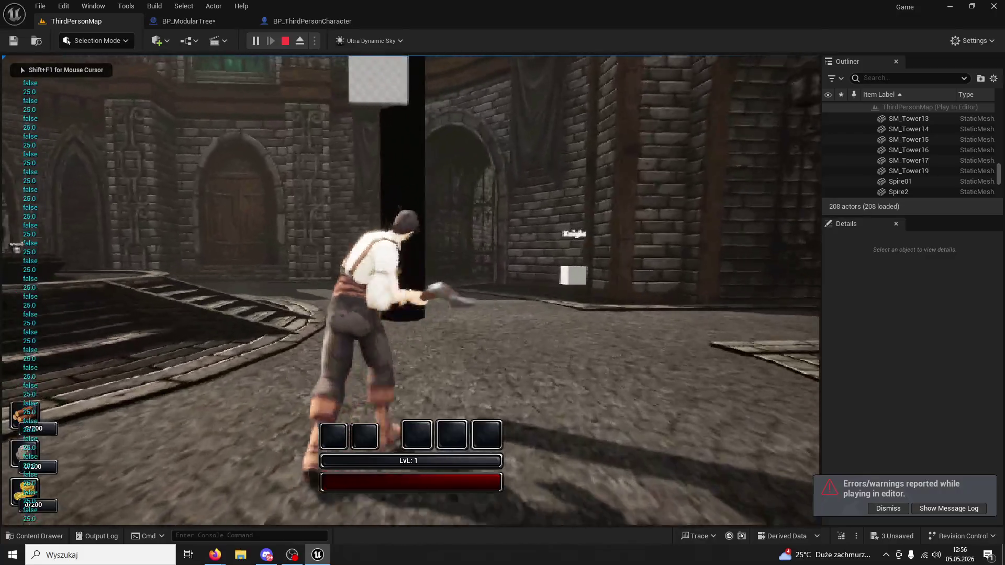
{"action": "left_click", "coordinate": [410, 290]}
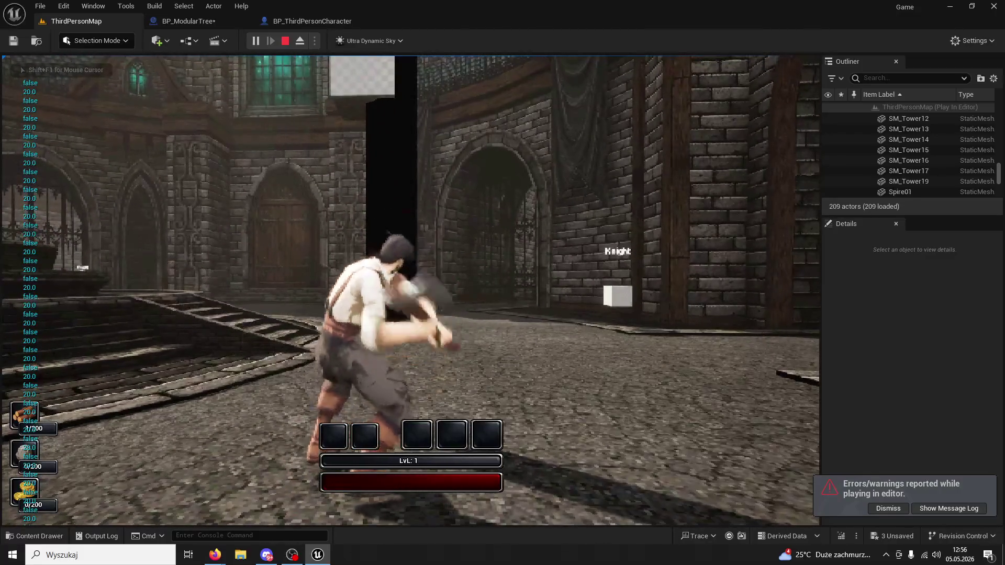
{"action": "left_click", "coordinate": [410, 291]}
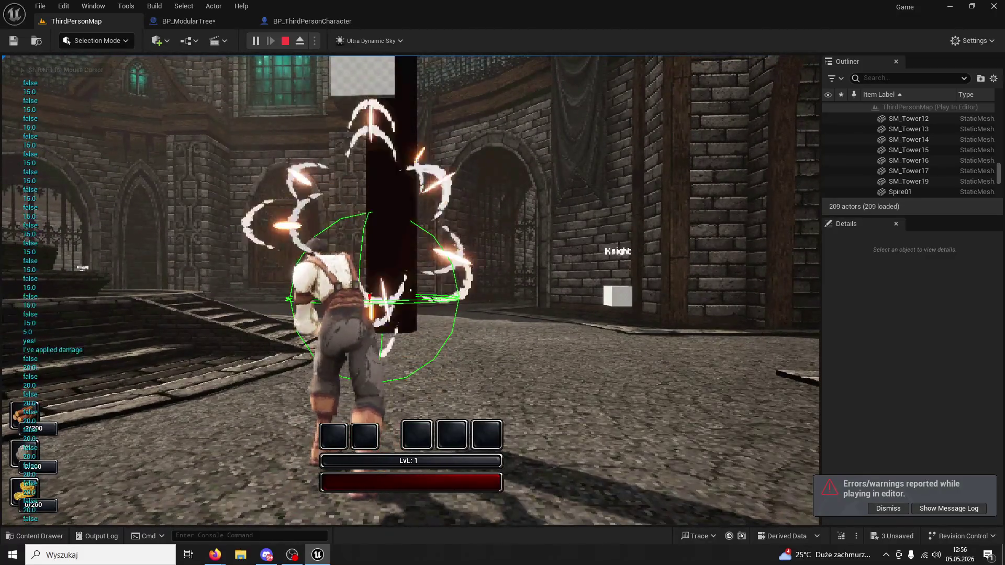
{"action": "left_click", "coordinate": [409, 290]}
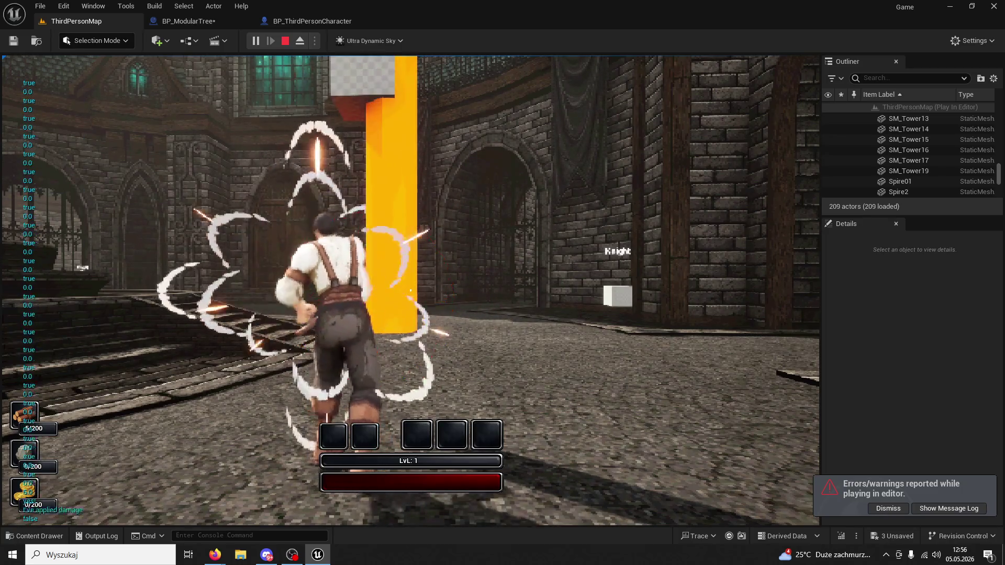
{"action": "key", "text": "Escape"}
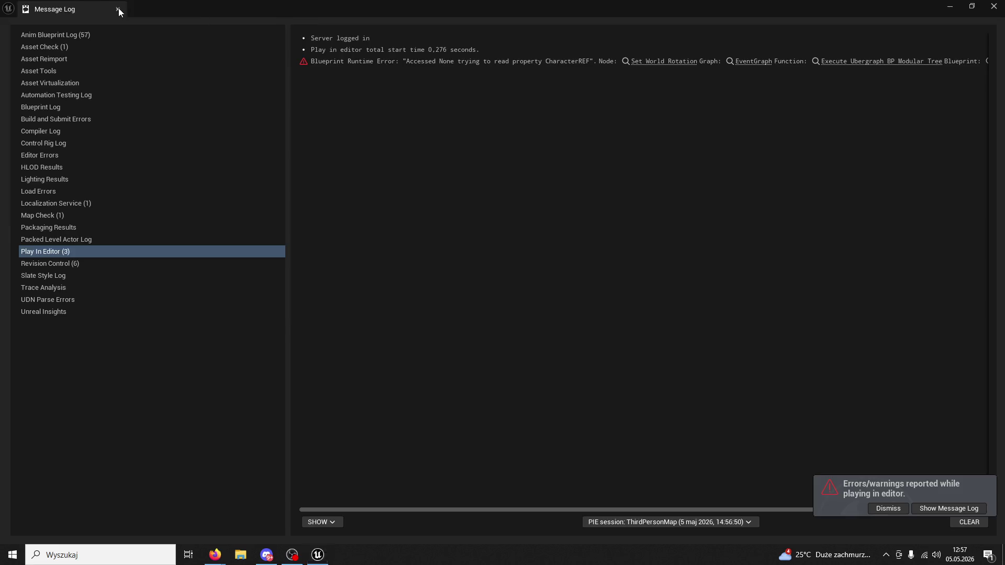
{"action": "left_click", "coordinate": [118, 8]}
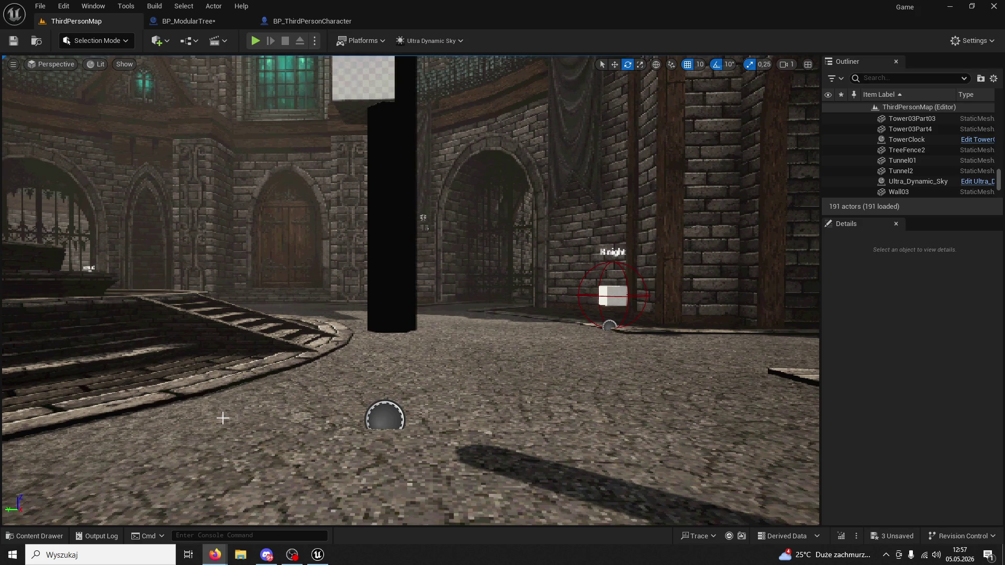
Back in BP_ModularTree, wire both Normalize outputs into Find Look at Rotation
{"action": "left_click", "coordinate": [322, 16]}
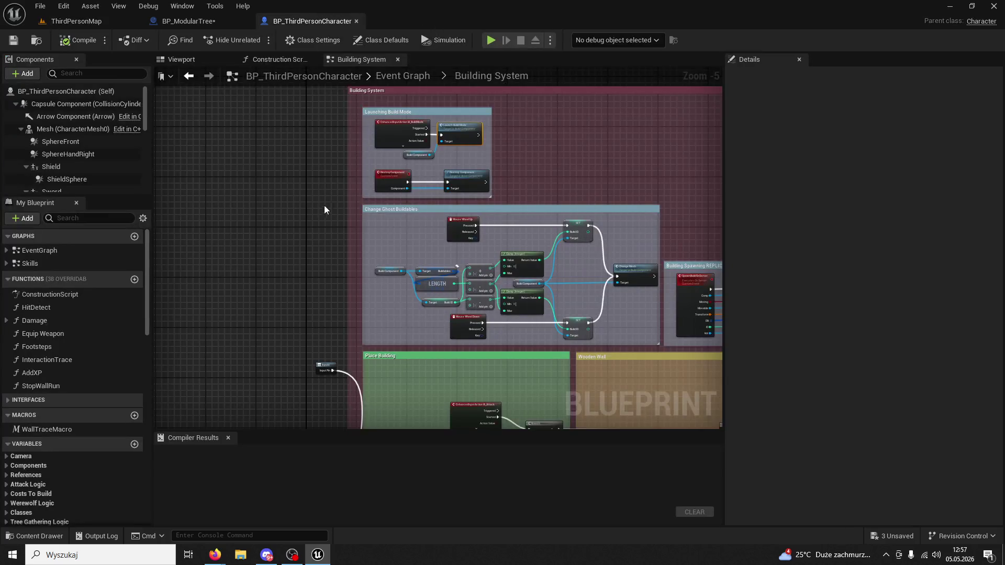
{"action": "left_click", "coordinate": [183, 21]}
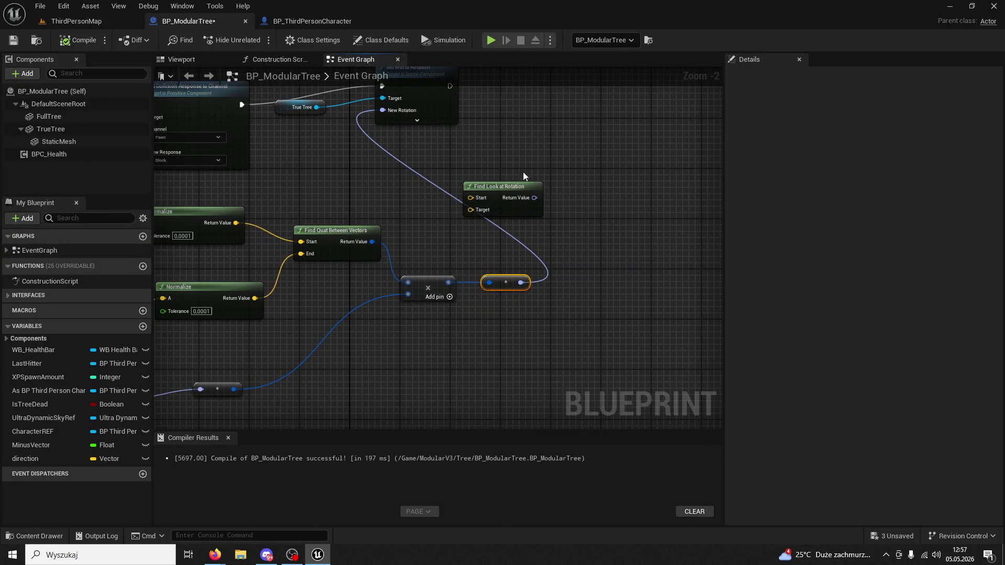
{"action": "mouse_move", "coordinate": [621, 186]}
{"action": "left_mouse_down"}
{"action": "mouse_move", "coordinate": [518, 262]}
{"action": "mouse_move", "coordinate": [481, 280]}
{"action": "mouse_move", "coordinate": [428, 286]}
{"action": "mouse_move", "coordinate": [431, 332]}
{"action": "left_mouse_up"}
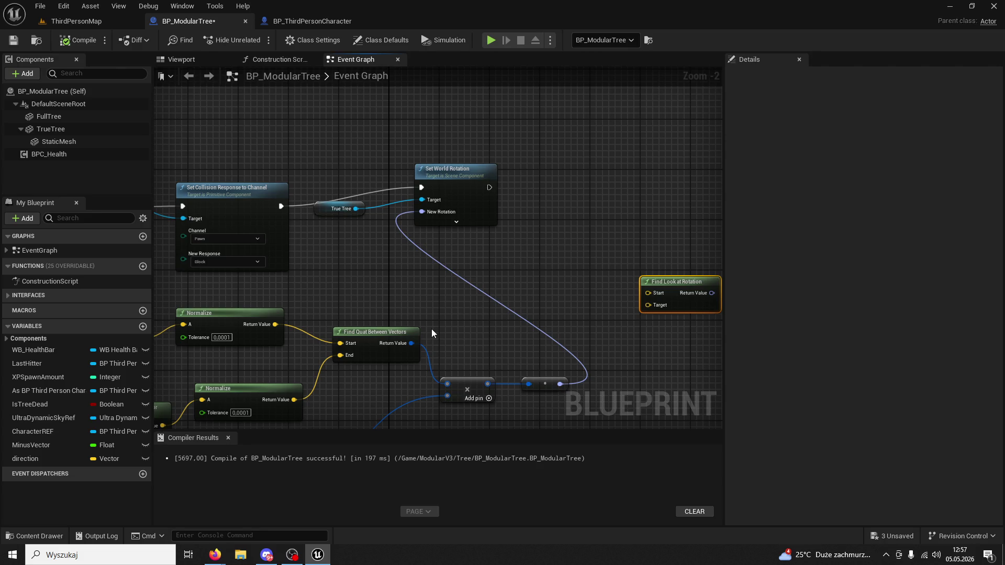
{"action": "mouse_move", "coordinate": [431, 331]}
{"action": "left_mouse_down"}
{"action": "mouse_move", "coordinate": [462, 253]}
{"action": "mouse_move", "coordinate": [531, 233]}
{"action": "left_mouse_up"}
{"action": "left_click_drag", "start_coordinate": [602, 268], "coordinate": [401, 235]}
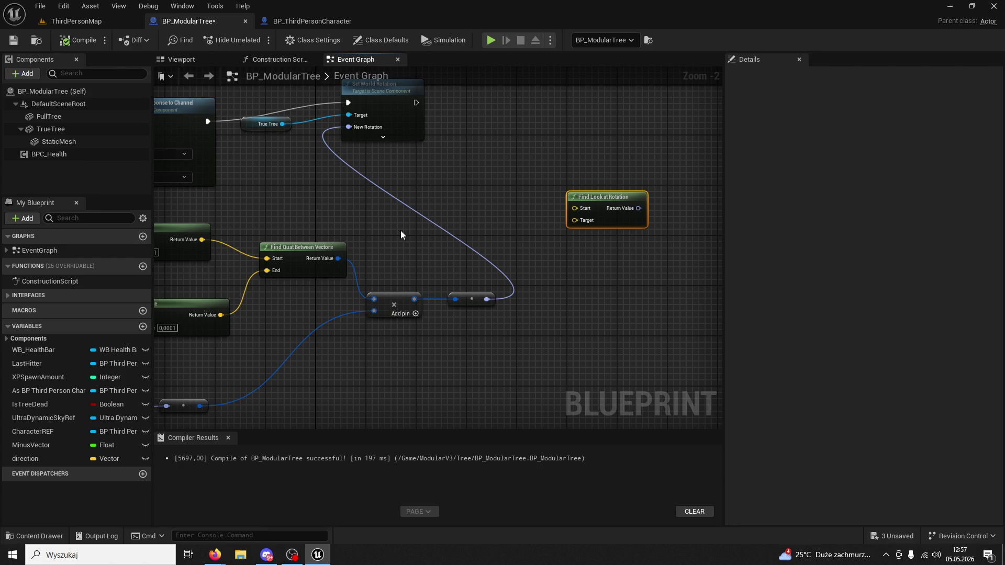
{"action": "left_click_drag", "start_coordinate": [602, 197], "coordinate": [300, 194]}
{"action": "left_click_drag", "start_coordinate": [267, 224], "coordinate": [339, 193]}
{"action": "mouse_move", "coordinate": [287, 300]}
{"action": "left_mouse_down"}
{"action": "mouse_move", "coordinate": [324, 211]}
{"action": "mouse_move", "coordinate": [401, 206]}
{"action": "mouse_move", "coordinate": [417, 113]}
{"action": "left_mouse_up"}
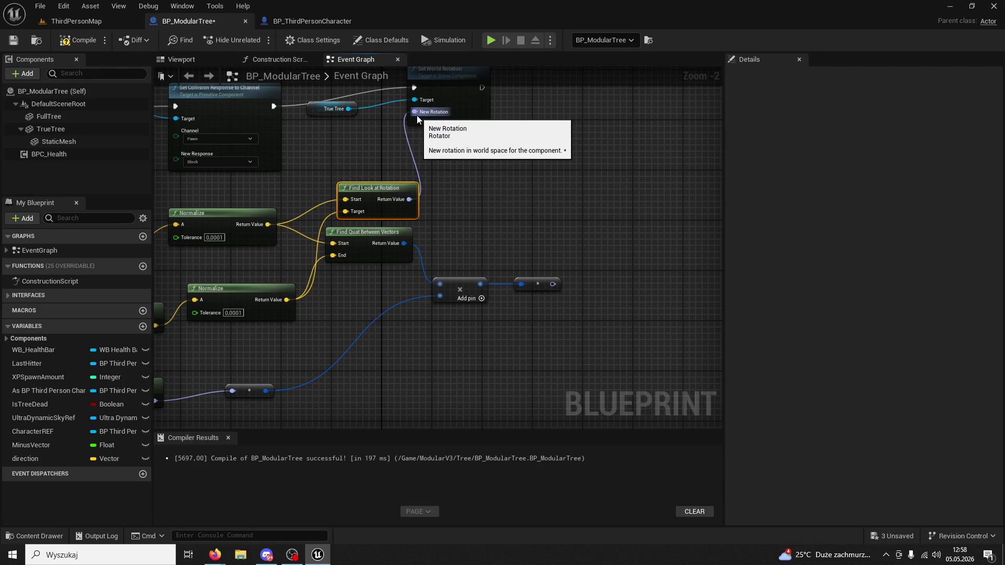
Undo the stray link to New Rotation and select the Get World Rotation node
{"action": "mouse_move", "coordinate": [345, 275]}
{"action": "left_mouse_down"}
{"action": "mouse_move", "coordinate": [472, 259]}
{"action": "mouse_move", "coordinate": [606, 202]}
{"action": "mouse_move", "coordinate": [602, 210]}
{"action": "left_mouse_up"}
{"action": "key", "text": "ctrl+z"}
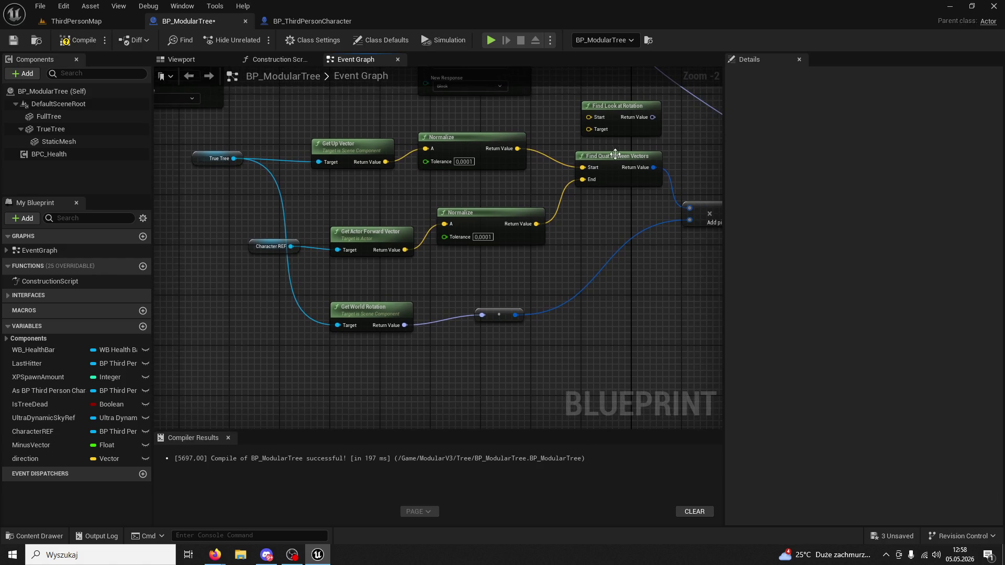
{"action": "left_click_drag", "start_coordinate": [614, 154], "coordinate": [579, 131]}
{"action": "left_click", "coordinate": [326, 291]}
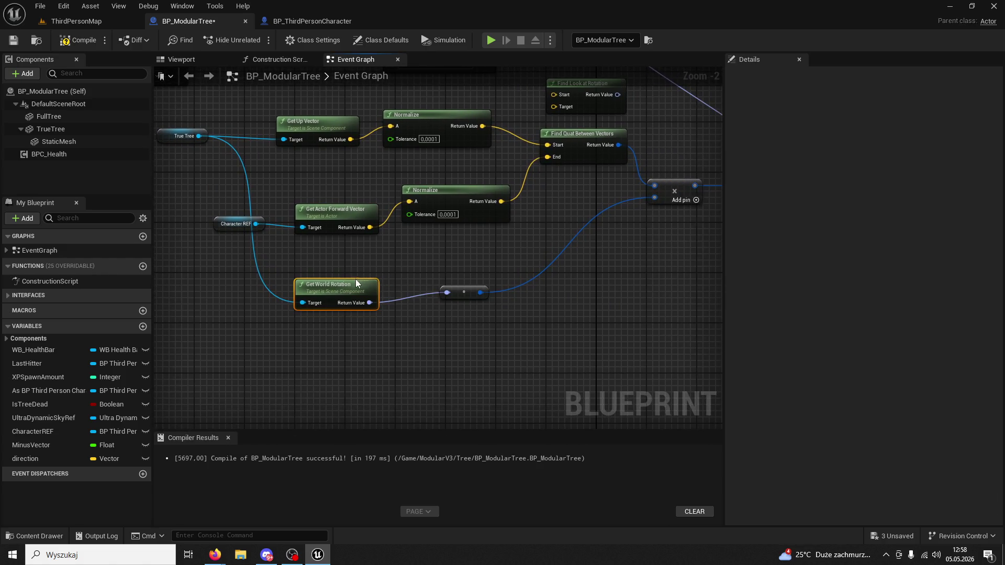
{"action": "left_click_drag", "start_coordinate": [378, 257], "coordinate": [343, 256]}
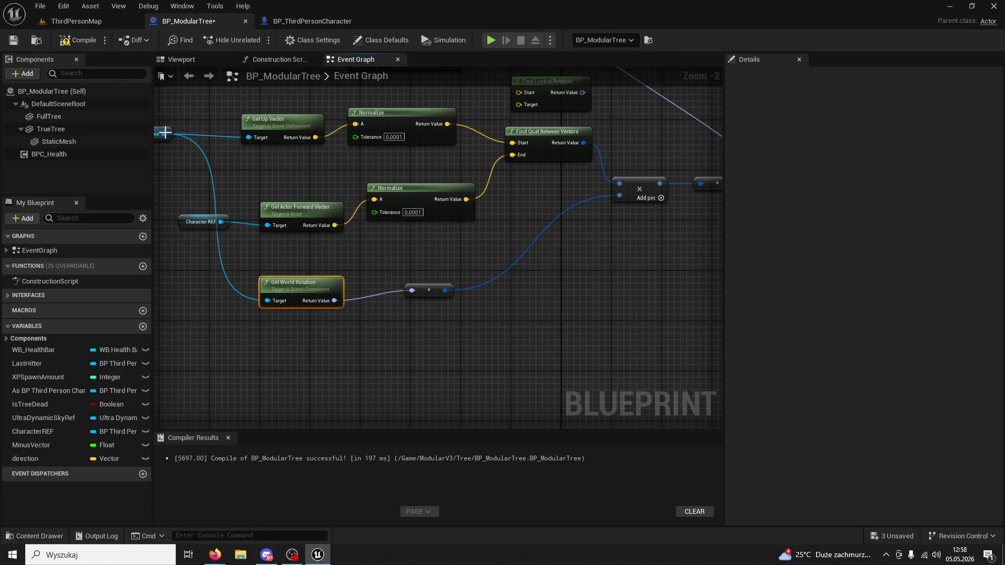
Replace Get World Rotation with True Tree's Get Relative Rotation before the quaternion conversion
{"action": "left_click_drag", "start_coordinate": [164, 133], "coordinate": [246, 338]}
{"action": "type", "text": "rotat"}
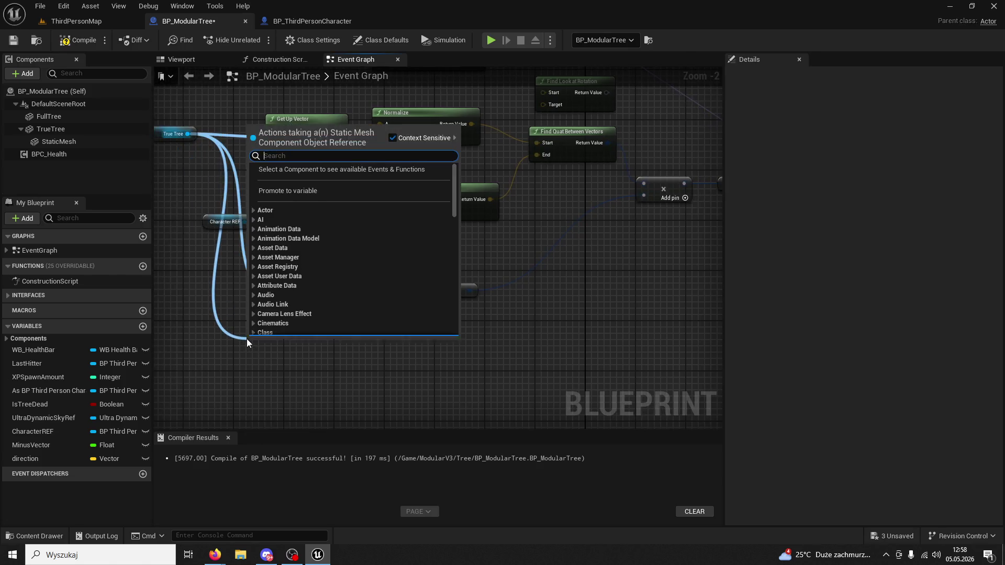
{"action": "type", "text": "ion"}
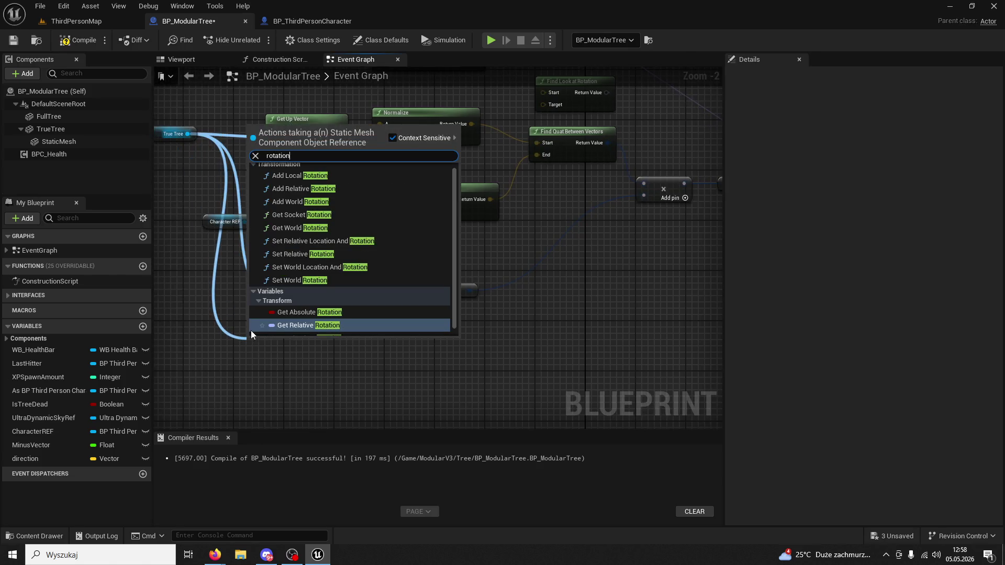
{"action": "left_click", "coordinate": [299, 324]}
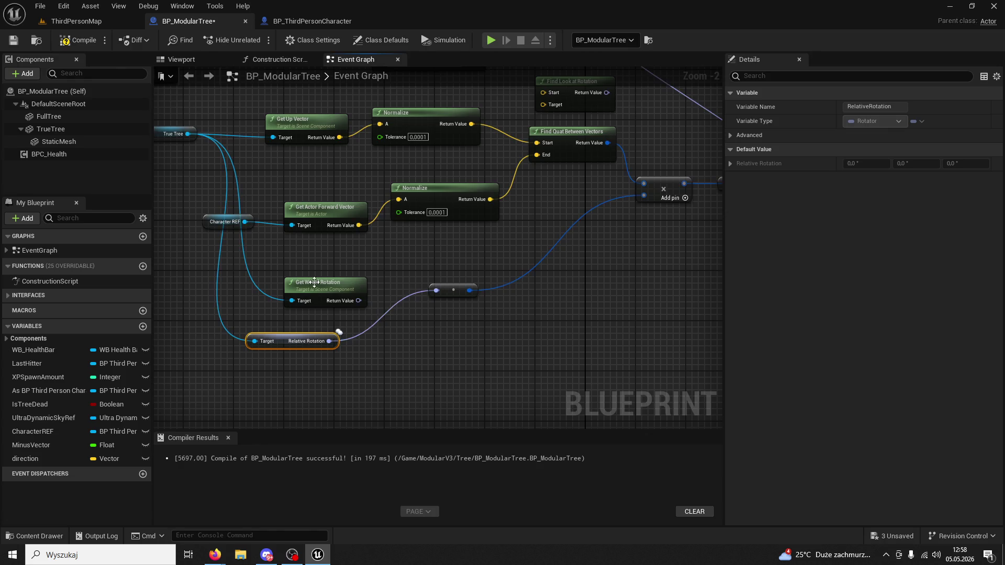
{"action": "left_click", "coordinate": [321, 283]}
{"action": "key", "text": "Delete"}
{"action": "left_click_drag", "start_coordinate": [283, 345], "coordinate": [328, 303]}
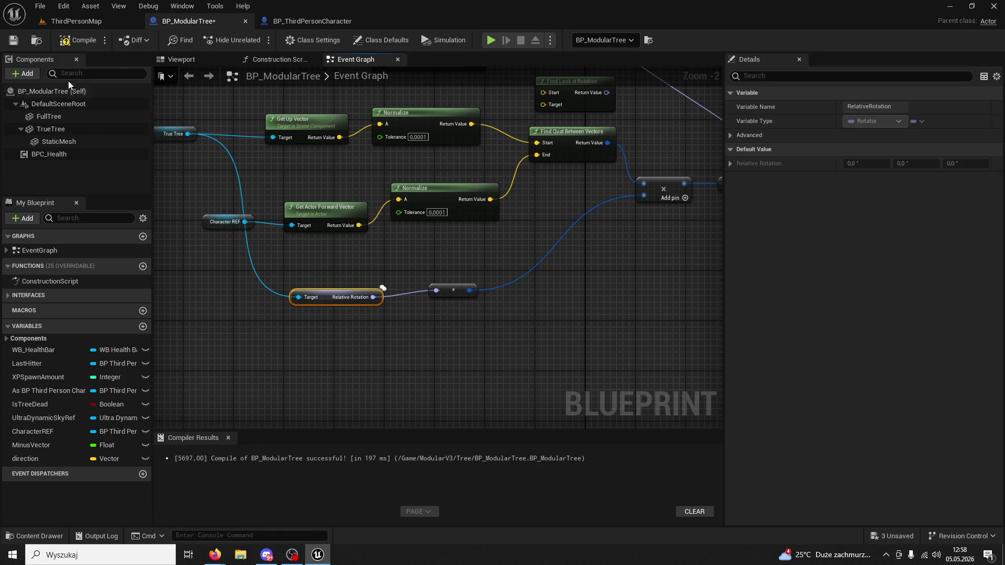
Compile BP_ModularTree and switch to the ThirdPersonMap level
{"action": "left_click", "coordinate": [78, 40]}
{"action": "left_click_drag", "start_coordinate": [326, 139], "coordinate": [217, 229]}
{"action": "left_click", "coordinate": [72, 26]}
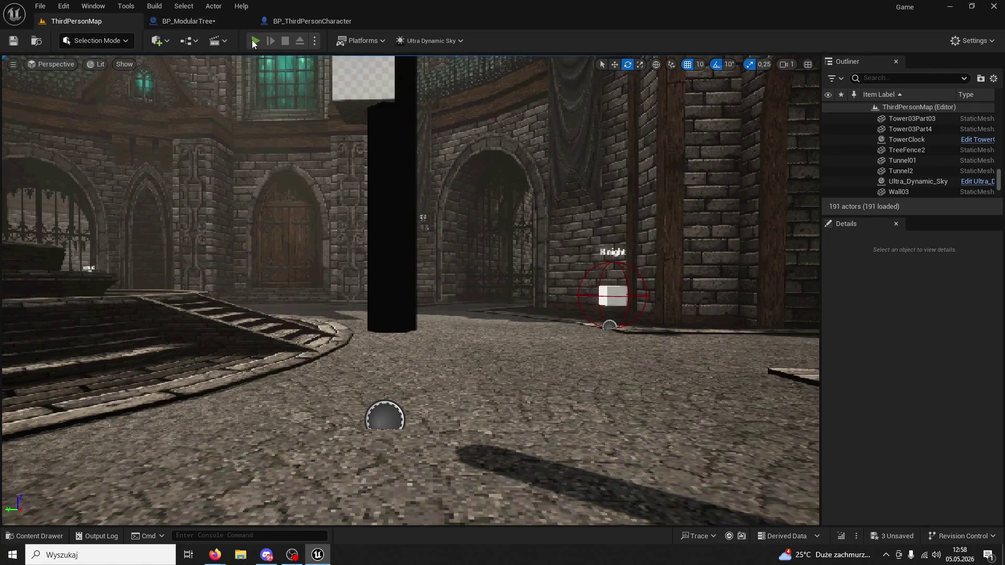
Play-test the level, running to the tree and spin-attacking it twice with the axe
{"action": "left_click", "coordinate": [252, 40]}
{"action": "key", "text": "w"}
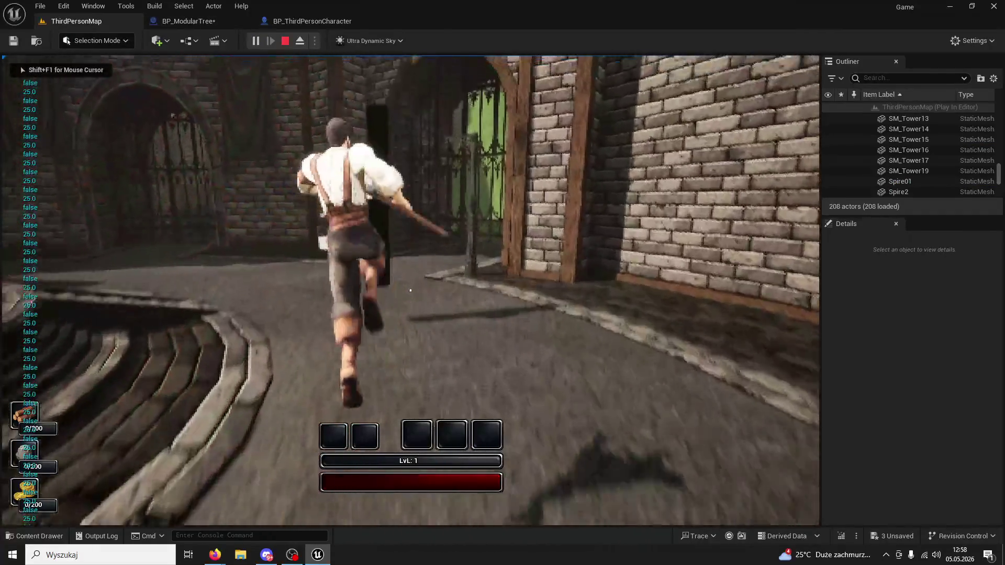
{"action": "key", "text": "e"}
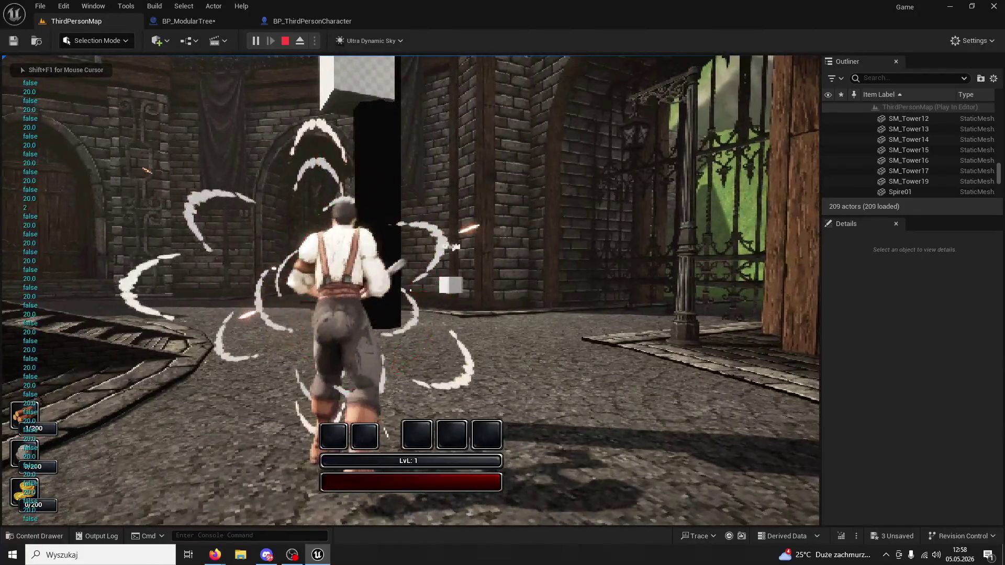
{"action": "key", "text": "e"}
{"action": "key", "text": "e"}
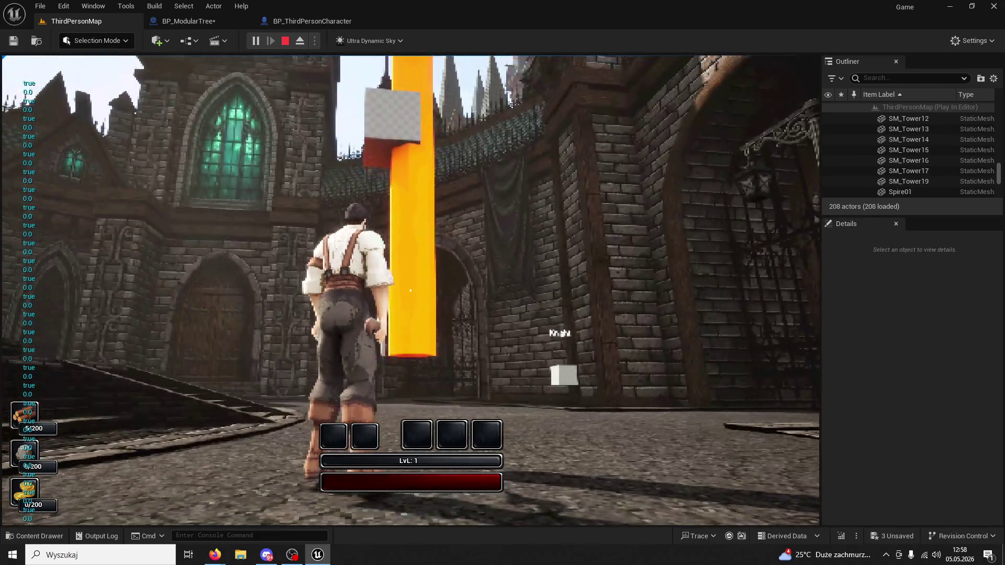
Stop the session, dismiss the CharacterREF error log, and return to the blueprint editor
{"action": "left_click", "coordinate": [285, 41]}
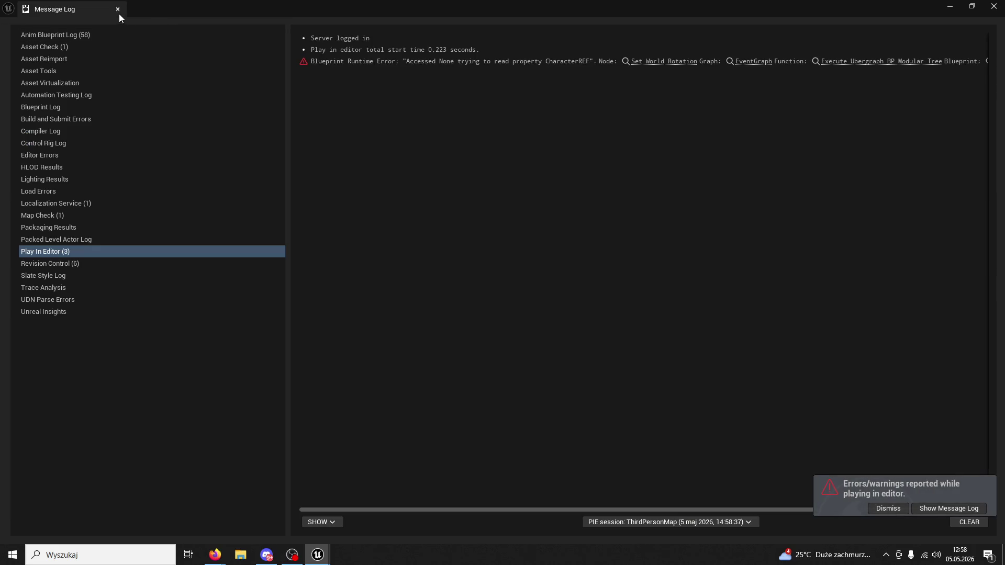
{"action": "left_click", "coordinate": [116, 15]}
{"action": "left_click", "coordinate": [267, 24]}
In BP_ModularTree, add an Absolute Rotation getter from True Tree, then delete it
{"action": "left_click", "coordinate": [185, 21]}
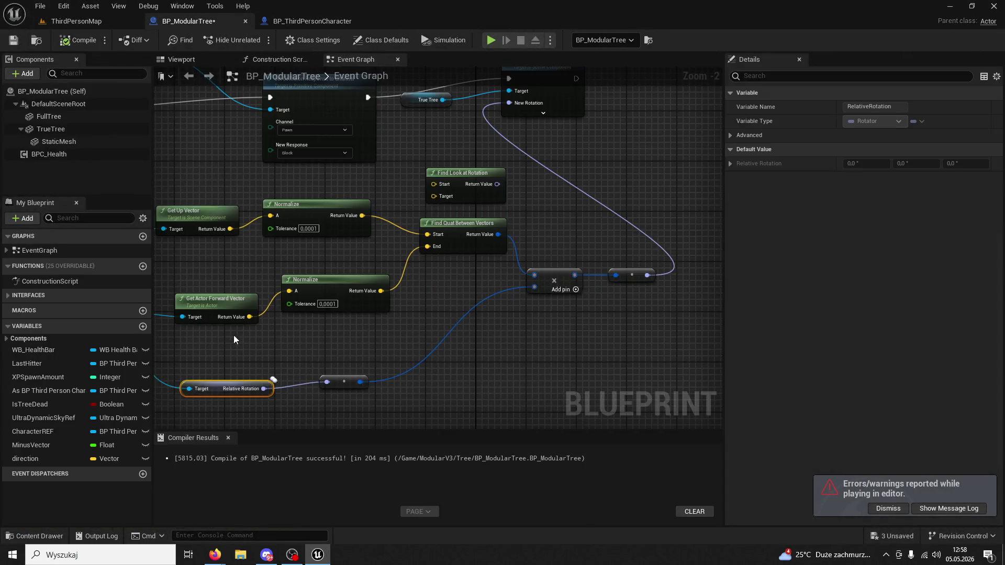
{"action": "left_click_drag", "start_coordinate": [263, 132], "coordinate": [382, 339]}
{"action": "type", "text": "get rotation"}
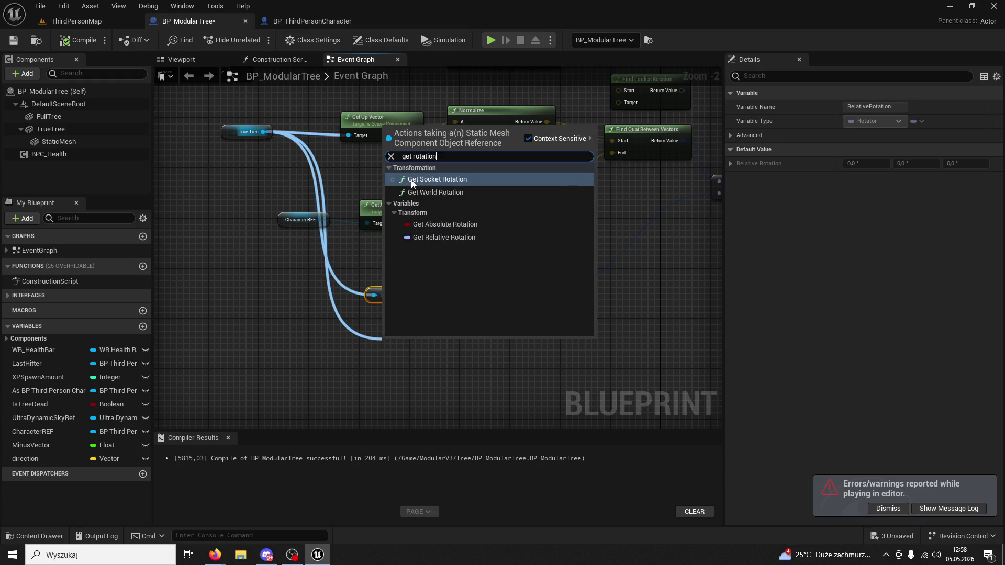
{"action": "left_click", "coordinate": [432, 225]}
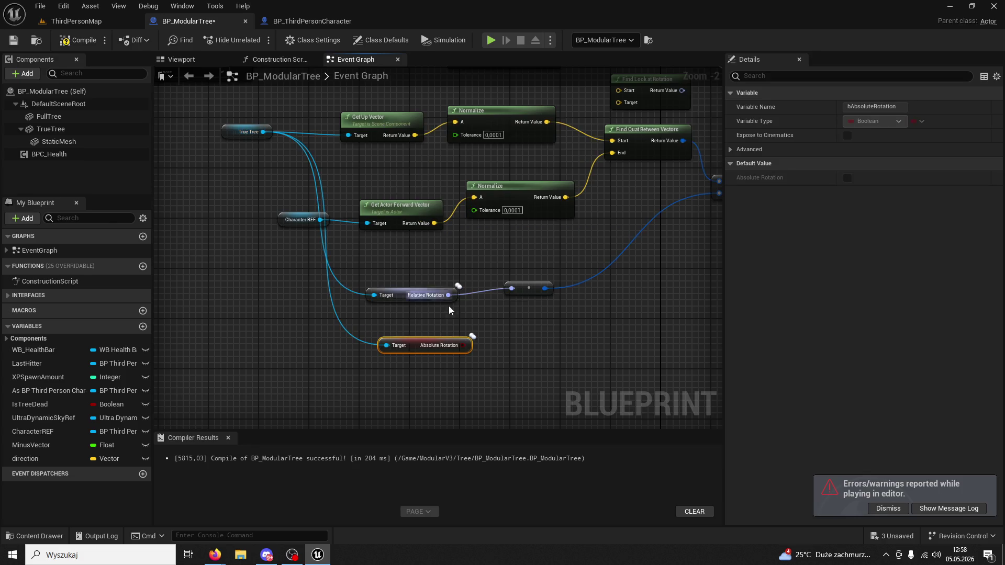
{"action": "key", "text": "Delete"}
Wire Normalize into Find Look at Rotation's Start and its result into New Rotation, then play ThirdPersonMap
{"action": "left_click_drag", "start_coordinate": [625, 275], "coordinate": [487, 353]}
{"action": "mouse_move", "coordinate": [363, 219]}
{"action": "left_mouse_down"}
{"action": "mouse_move", "coordinate": [428, 186]}
{"action": "mouse_move", "coordinate": [404, 274]}
{"action": "left_mouse_up"}
{"action": "left_click_drag", "start_coordinate": [471, 258], "coordinate": [483, 177]}
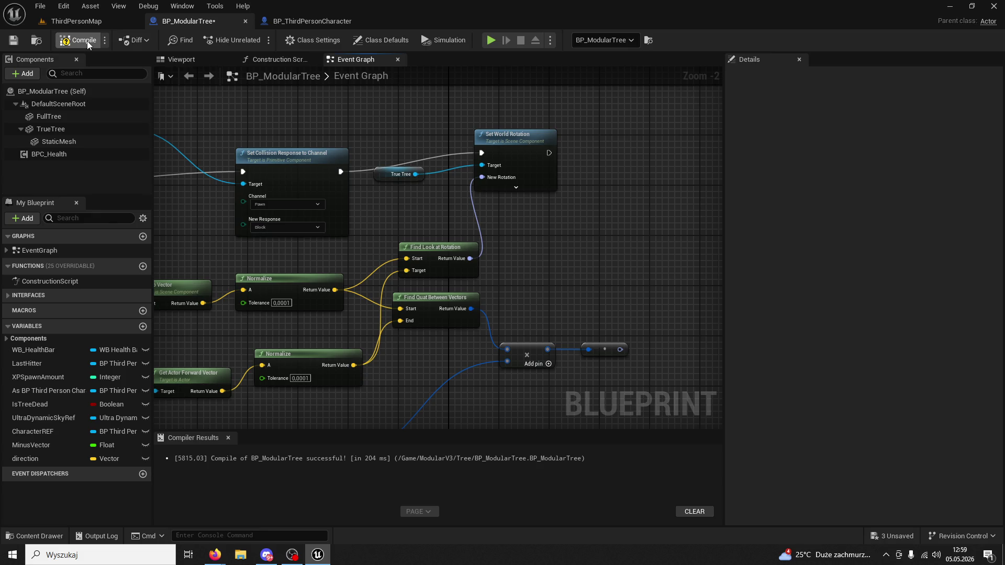
{"action": "left_click", "coordinate": [84, 24]}
{"action": "left_click", "coordinate": [255, 41]}
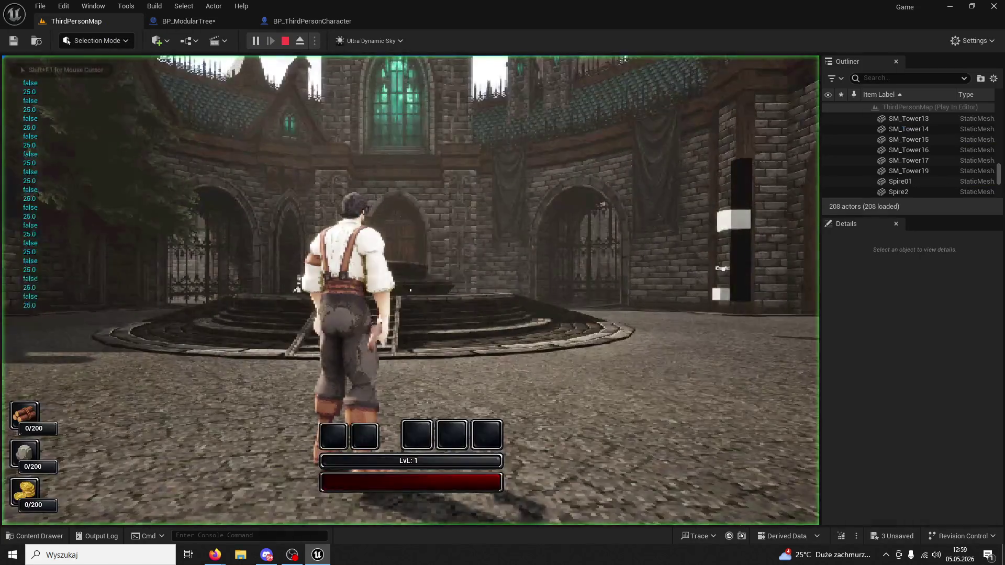
Run to the tree and strike it three times until it falls, then stop and close the Message Log
{"action": "key", "text": "w"}
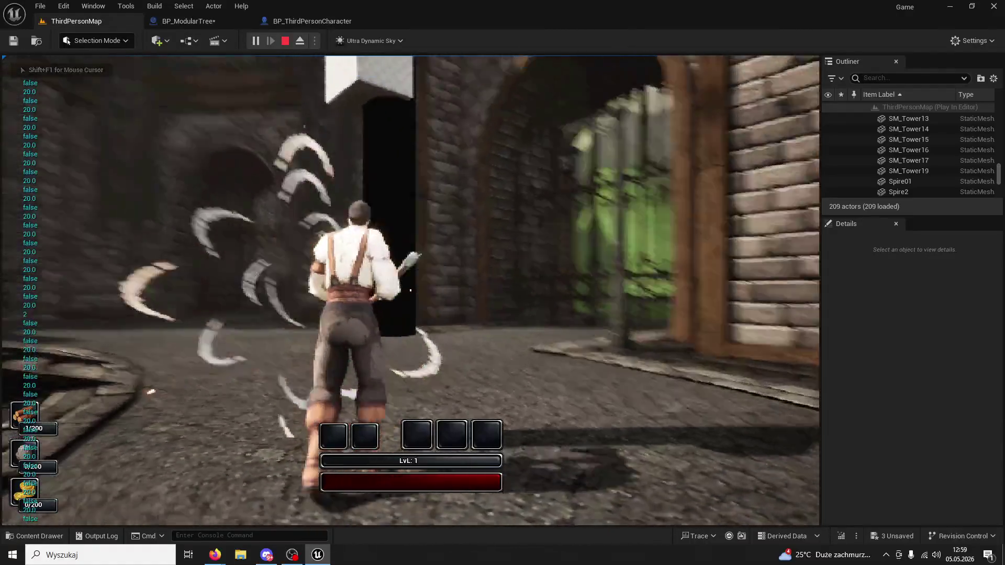
{"action": "left_click", "coordinate": [410, 290]}
{"action": "left_click", "coordinate": [410, 290]}
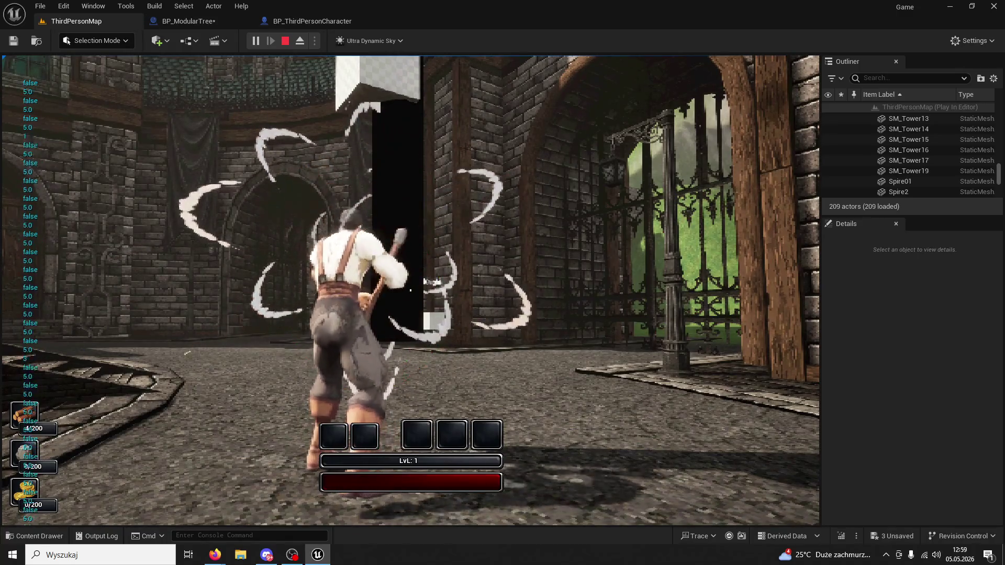
{"action": "left_click", "coordinate": [410, 290]}
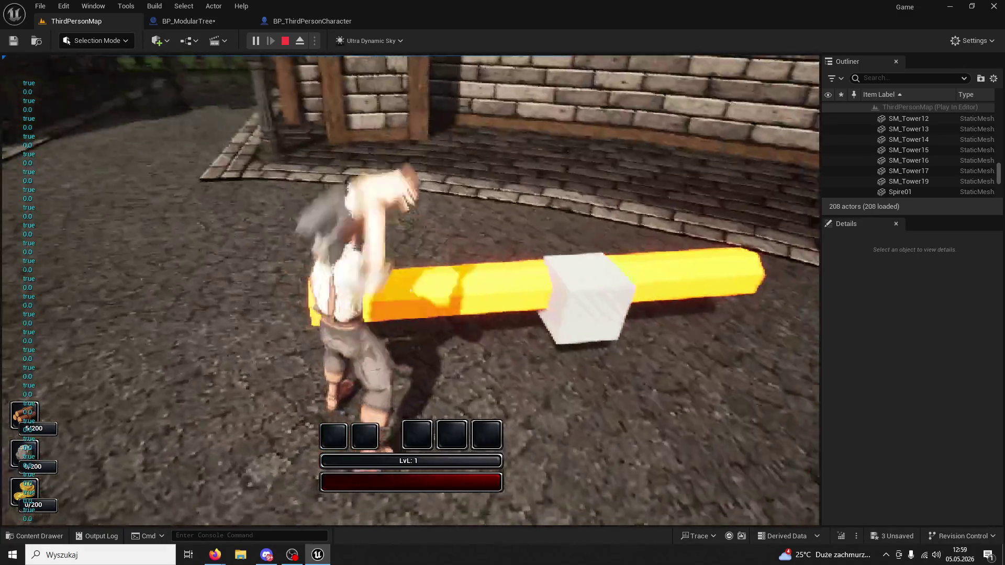
{"action": "key", "text": "Escape"}
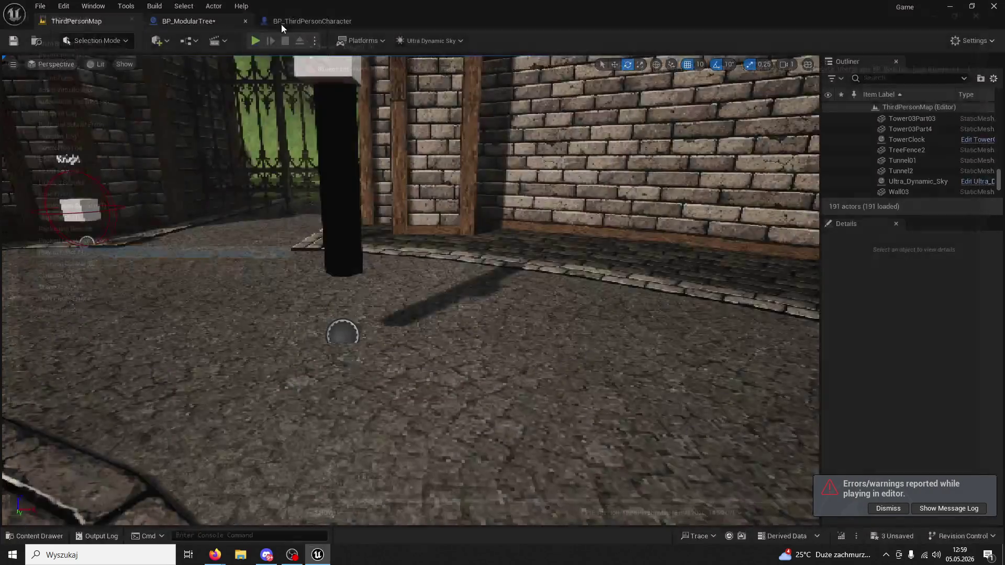
{"action": "left_click", "coordinate": [313, 22]}
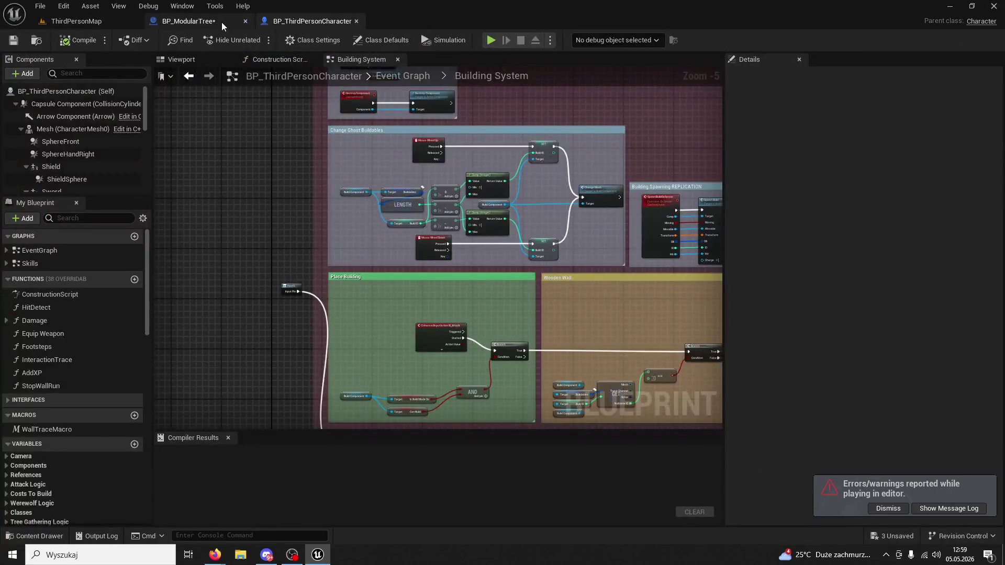
In BP_ModularTree's graph, add a True Tree getter node, then delete the stray extra one
{"action": "left_click", "coordinate": [221, 22]}
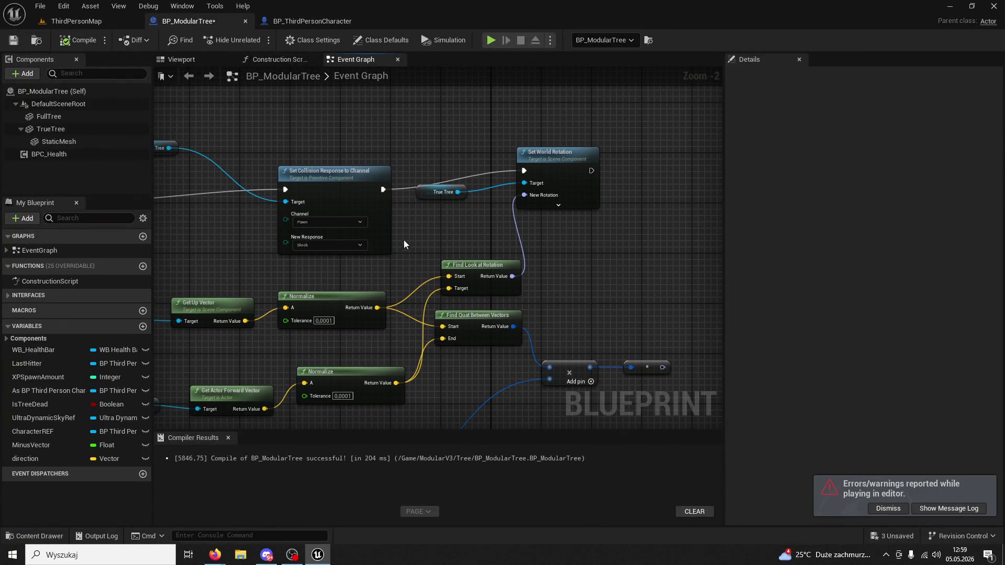
{"action": "left_click_drag", "start_coordinate": [401, 236], "coordinate": [534, 180]}
{"action": "mouse_move", "coordinate": [50, 129]}
{"action": "left_mouse_down"}
{"action": "mouse_move", "coordinate": [664, 168]}
{"action": "mouse_move", "coordinate": [664, 214]}
{"action": "mouse_move", "coordinate": [588, 236]}
{"action": "left_mouse_up"}
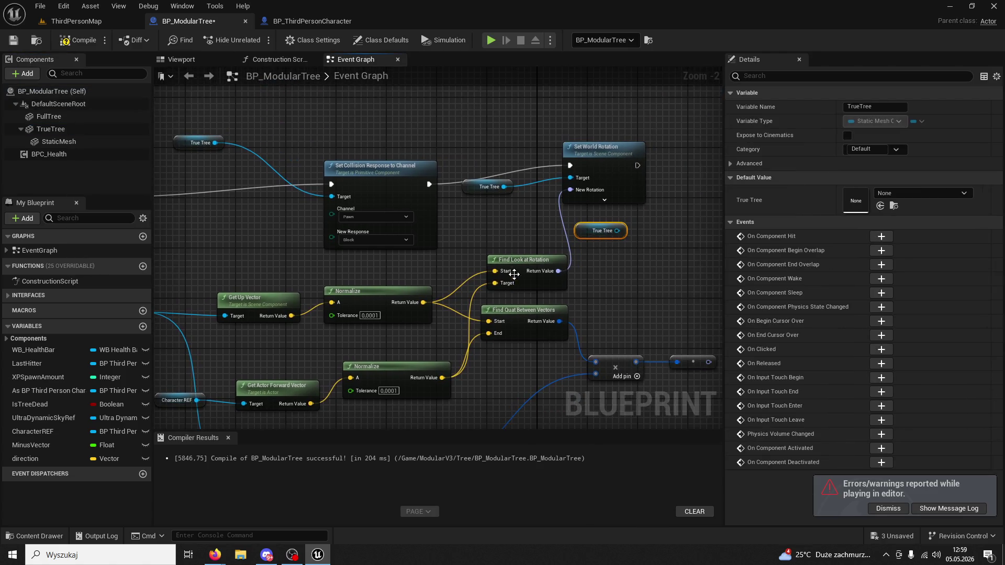
{"action": "left_click", "coordinate": [516, 264]}
{"action": "left_click_drag", "start_coordinate": [621, 281], "coordinate": [585, 281]}
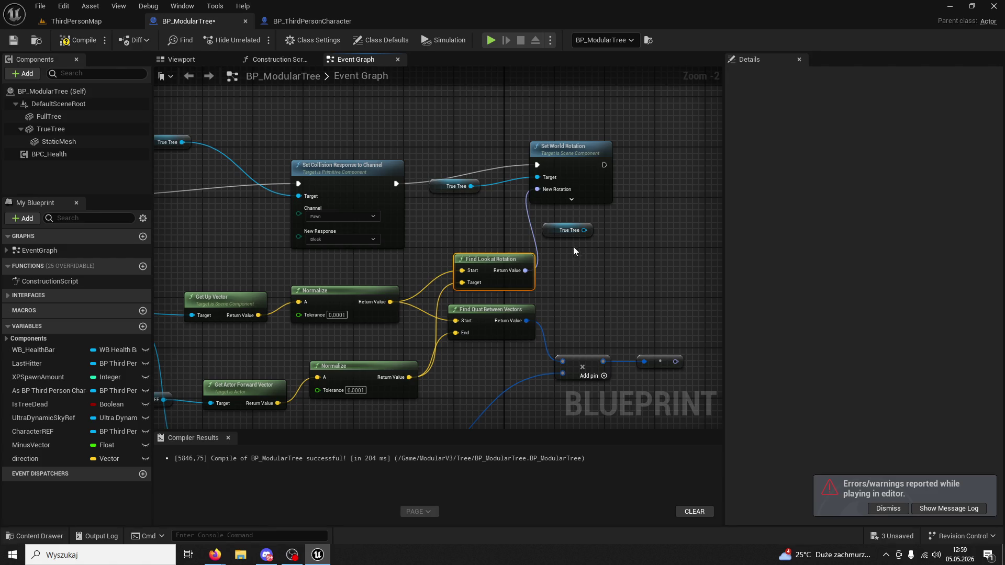
{"action": "left_click", "coordinate": [550, 230]}
{"action": "key", "text": "Delete"}
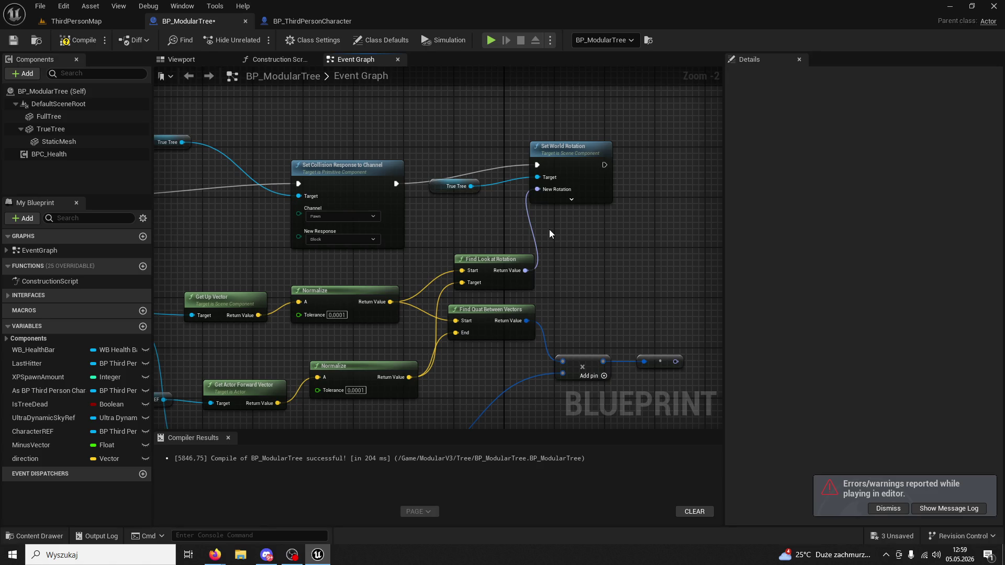
Drag a new node from the True Tree pin and search 'get vector'
{"action": "mouse_move", "coordinate": [549, 229]}
{"action": "left_mouse_down"}
{"action": "mouse_move", "coordinate": [590, 222]}
{"action": "mouse_move", "coordinate": [591, 196]}
{"action": "left_mouse_up"}
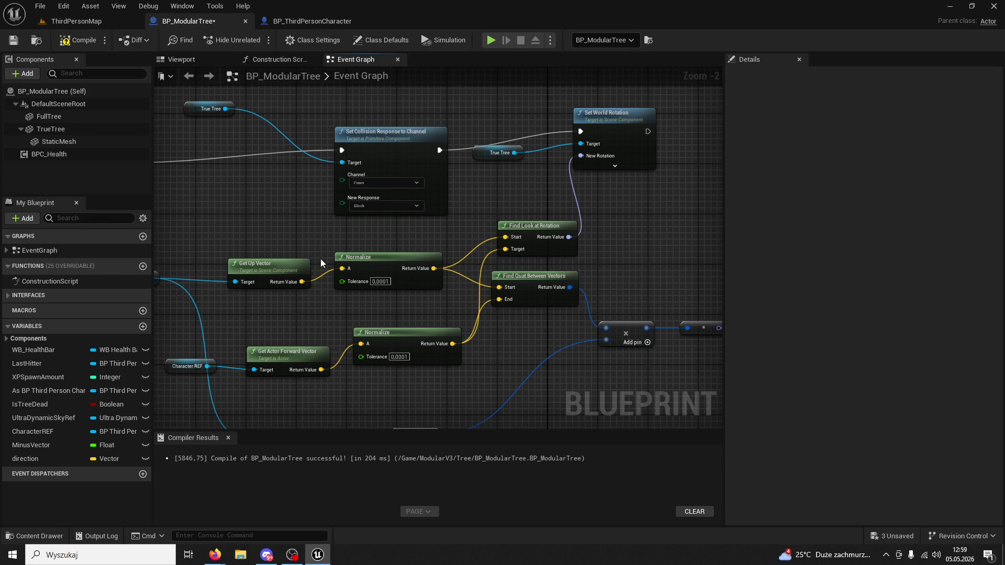
{"action": "left_click_drag", "start_coordinate": [366, 239], "coordinate": [451, 212]}
{"action": "left_click", "coordinate": [367, 241]}
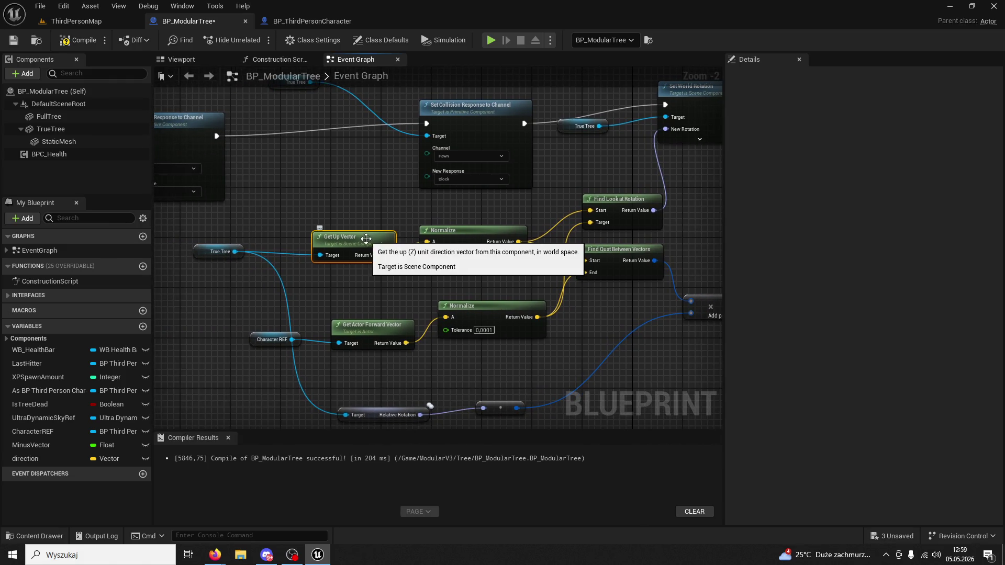
{"action": "left_click_drag", "start_coordinate": [235, 252], "coordinate": [304, 209]}
{"action": "type", "text": "get vector"}
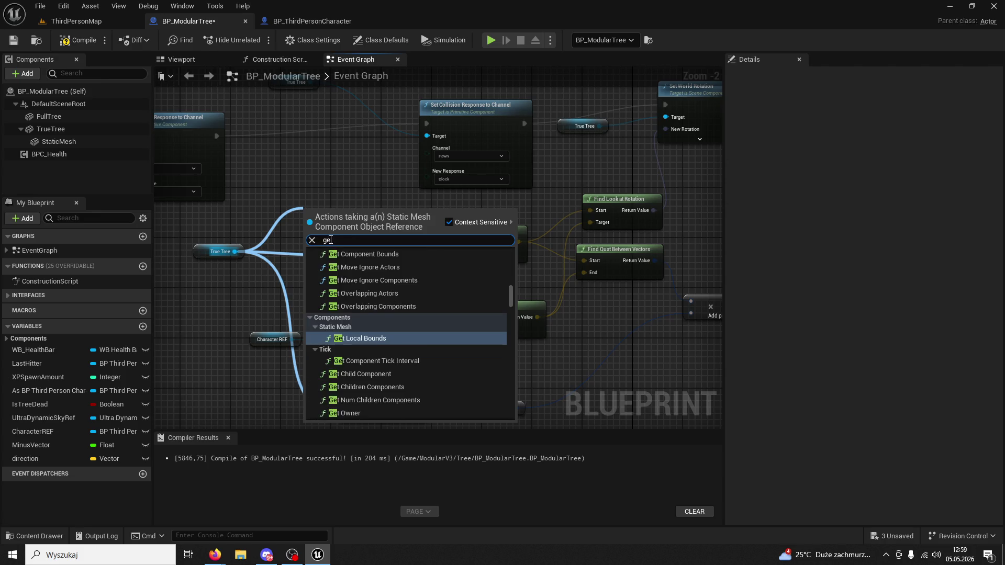